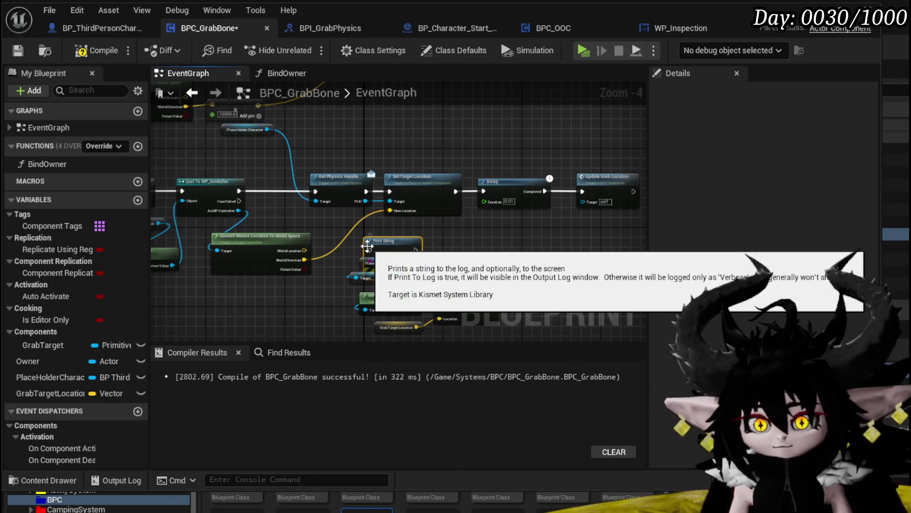
# - Add a Print String node with In String set to 'Moving'
pyautogui.click(416, 294)
pyautogui.moveTo(404, 240); pyautogui.dragTo(488, 235)
pyautogui.click(495, 255)
pyautogui.write('Movin')
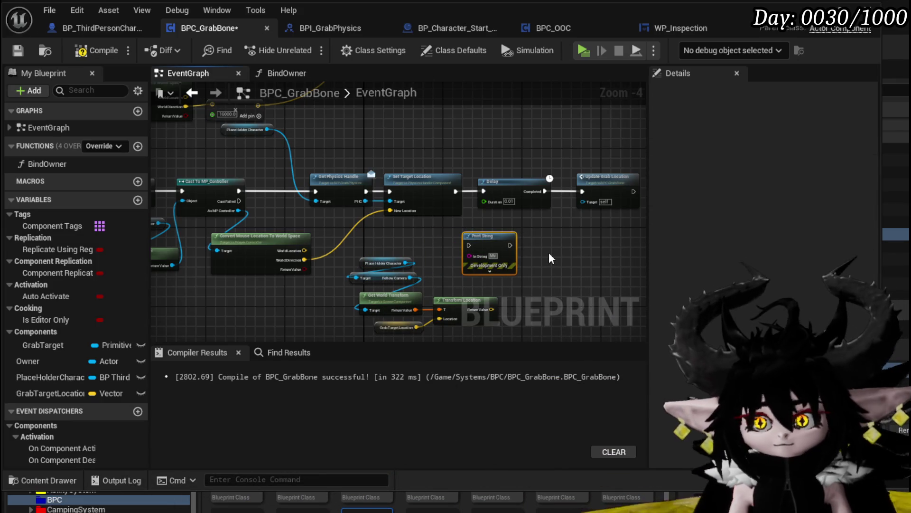
pyautogui.write('g')
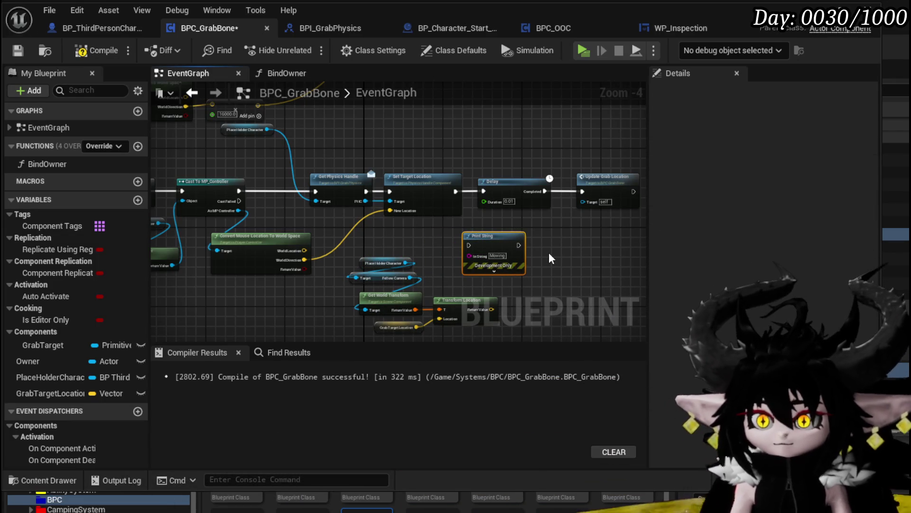
pyautogui.moveTo(549, 252); pyautogui.dragTo(419, 244)
# - Shift Delay and Update Grab Location right and wire Print String into the exec chain before Delay
pyautogui.keyDown('ctrl'); pyautogui.click(508, 191); pyautogui.keyUp('ctrl')
pyautogui.moveTo(389, 182); pyautogui.dragTo(494, 187)
pyautogui.moveTo(404, 250)
pyautogui.mouseDown()
pyautogui.moveTo(392, 193)
pyautogui.moveTo(358, 187)
pyautogui.moveTo(393, 199)
pyautogui.moveTo(478, 198)
pyautogui.mouseUp()
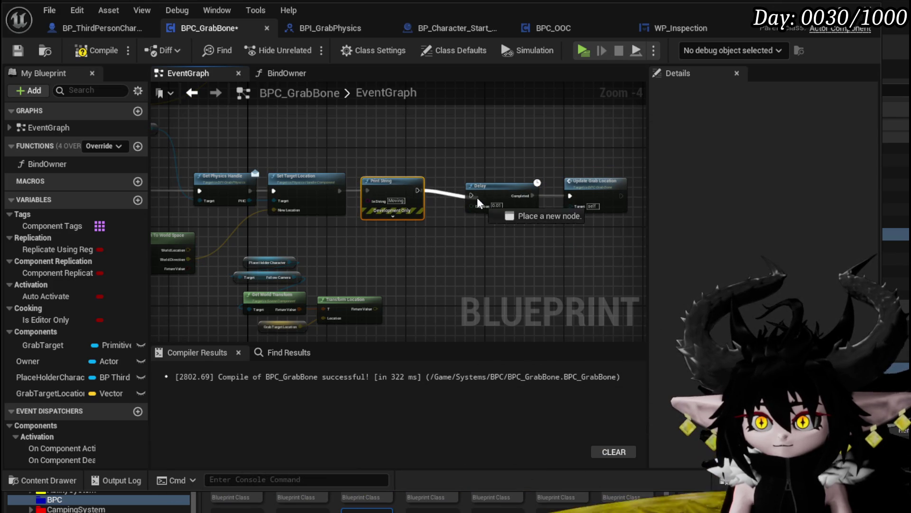
pyautogui.click(574, 184)
pyautogui.click(478, 237)
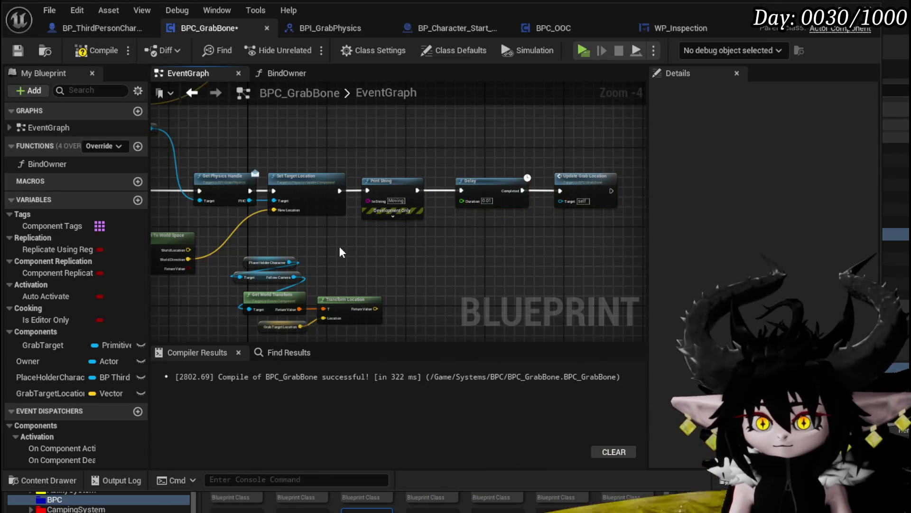
pyautogui.scroll(2, 342, 243)
pyautogui.moveTo(341, 243); pyautogui.dragTo(441, 188)
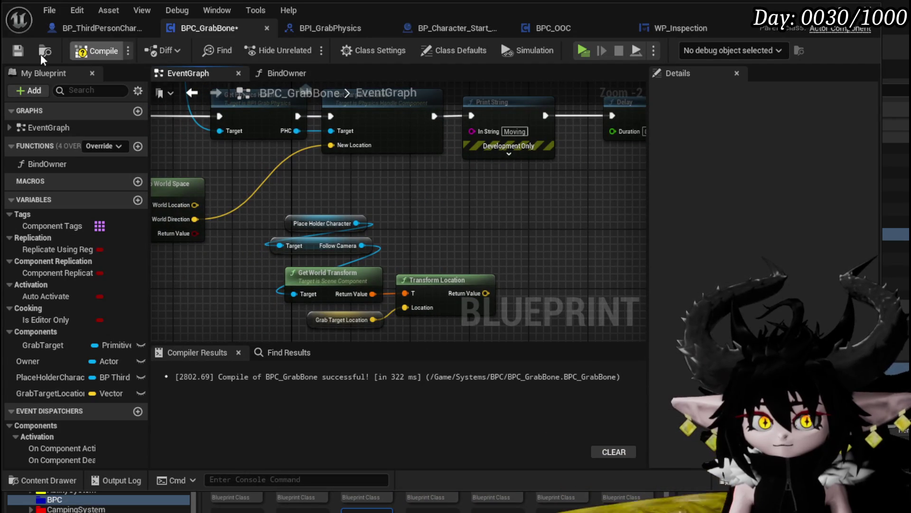
# - Compile and save BPC_GrabBone, then return to the level editor
pyautogui.click(16, 54)
pyautogui.scroll(-2, 309, 188)
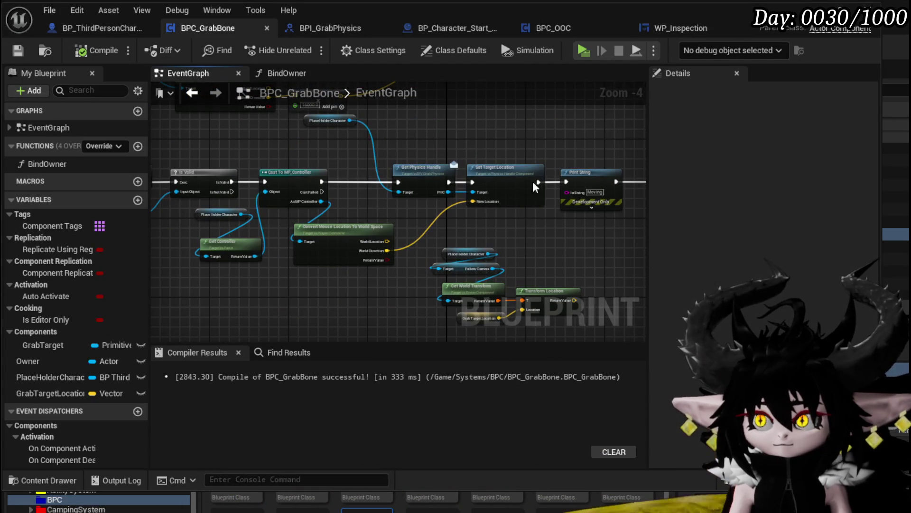
pyautogui.hotkey('alt', 'Tab')
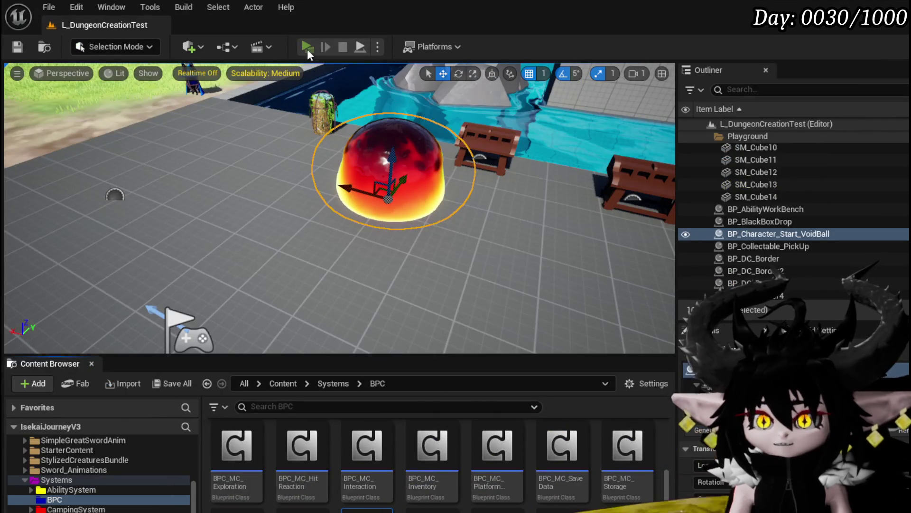
# - Play-test grabbing toward a point to see 'Moving' print, then reopen BPC_GrabBone from the Content Browser
pyautogui.click(307, 49)
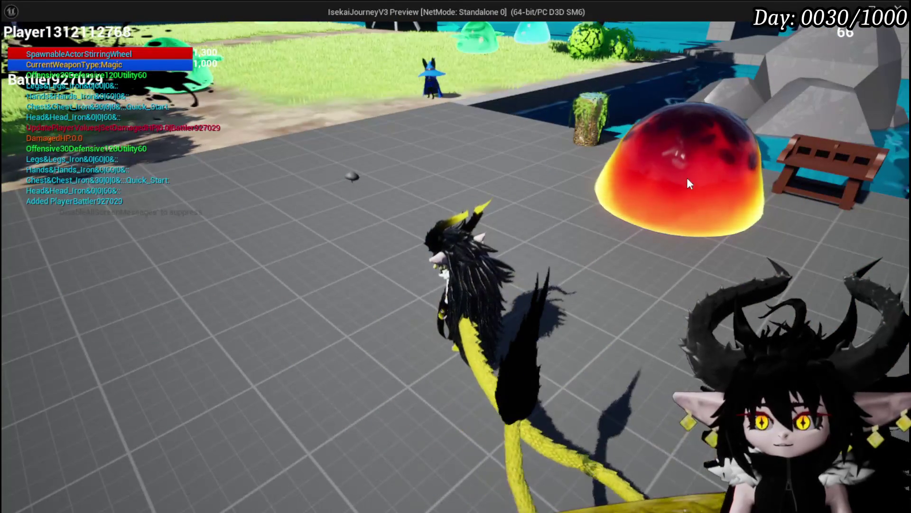
pyautogui.click(680, 169)
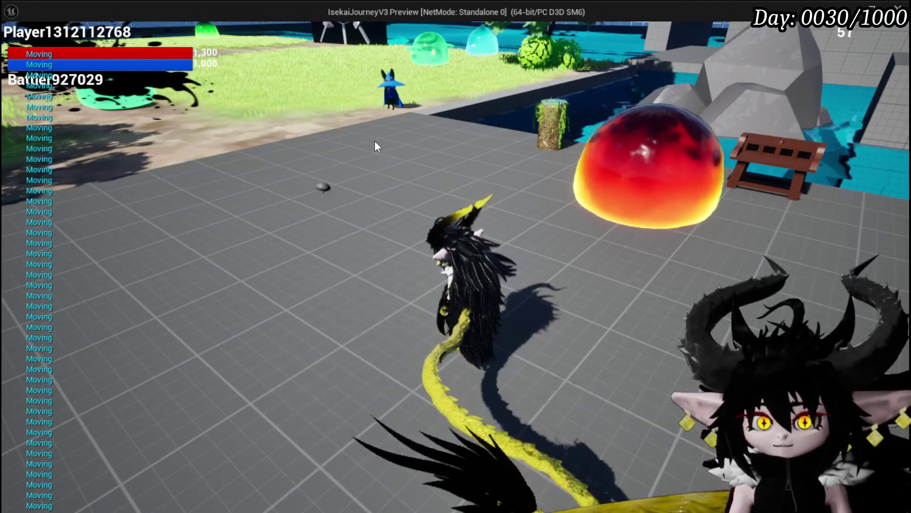
pyautogui.press('Escape')
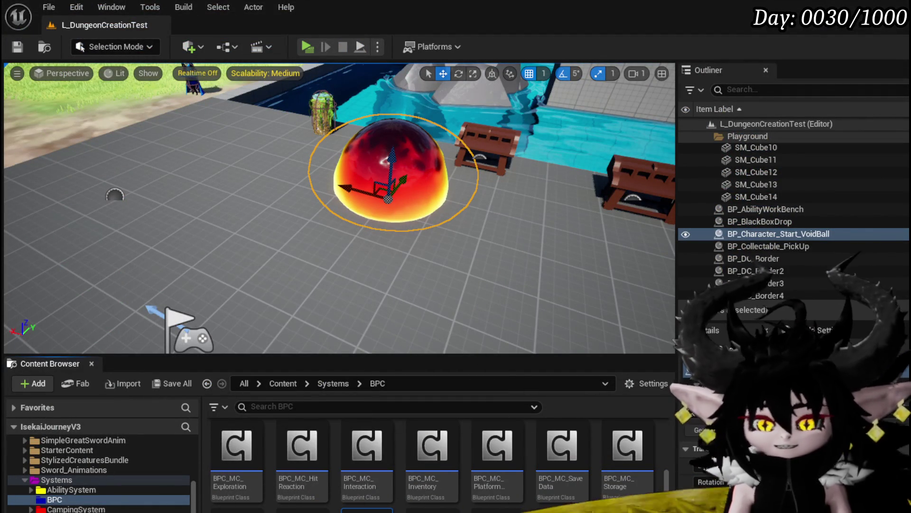
pyautogui.doubleClick(367, 510)
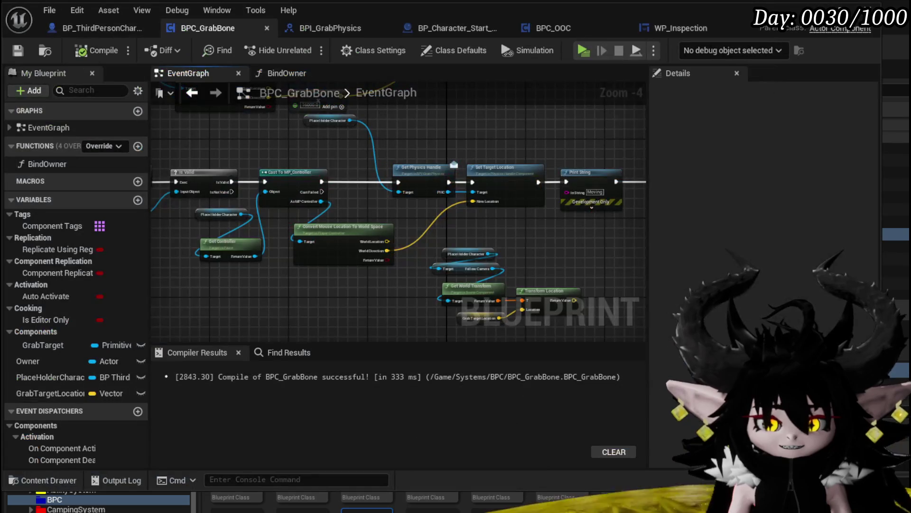
# - Move Cast To MP_Controller and the mouse-conversion nodes aside, out of the exec chain
pyautogui.moveTo(300, 310)
pyautogui.mouseDown()
pyautogui.moveTo(417, 214)
pyautogui.moveTo(361, 266)
pyautogui.moveTo(410, 273)
pyautogui.moveTo(336, 280)
pyautogui.mouseUp()
pyautogui.moveTo(203, 265)
pyautogui.mouseDown()
pyautogui.moveTo(327, 193)
pyautogui.moveTo(330, 180)
pyautogui.mouseUp()
pyautogui.keyDown('ctrl'); pyautogui.click(261, 175); pyautogui.keyUp('ctrl')
pyautogui.moveTo(261, 176); pyautogui.dragTo(211, 253)
pyautogui.moveTo(208, 153); pyautogui.dragTo(316, 156)
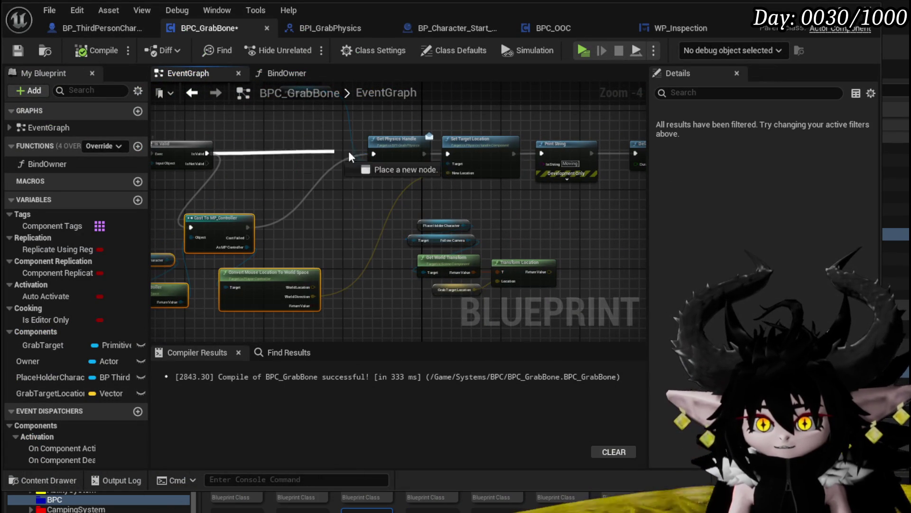
# - Wire Is Valid straight to Get Physics Handle and Transform Location's result into New Location
pyautogui.moveTo(373, 152); pyautogui.dragTo(373, 154)
pyautogui.moveTo(449, 173); pyautogui.dragTo(465, 186)
pyautogui.press('Escape')
pyautogui.moveTo(447, 272); pyautogui.dragTo(363, 172)
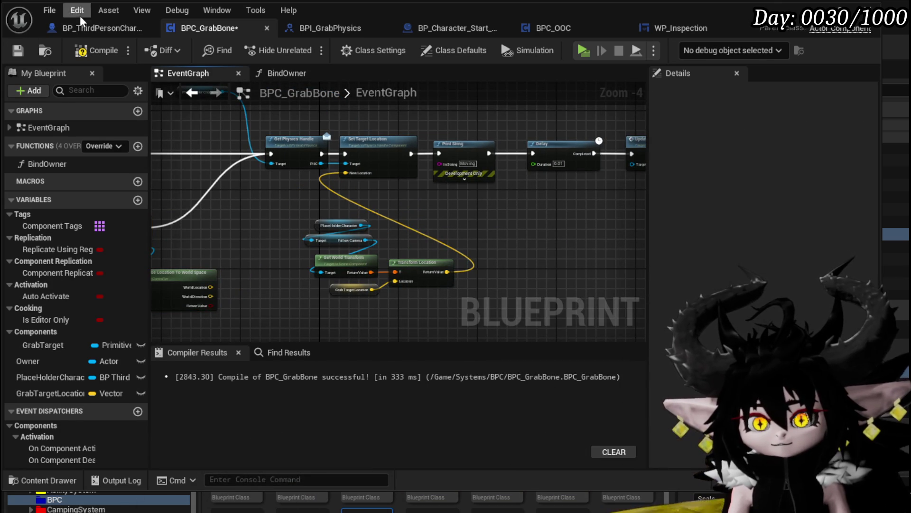
# - Compile and save the Blueprint, then start a play test with Alt+P
pyautogui.click(88, 46)
pyautogui.click(19, 50)
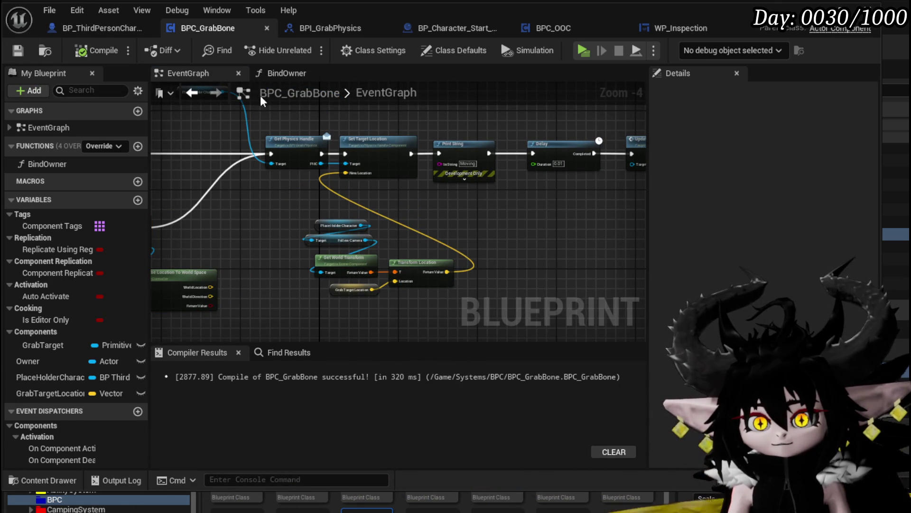
pyautogui.hotkey('alt', 'p')
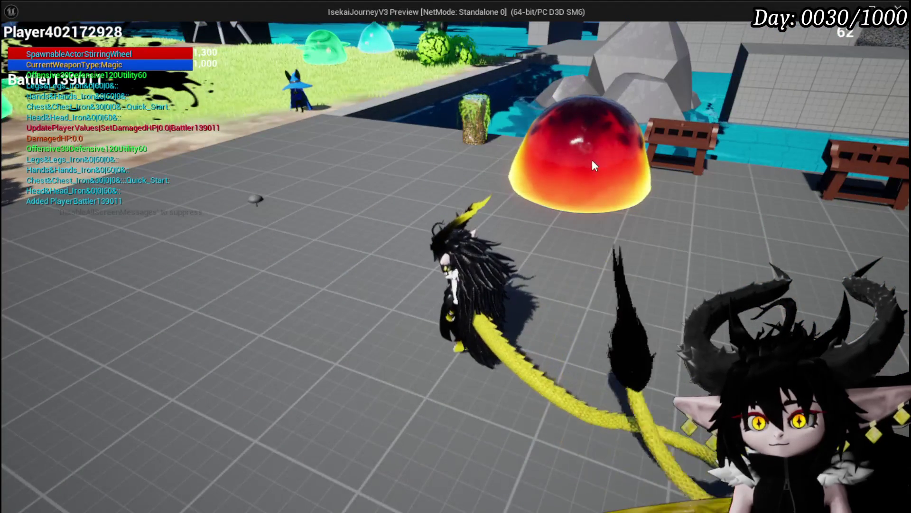
# - Look around in the play test to check the updated grab, then stop and return to BPC_GrabBone
pyautogui.moveTo(575, 159)
pyautogui.mouseDown()
pyautogui.moveTo(511, 138)
pyautogui.moveTo(308, 120)
pyautogui.moveTo(680, 147)
pyautogui.moveTo(718, 80)
pyautogui.moveTo(490, 45)
pyautogui.moveTo(554, 190)
pyautogui.moveTo(551, 86)
pyautogui.moveTo(558, 233)
pyautogui.moveTo(557, 64)
pyautogui.moveTo(413, 60)
pyautogui.mouseUp()
pyautogui.press('Escape')
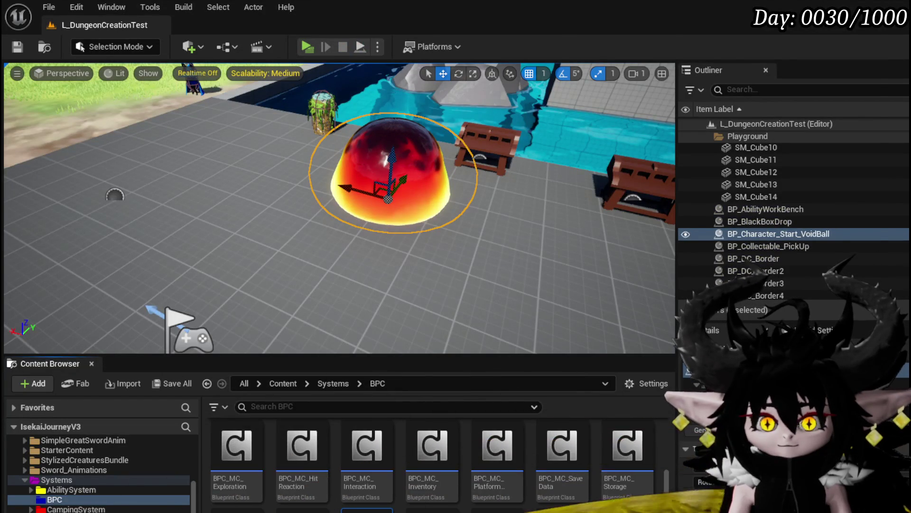
pyautogui.hotkey('alt', 'Tab')
pyautogui.scroll(2, 362, 215)
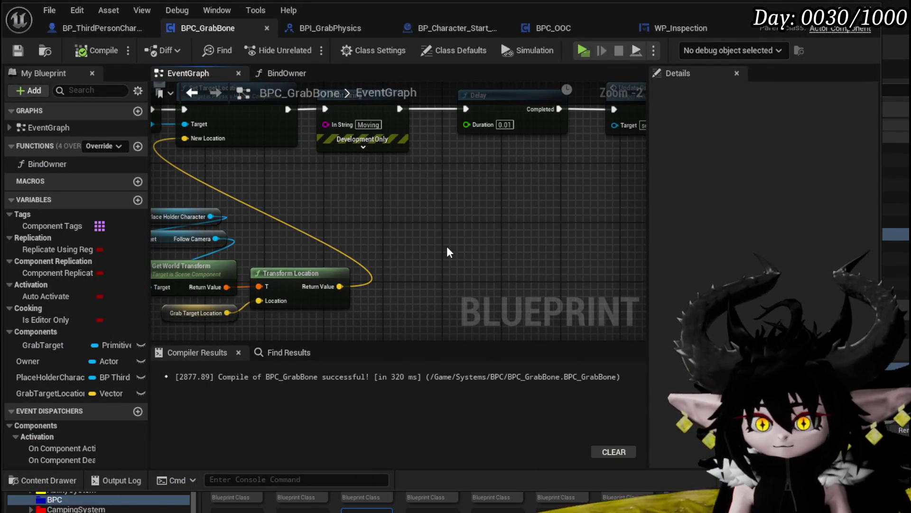
# - Add a Draw Debug Sphere node to the graph
pyautogui.rightClick(447, 246)
pyautogui.write('Sp')
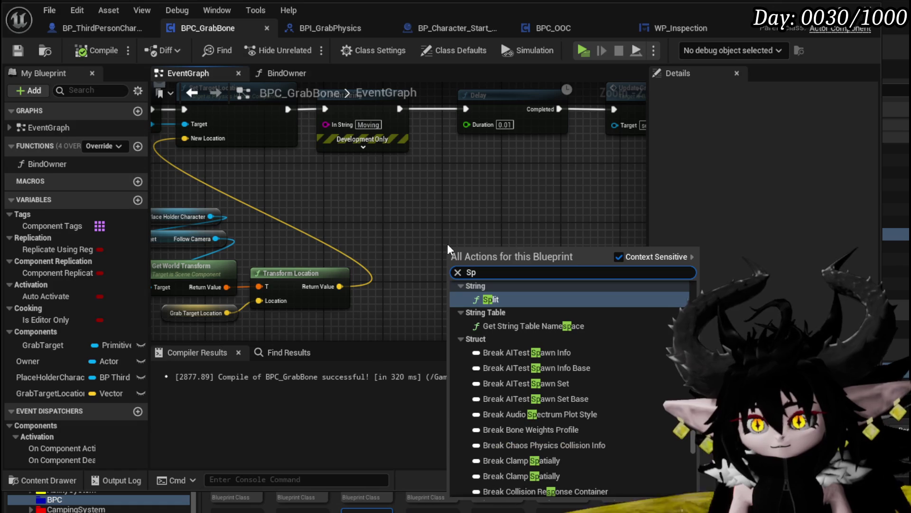
pyautogui.press('BackSpace')
pyautogui.press('BackSpace')
pyautogui.write('debug spere')
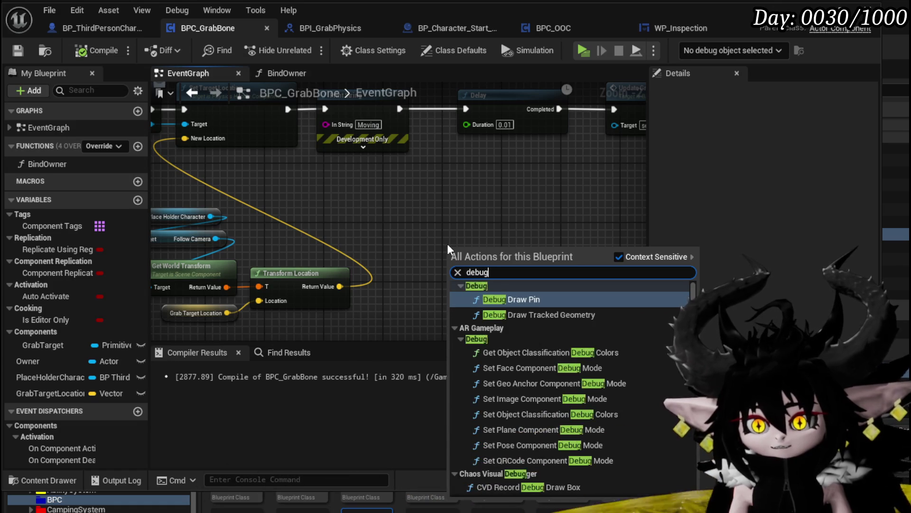
pyautogui.press('BackSpace')
pyautogui.press('BackSpace')
pyautogui.press('BackSpace')
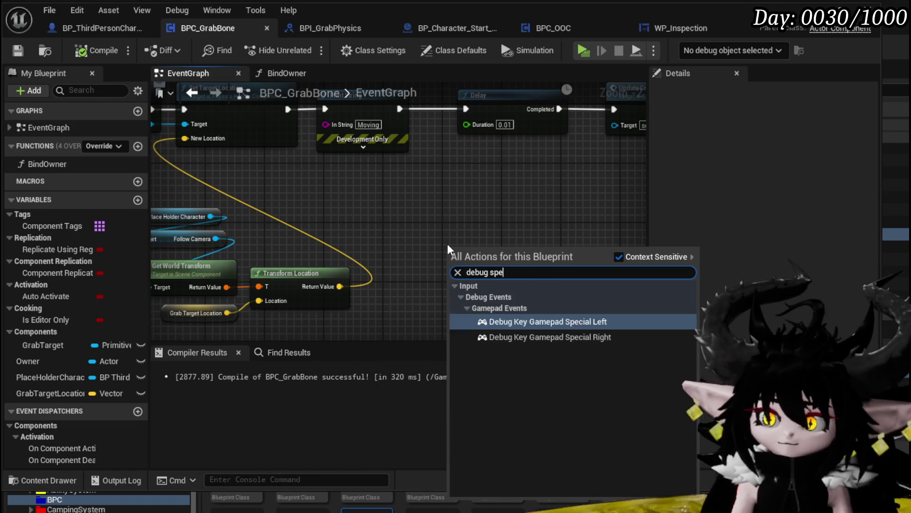
pyautogui.click(542, 374)
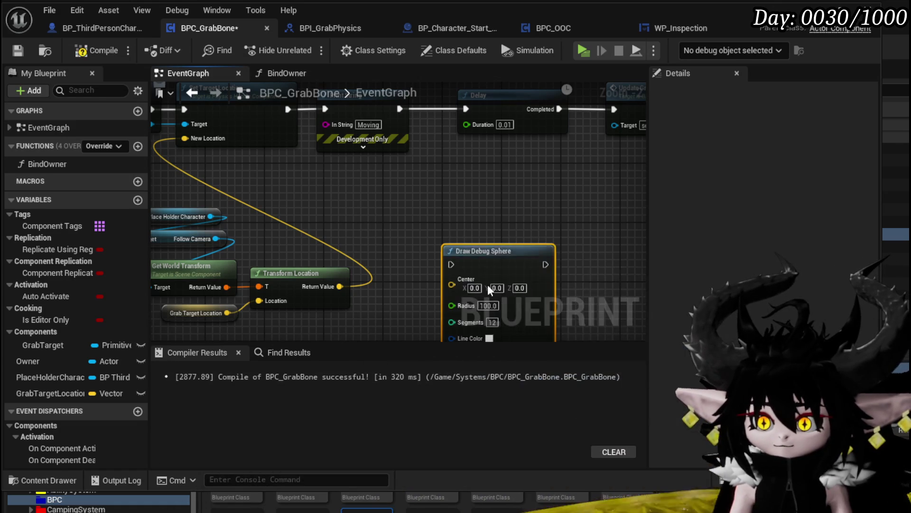
# - Feed the sphere's Center from Transform Location and set Radius 20, Duration 5, Thickness 5
pyautogui.moveTo(338, 287); pyautogui.dragTo(445, 203)
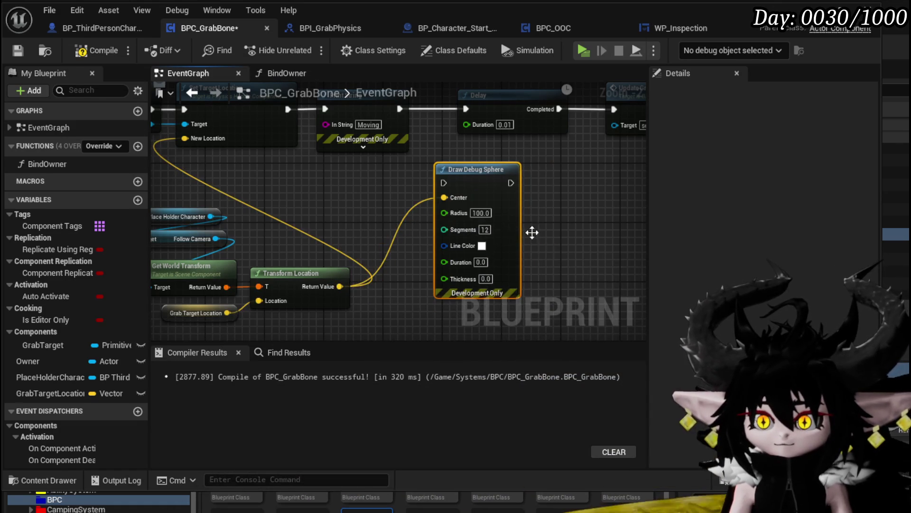
pyautogui.scroll(2, 500, 226)
pyautogui.write('20')
pyautogui.click(545, 216)
pyautogui.click(462, 265)
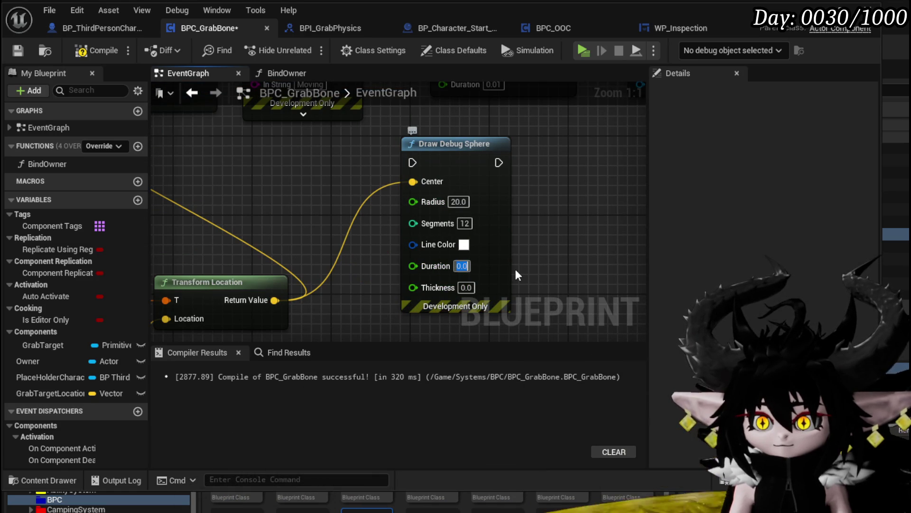
pyautogui.write('5')
pyautogui.press('Tab')
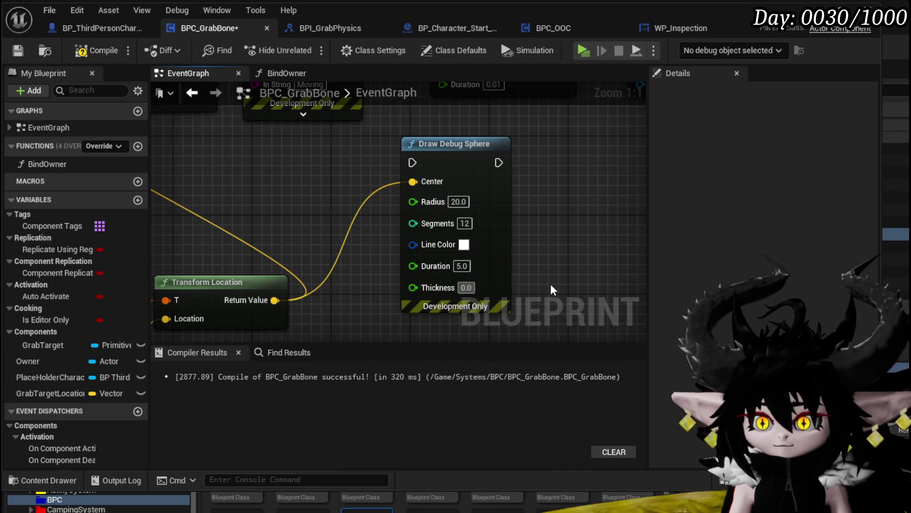
pyautogui.write('5')
pyautogui.press('Return')
pyautogui.scroll(-3, 551, 278)
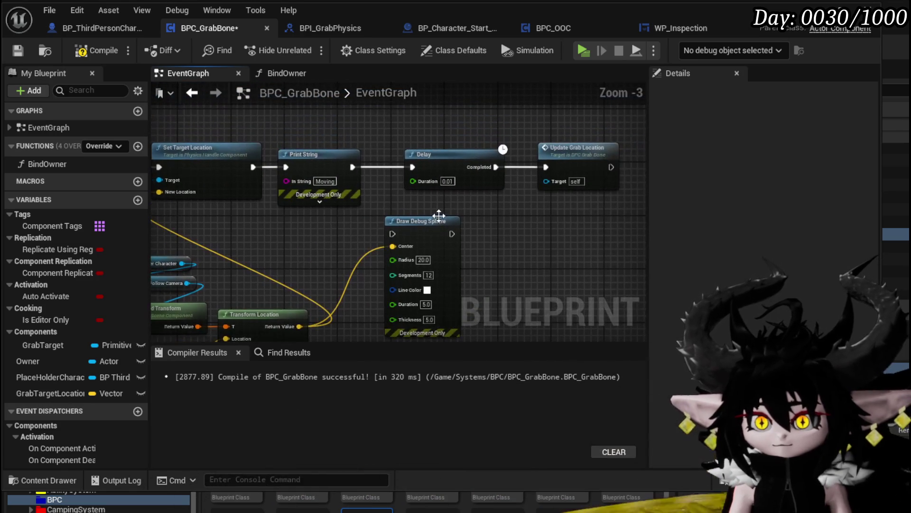
# - Insert Draw Debug Sphere between Print String and Delay, then compile and save
pyautogui.moveTo(468, 159); pyautogui.dragTo(531, 167)
pyautogui.moveTo(406, 217); pyautogui.dragTo(408, 167)
pyautogui.moveTo(352, 167); pyautogui.dragTo(489, 165)
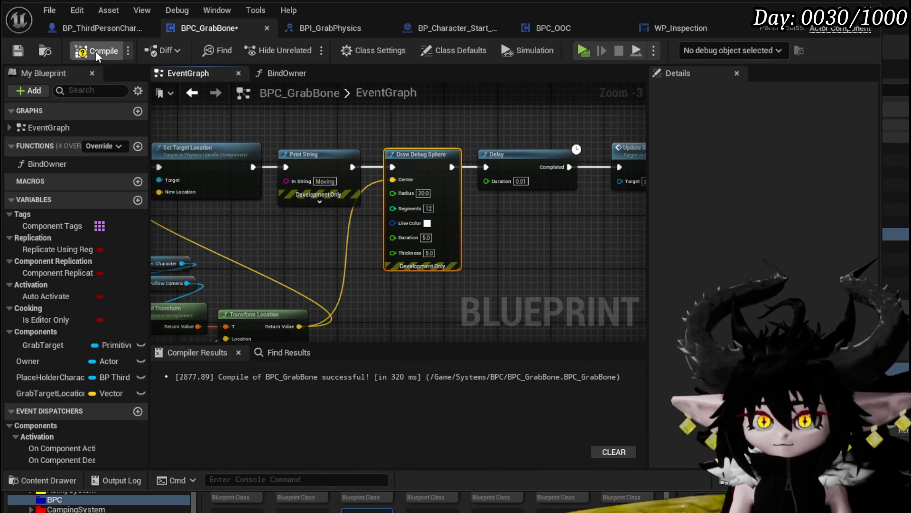
pyautogui.click(19, 50)
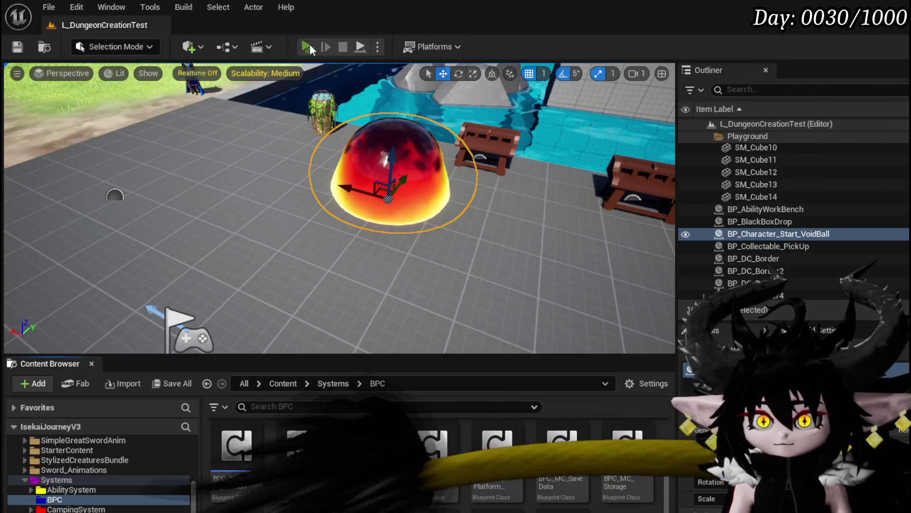
# - Play-test grabbing near the red slime, orbiting to watch the debug spheres, then save the level
pyautogui.click(309, 45)
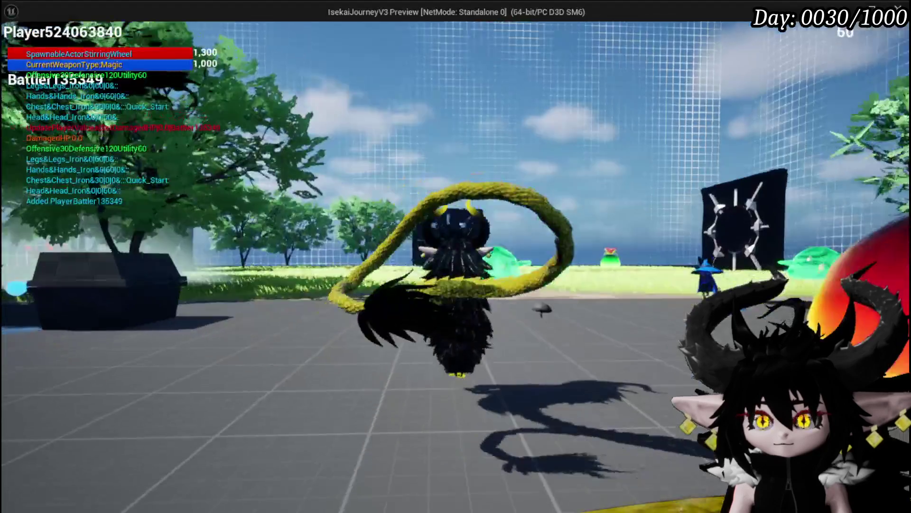
pyautogui.click(635, 195)
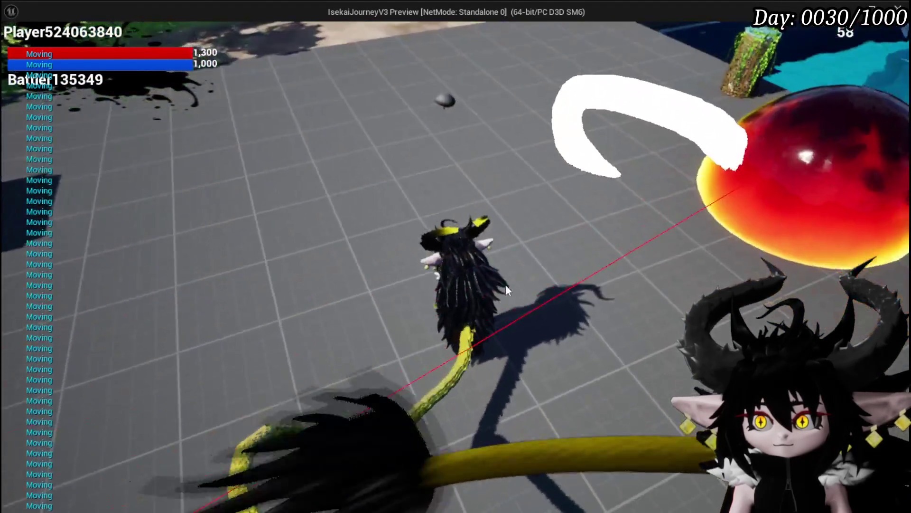
pyautogui.moveTo(506, 284)
pyautogui.mouseDown()
pyautogui.moveTo(320, 219)
pyautogui.moveTo(162, 195)
pyautogui.moveTo(412, 87)
pyautogui.moveTo(788, 121)
pyautogui.moveTo(670, 75)
pyautogui.moveTo(431, 142)
pyautogui.moveTo(474, 100)
pyautogui.moveTo(458, 88)
pyautogui.mouseUp()
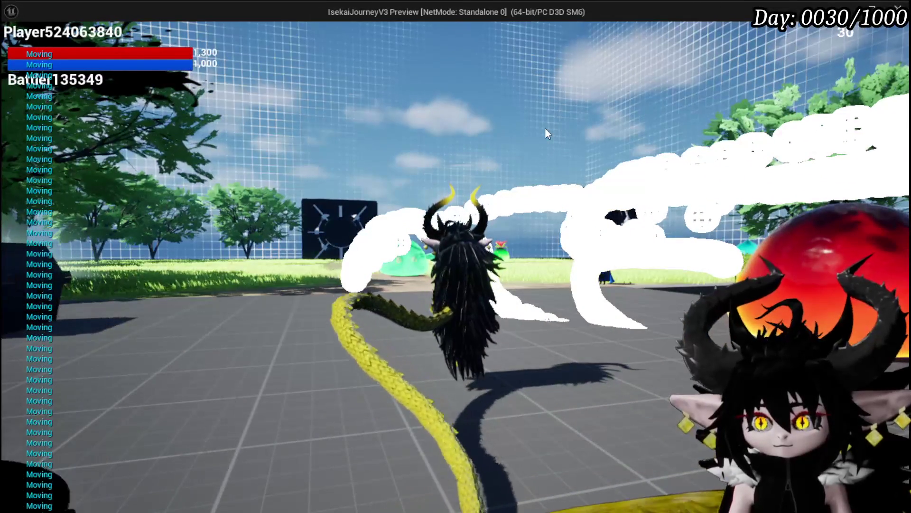
pyautogui.moveTo(540, 133)
pyautogui.mouseDown()
pyautogui.moveTo(627, 212)
pyautogui.moveTo(644, 187)
pyautogui.moveTo(462, 171)
pyautogui.moveTo(653, 177)
pyautogui.mouseUp()
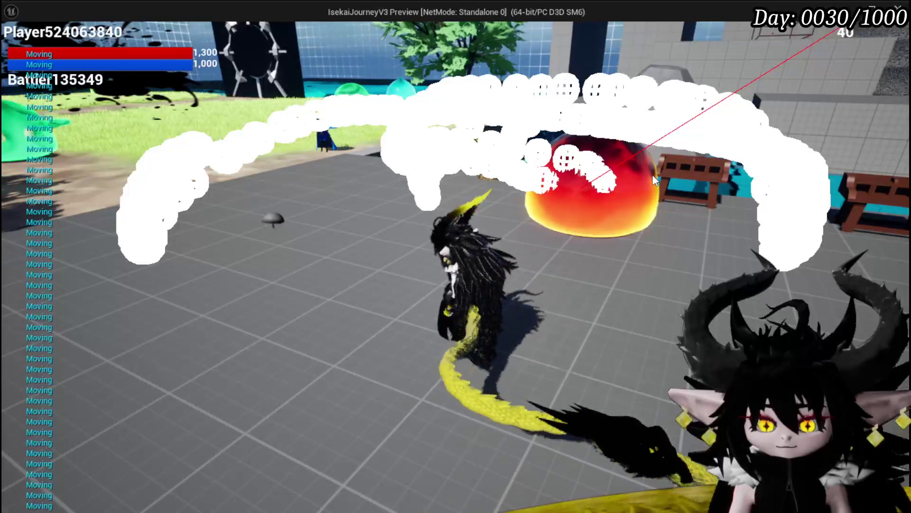
pyautogui.press('Escape')
pyautogui.click(18, 47)
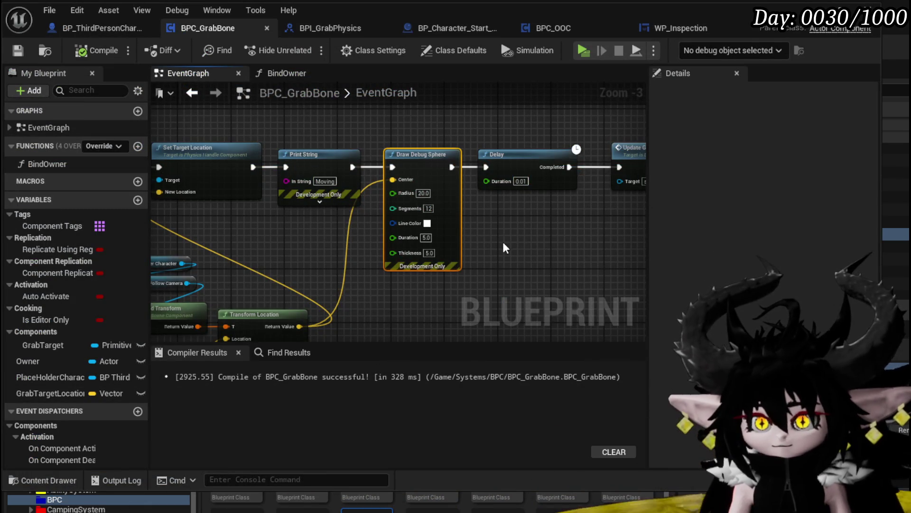
# - Set the VoidBall SkeletalMesh's collision preset to PhysicsActor, compile, and launch a standalone play test
pyautogui.moveTo(503, 241)
pyautogui.mouseDown()
pyautogui.moveTo(424, 225)
pyautogui.moveTo(357, 235)
pyautogui.moveTo(431, 241)
pyautogui.moveTo(396, 237)
pyautogui.mouseUp()
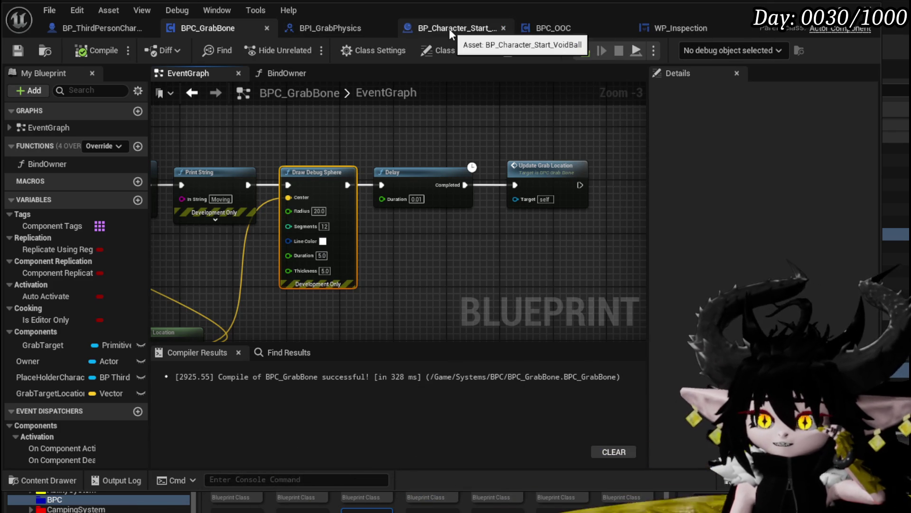
pyautogui.click(449, 28)
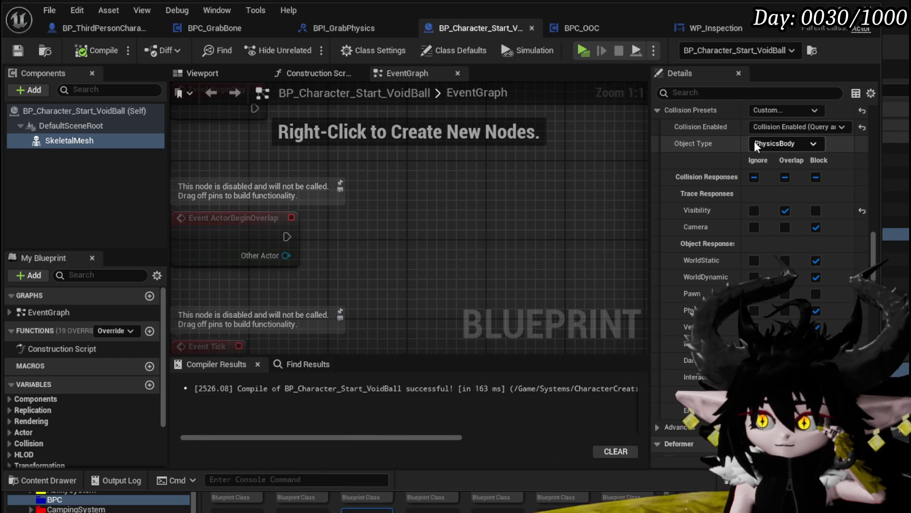
pyautogui.click(773, 110)
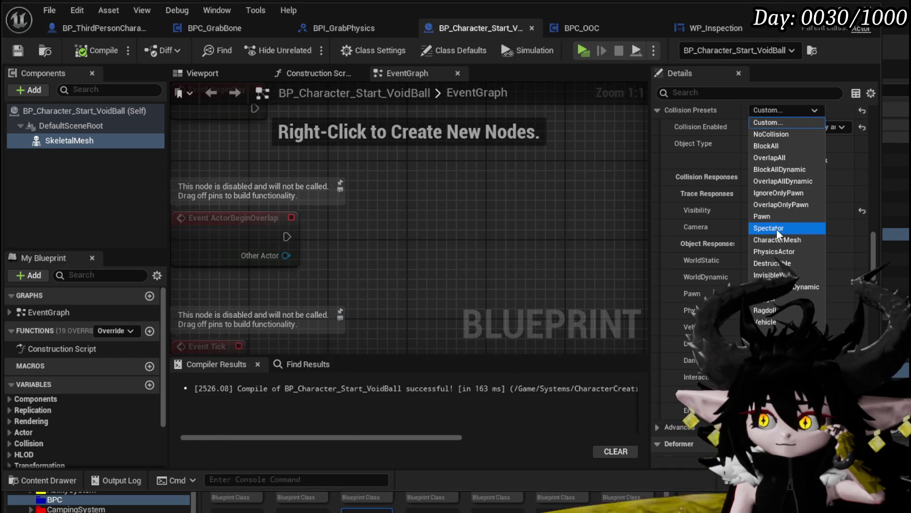
pyautogui.click(790, 253)
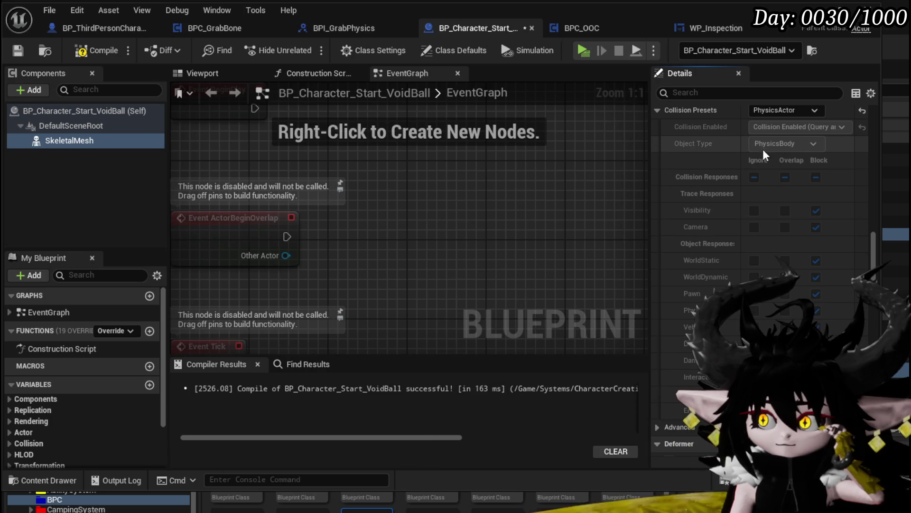
pyautogui.click(101, 51)
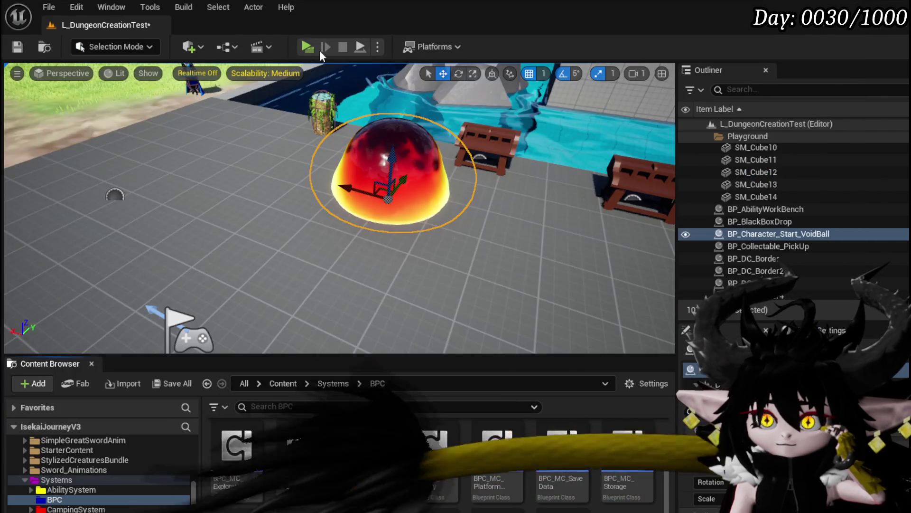
pyautogui.click(320, 51)
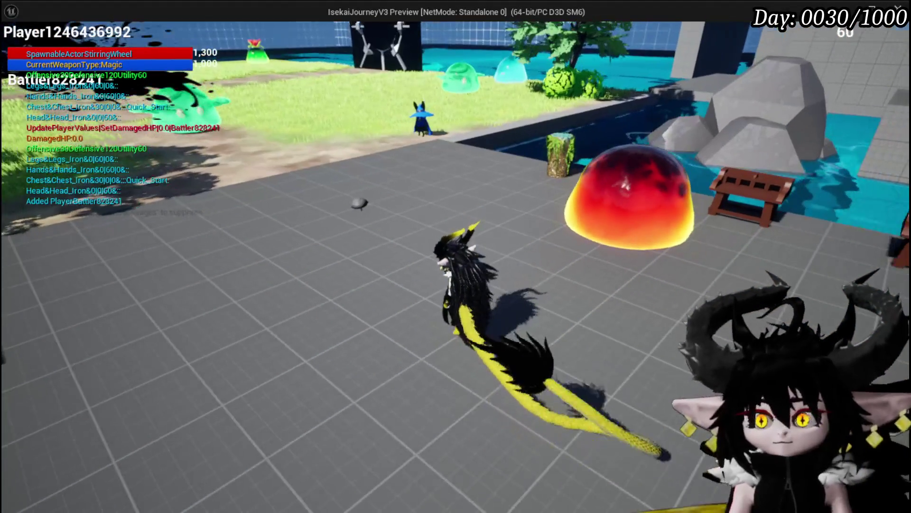
# - Walk around in the standalone test, stop it, save the level, and open the VoidBall blueprint with Ctrl+E
pyautogui.press('w')
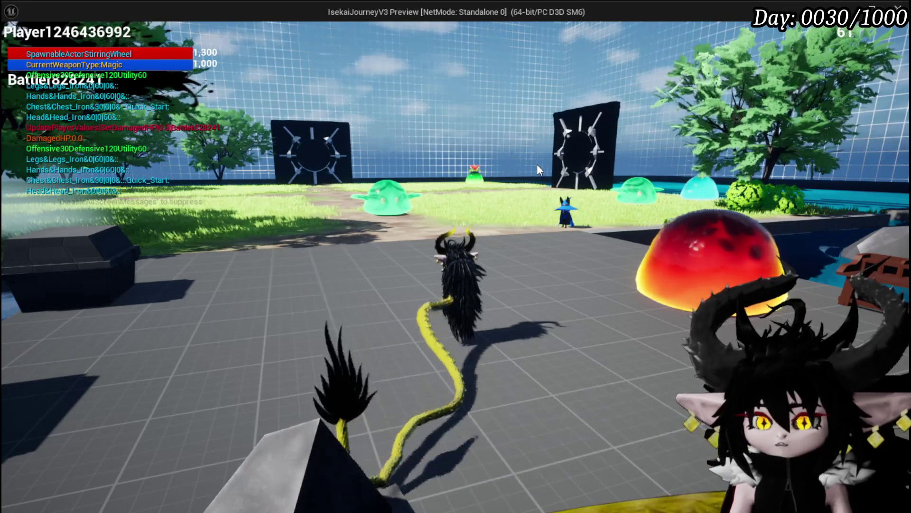
pyautogui.press('Escape')
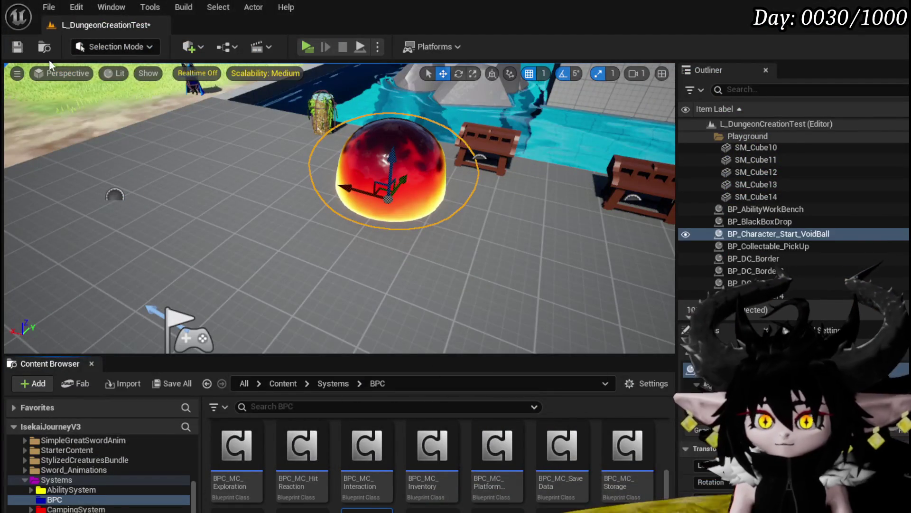
pyautogui.click(19, 48)
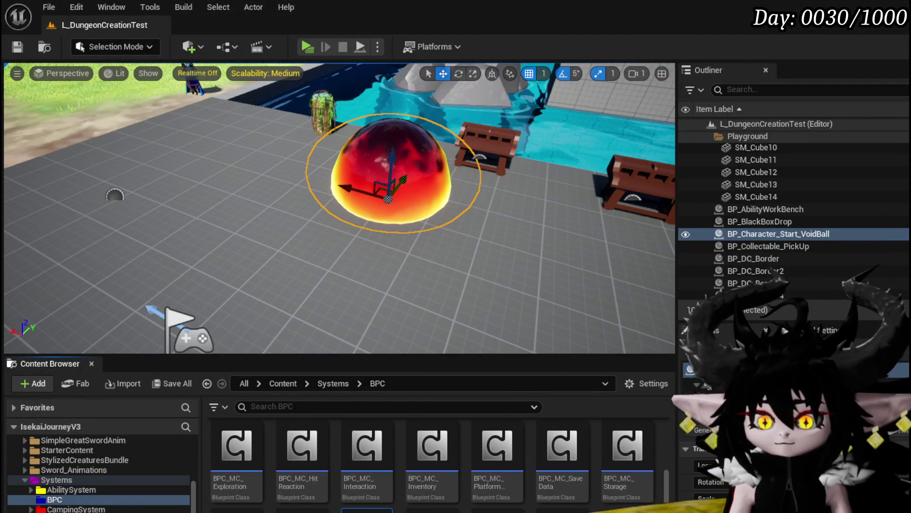
pyautogui.hotkey('ctrl', 'e')
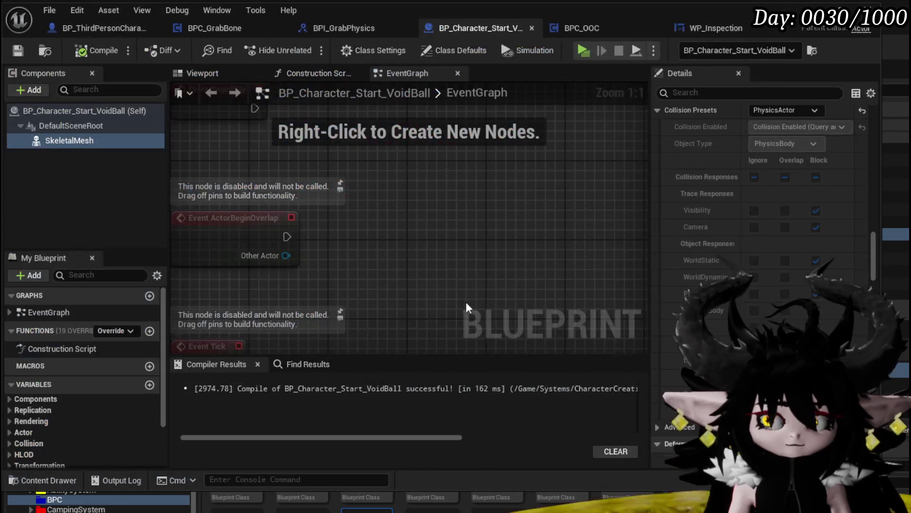
pyautogui.scroll(5, 785, 256)
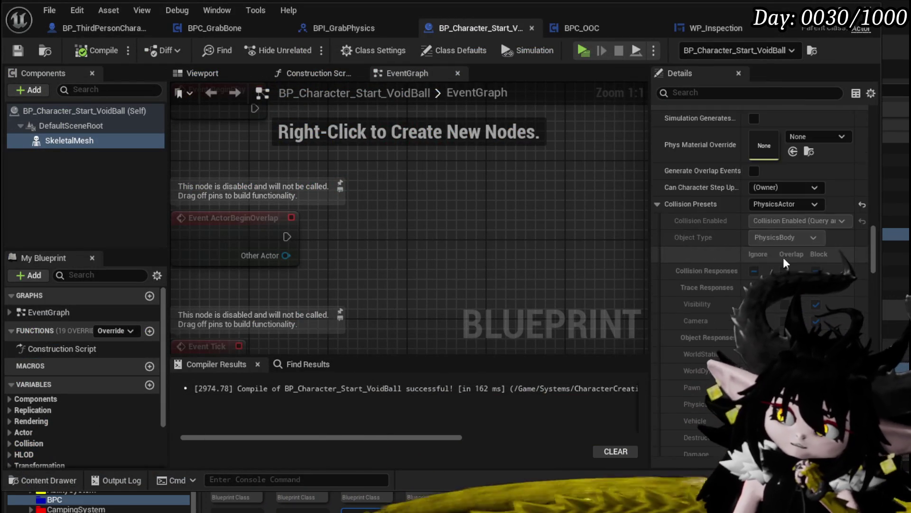
pyautogui.scroll(4, 759, 237)
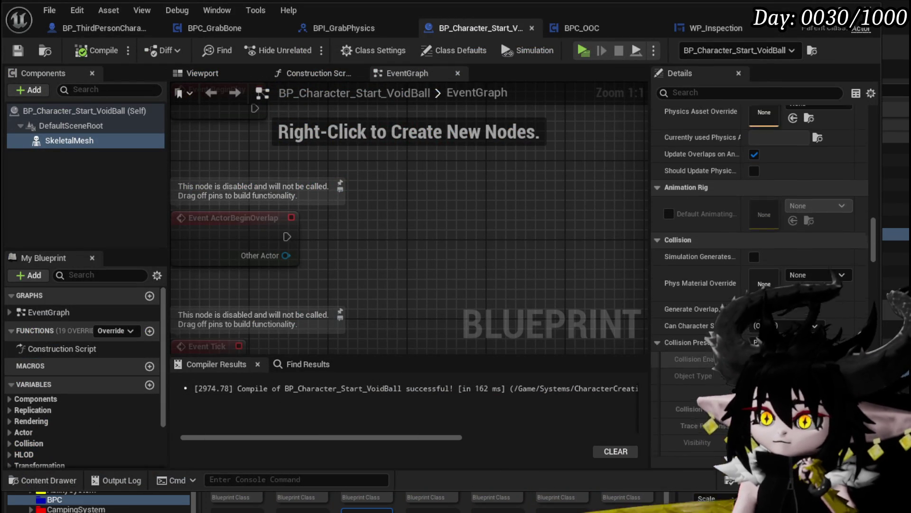
pyautogui.scroll(7, 759, 256)
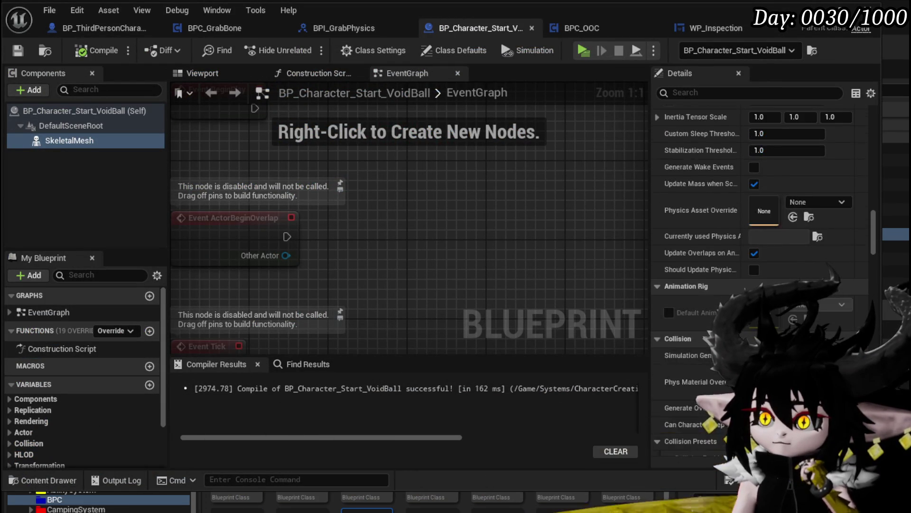
pyautogui.scroll(10, 759, 256)
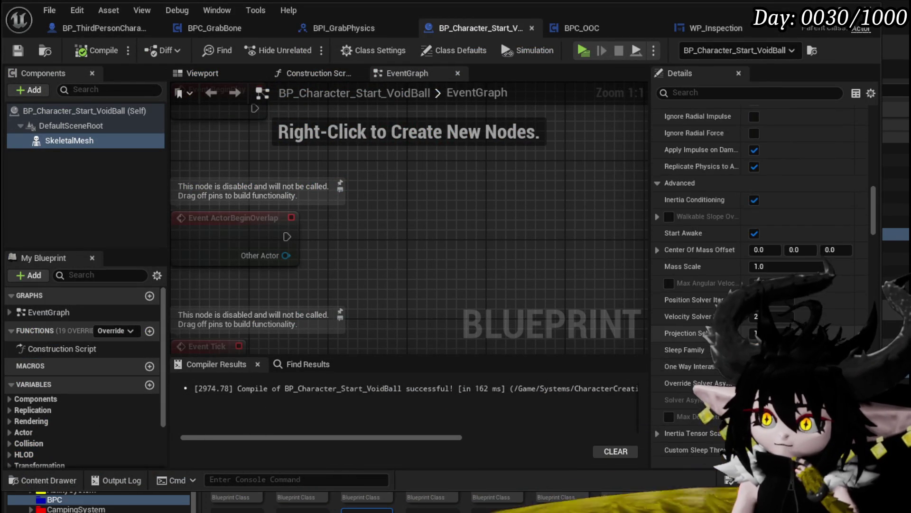
pyautogui.scroll(3, 760, 256)
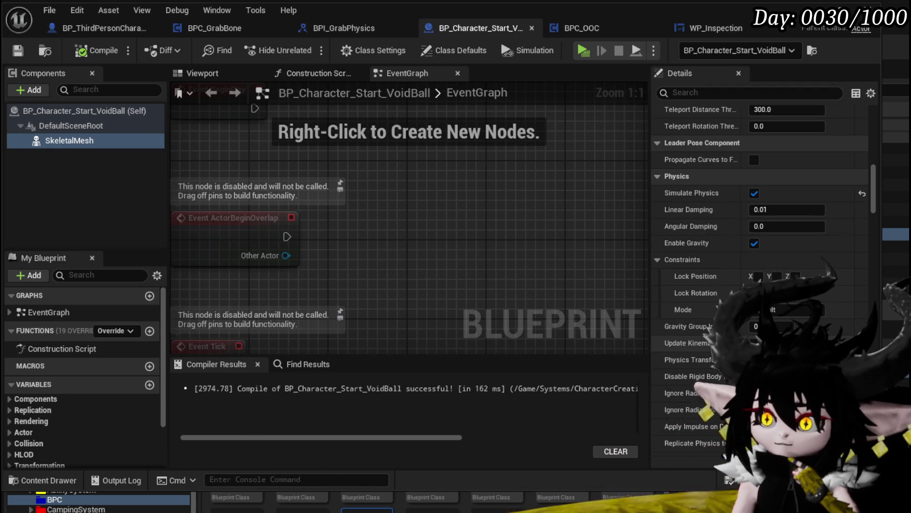
pyautogui.scroll(-18, 760, 256)
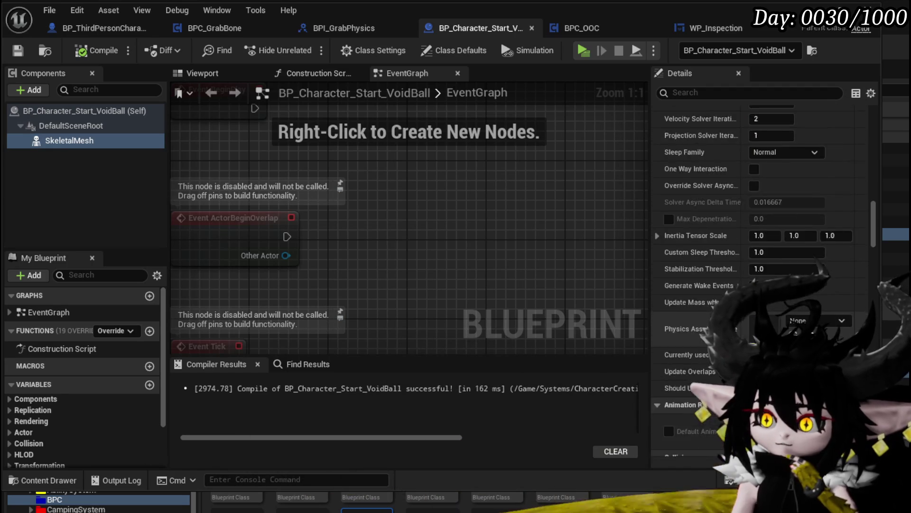
pyautogui.scroll(-9, 760, 256)
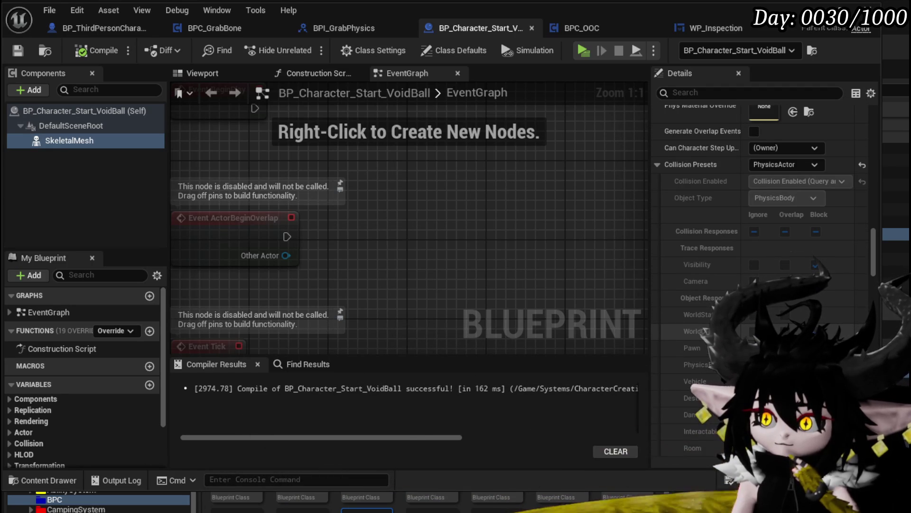
pyautogui.scroll(-3, 759, 257)
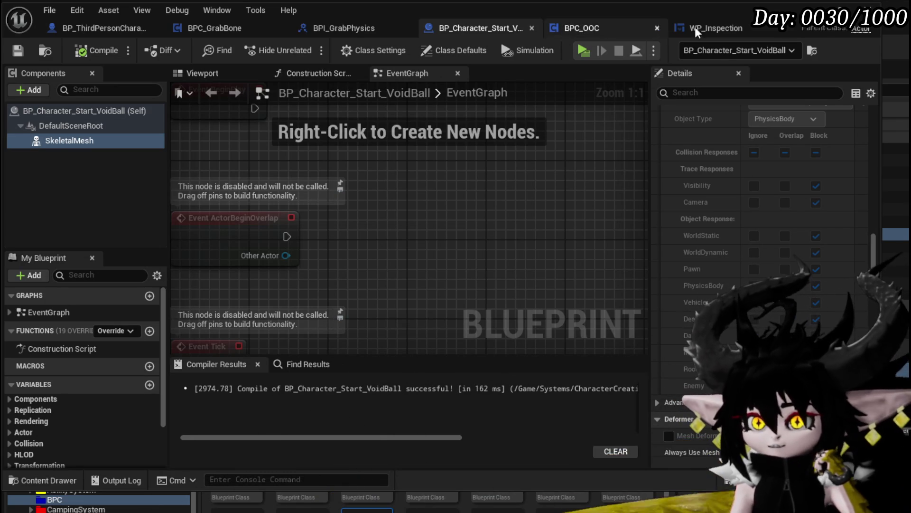
# - Shift the camera and Transform Location nodes left and reposition Grab Target Location in BPC_GrabBone
pyautogui.click(343, 36)
pyautogui.click(191, 30)
pyautogui.moveTo(327, 258)
pyautogui.mouseDown()
pyautogui.moveTo(523, 150)
pyautogui.moveTo(419, 223)
pyautogui.moveTo(439, 215)
pyautogui.mouseUp()
pyautogui.click(337, 197)
pyautogui.moveTo(323, 218)
pyautogui.mouseDown()
pyautogui.moveTo(364, 182)
pyautogui.moveTo(424, 270)
pyautogui.moveTo(317, 244)
pyautogui.mouseUp()
pyautogui.moveTo(341, 204); pyautogui.dragTo(407, 215)
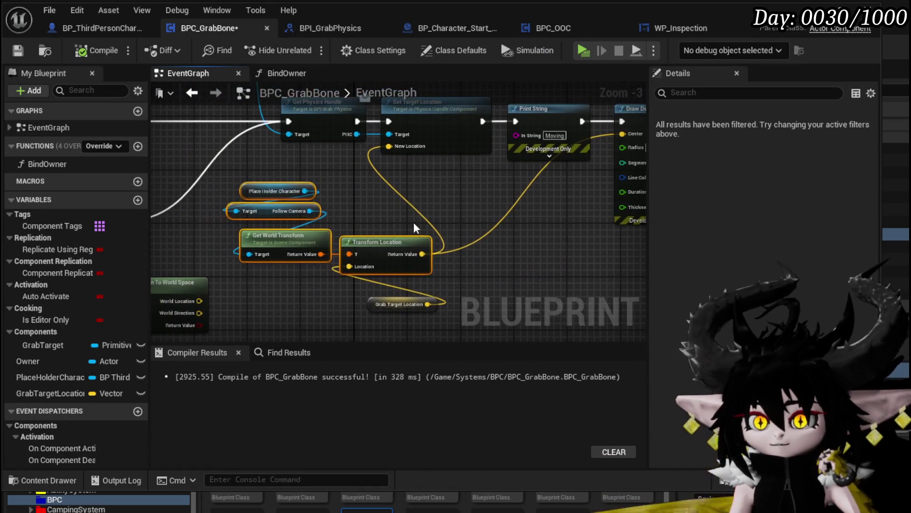
pyautogui.moveTo(361, 309)
pyautogui.mouseDown()
pyautogui.moveTo(282, 292)
pyautogui.moveTo(304, 285)
pyautogui.moveTo(413, 304)
pyautogui.moveTo(429, 291)
pyautogui.moveTo(396, 288)
pyautogui.mouseUp()
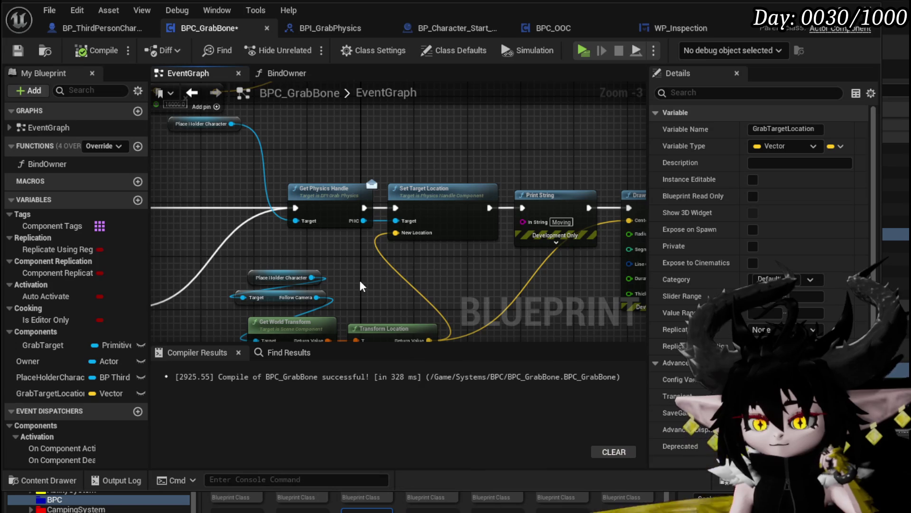
# - Place Place Holder Character above Get Physics Handle, save BPC_GrabBone, and return to the VoidBall blueprint
pyautogui.moveTo(179, 125); pyautogui.dragTo(306, 172)
pyautogui.click(328, 178)
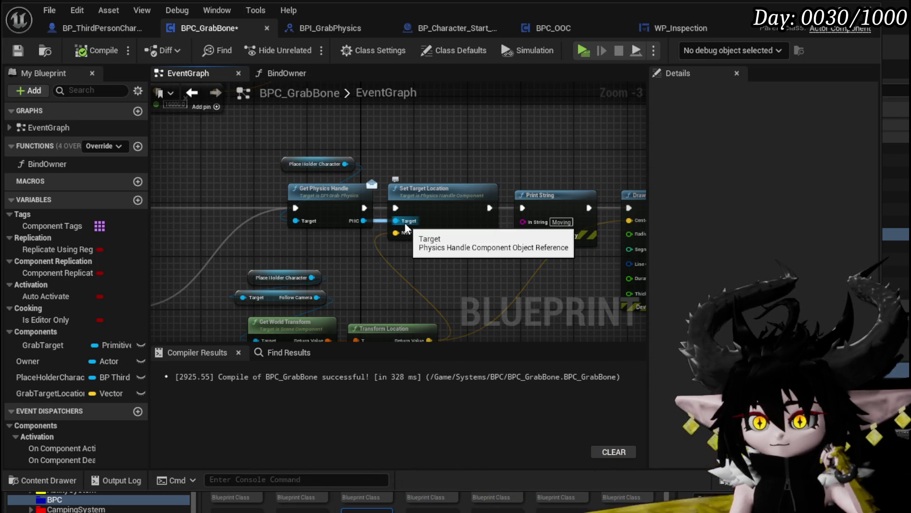
pyautogui.moveTo(405, 223); pyautogui.dragTo(300, 172)
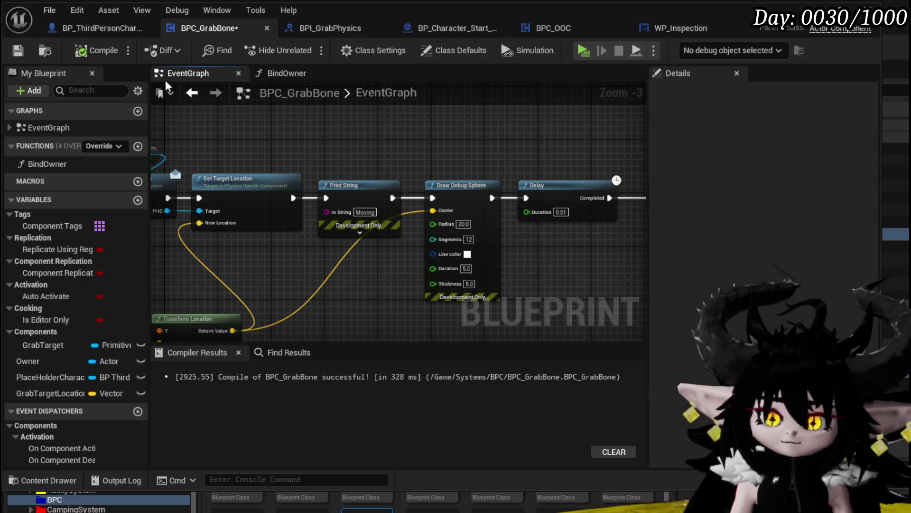
pyautogui.click(19, 53)
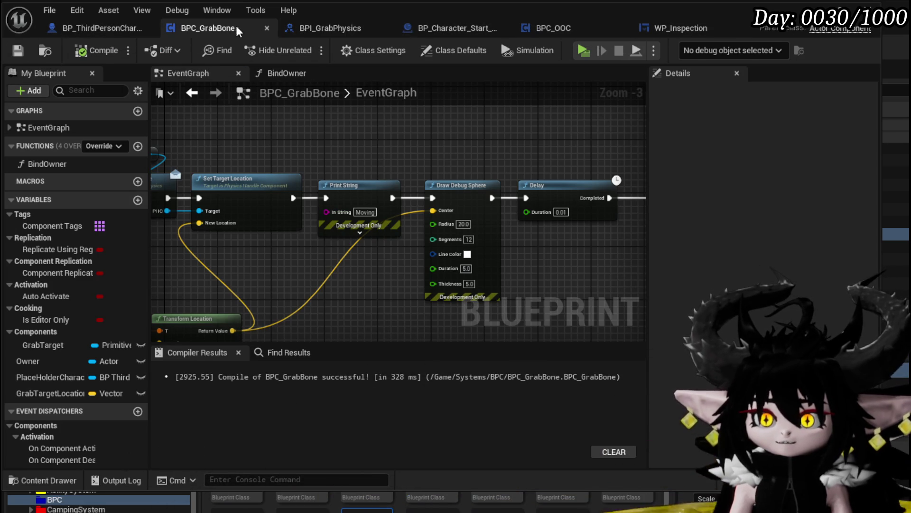
pyautogui.click(453, 28)
# - Set the VoidBall mesh's collision preset to Ragdoll, then in the level lift the VoidBall high into the sky
pyautogui.scroll(5, 755, 223)
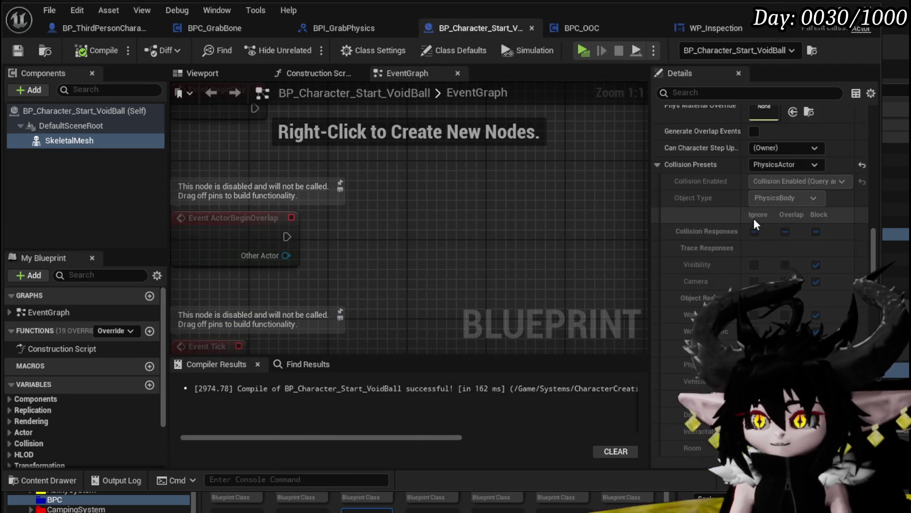
pyautogui.click(764, 243)
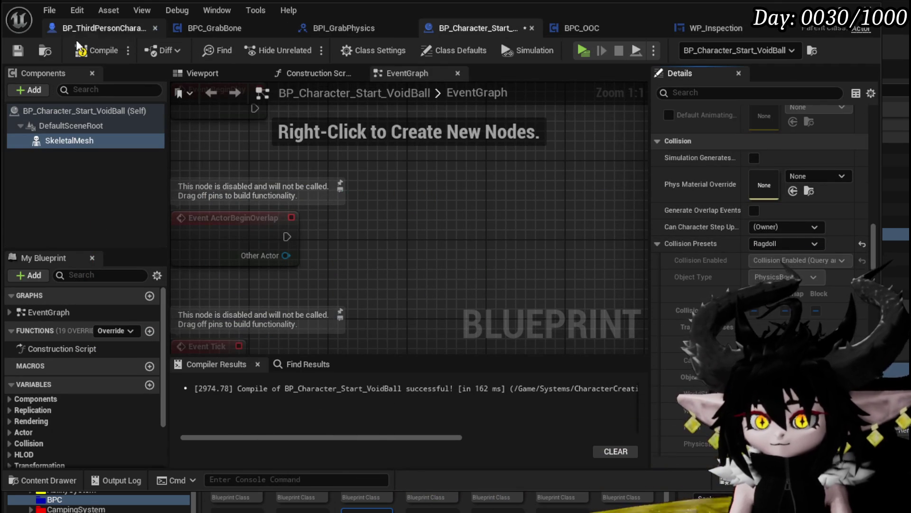
pyautogui.scroll(15, 733, 172)
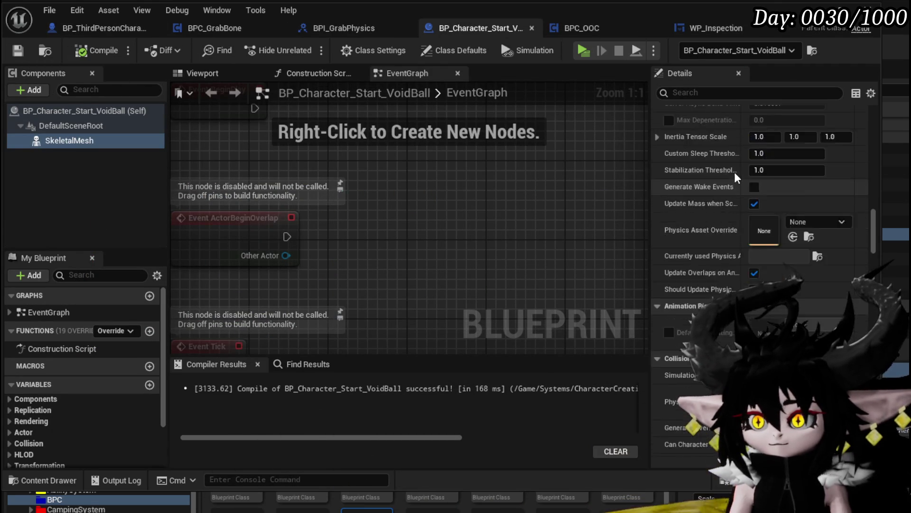
pyautogui.scroll(10, 734, 170)
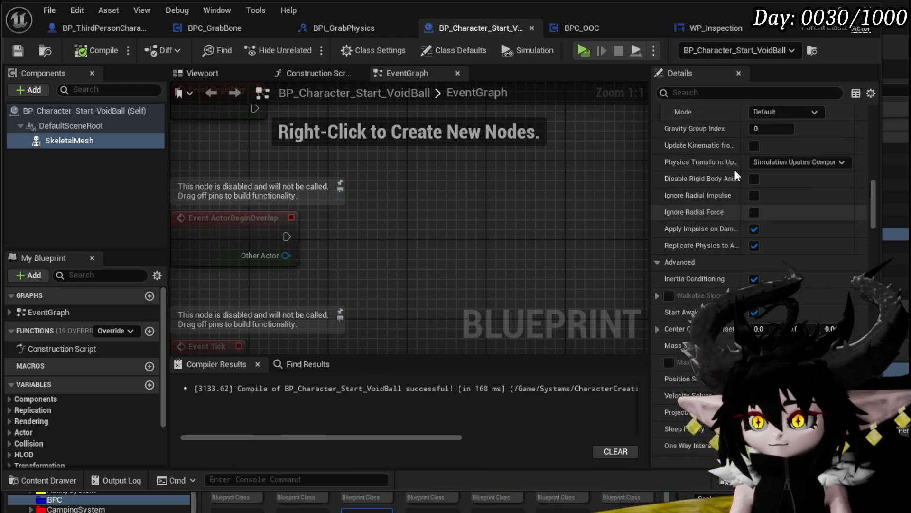
pyautogui.scroll(5, 733, 170)
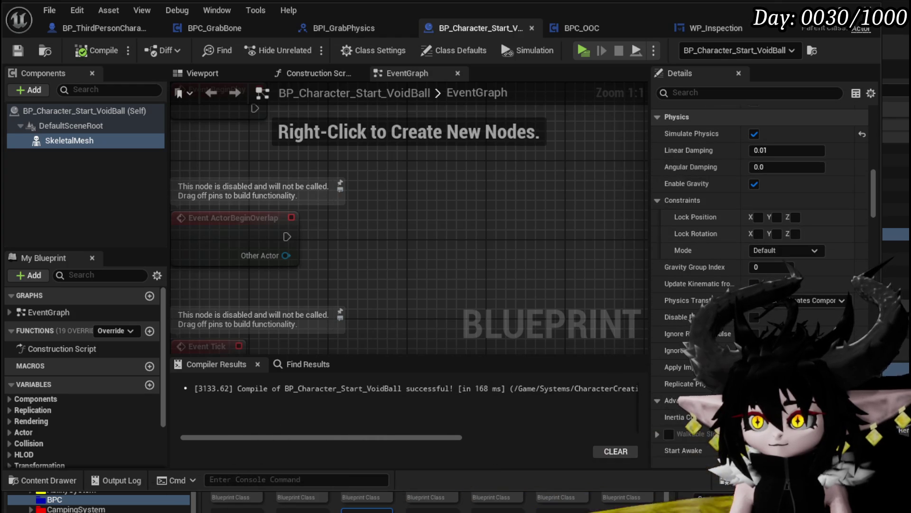
pyautogui.click(817, 7)
pyautogui.moveTo(360, 275); pyautogui.dragTo(363, 105)
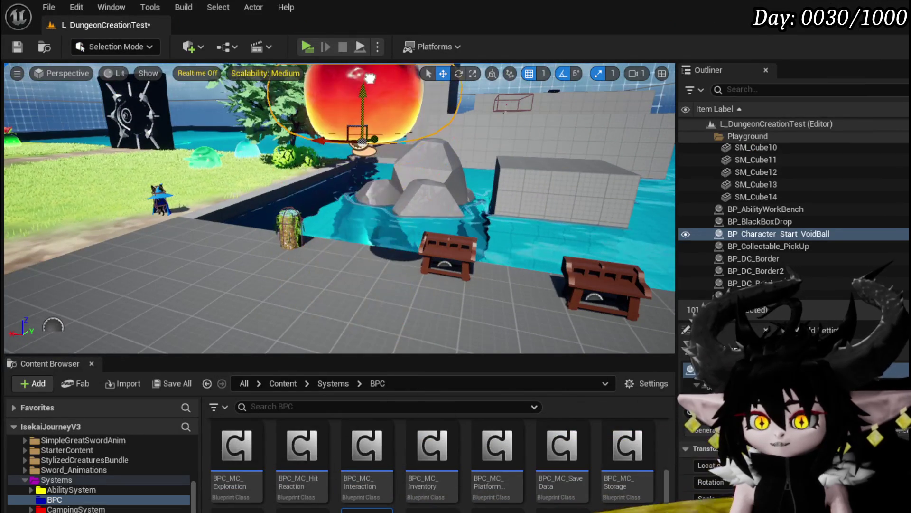
# - Save the level with the raised VoidBall, run a brief standalone play test, and return to its blueprint
pyautogui.click(17, 47)
pyautogui.click(307, 45)
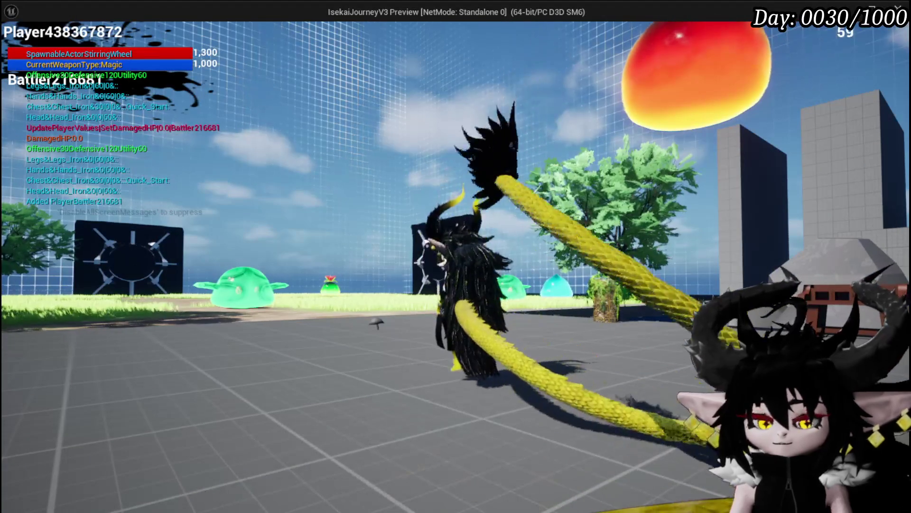
pyautogui.press('Escape')
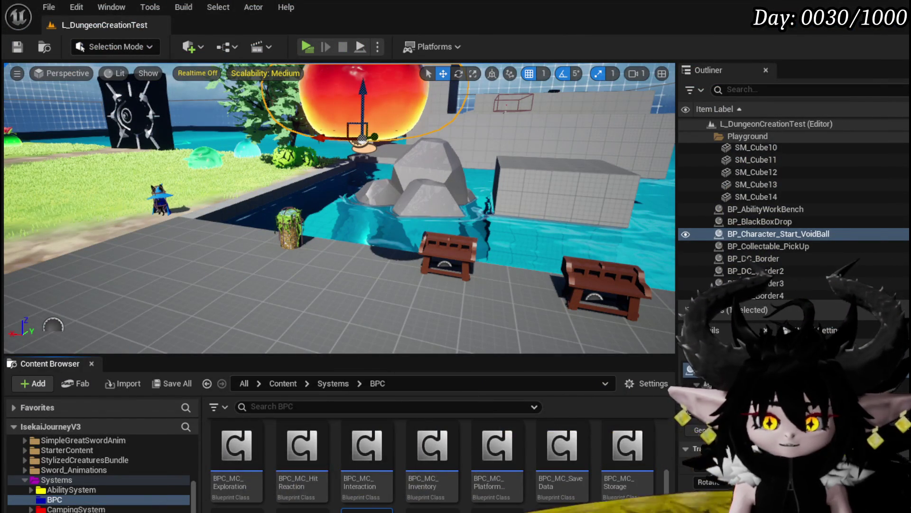
pyautogui.hotkey('alt', 'Tab')
pyautogui.scroll(5, 760, 237)
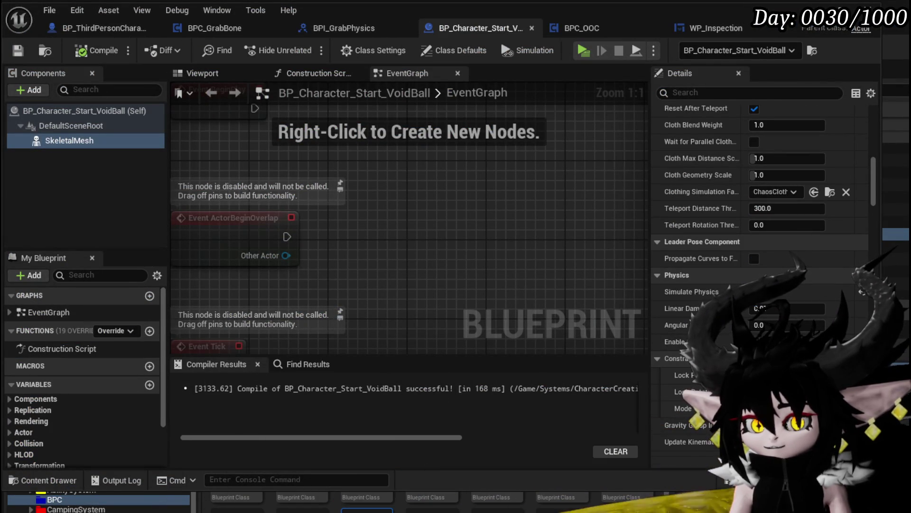
pyautogui.scroll(10, 760, 237)
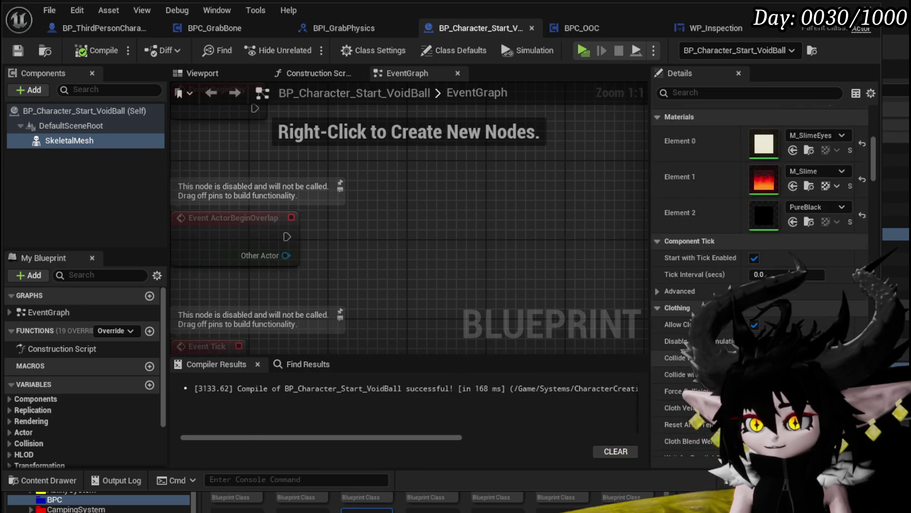
pyautogui.scroll(8, 759, 238)
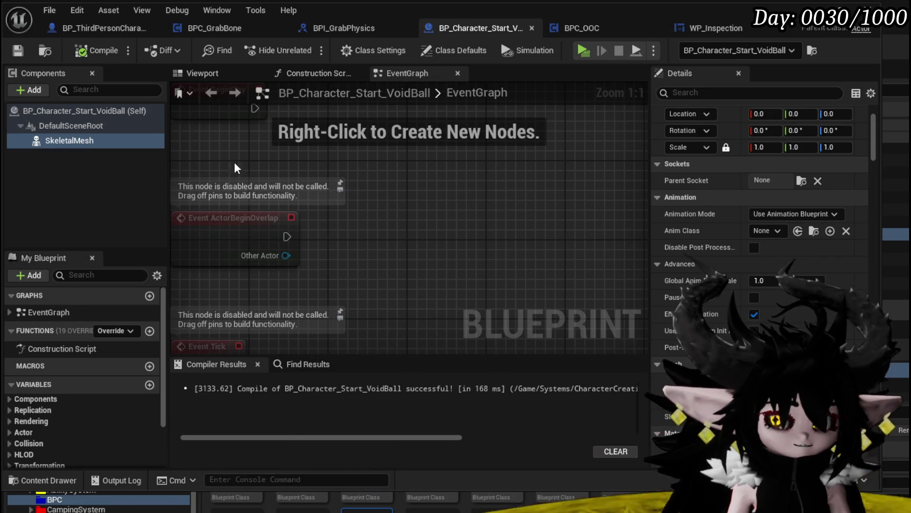
pyautogui.click(29, 90)
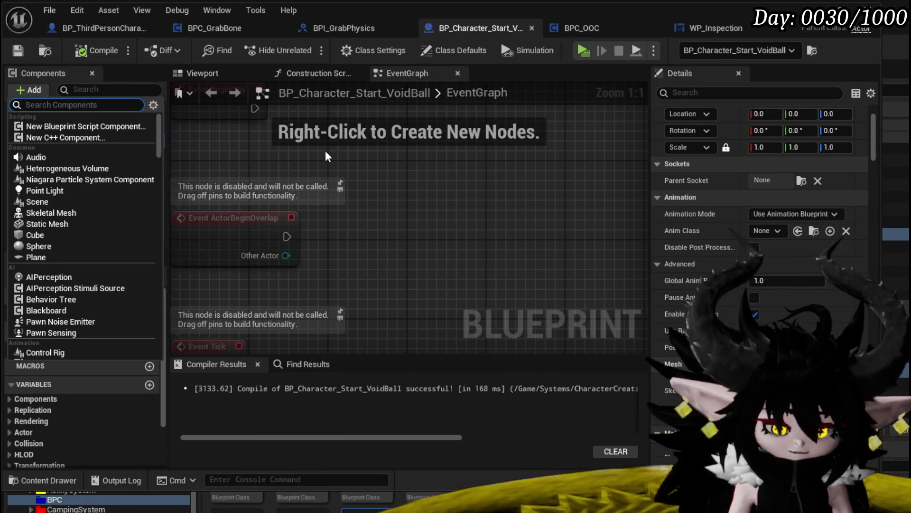
# - Add a Projectile Movement component to BP_Character_Start_VoidBall, compile, and return to L_DungeonCreationTest
pyautogui.write('phy')
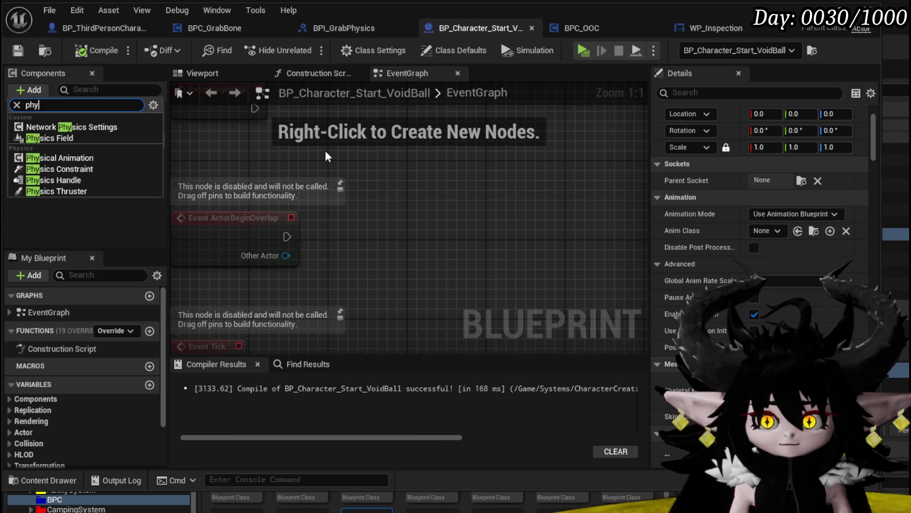
pyautogui.press('BackSpace')
pyautogui.press('BackSpace')
pyautogui.press('BackSpace')
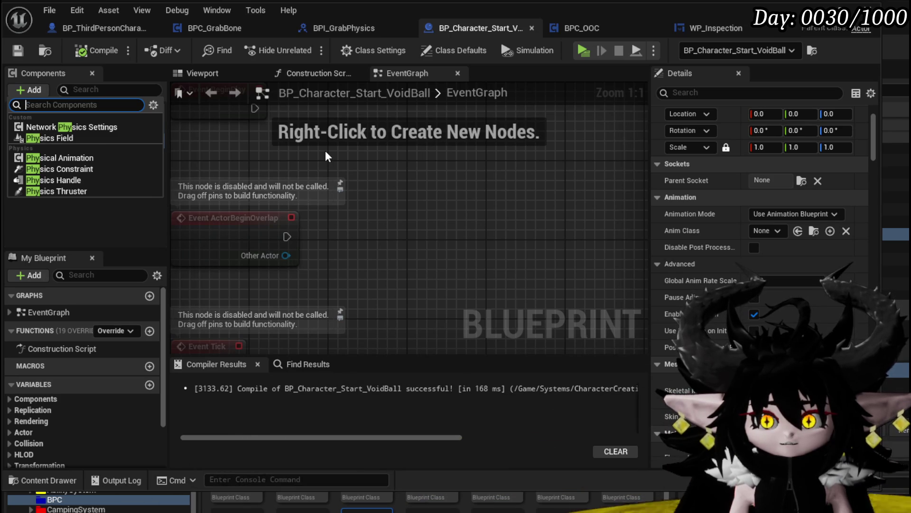
pyautogui.write('movement')
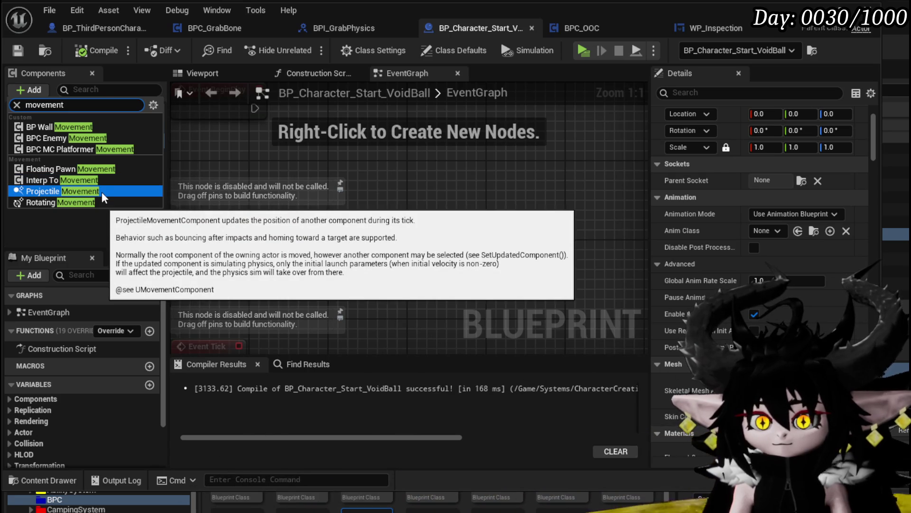
pyautogui.click(101, 192)
pyautogui.press('Return')
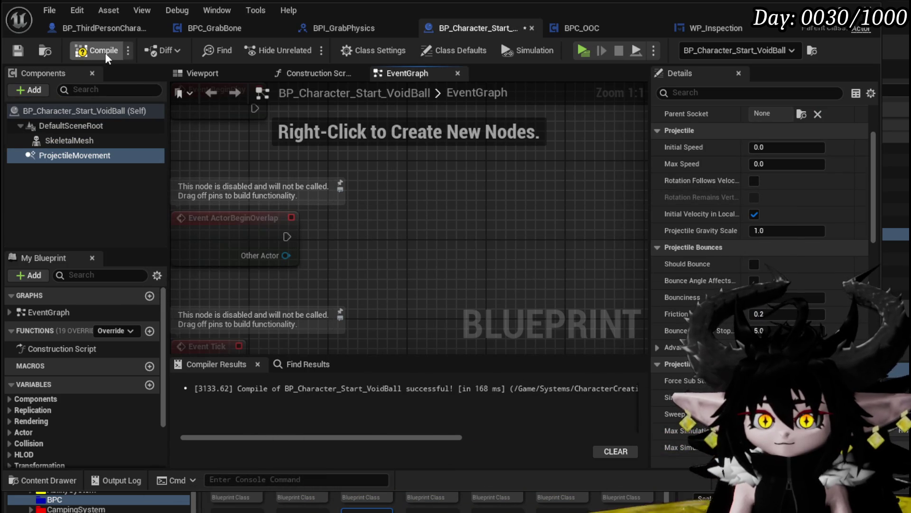
pyautogui.click(95, 50)
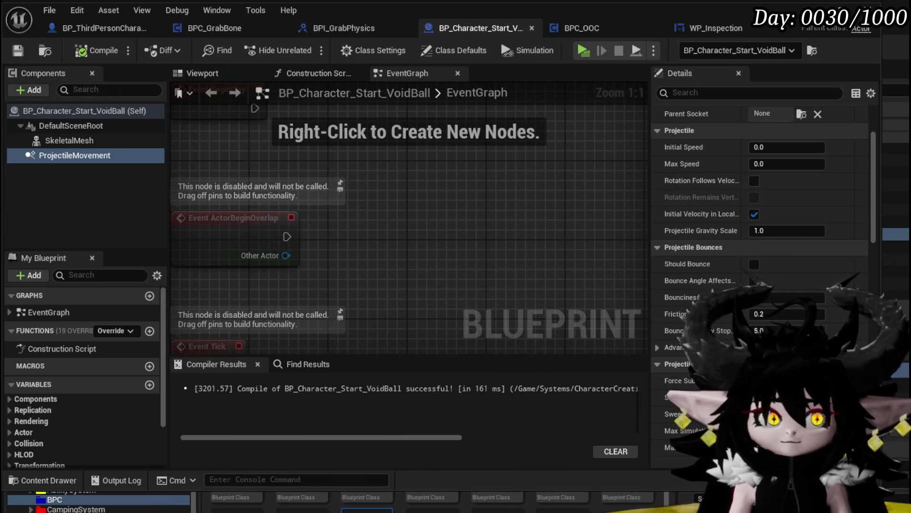
pyautogui.click(781, 31)
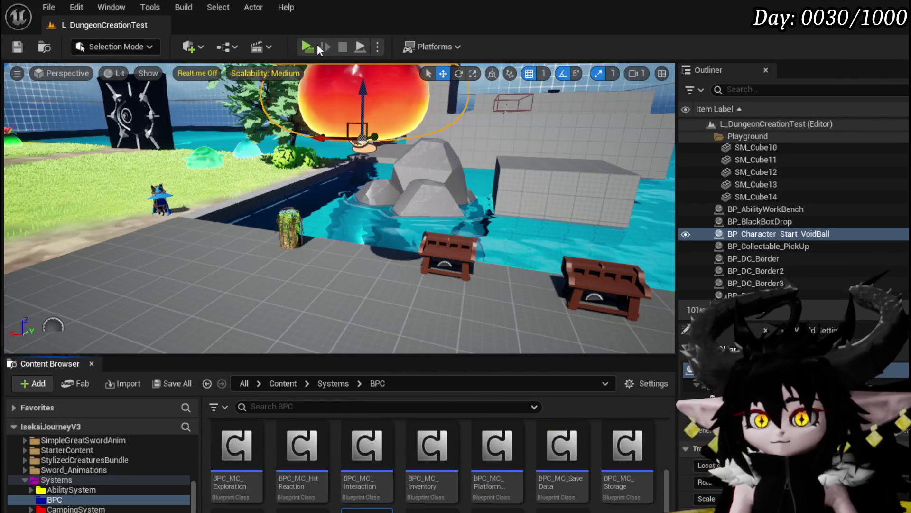
# - Run a quick play test of the ProjectileMovement VoidBall, then return to its blueprint
pyautogui.click(306, 48)
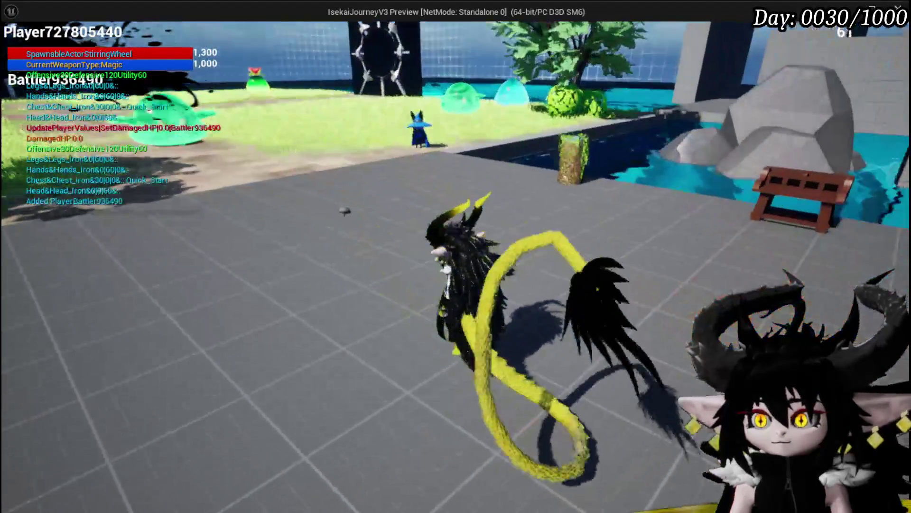
pyautogui.press('Escape')
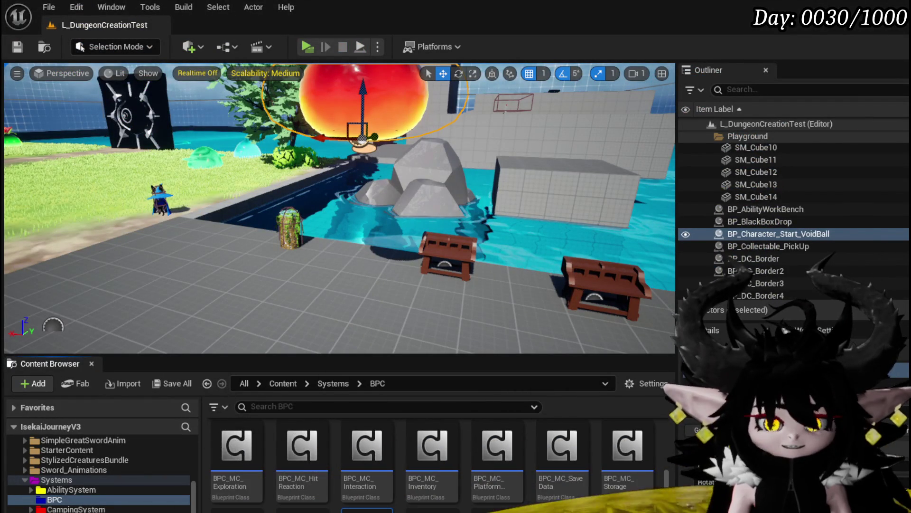
pyautogui.hotkey('alt', 'Tab')
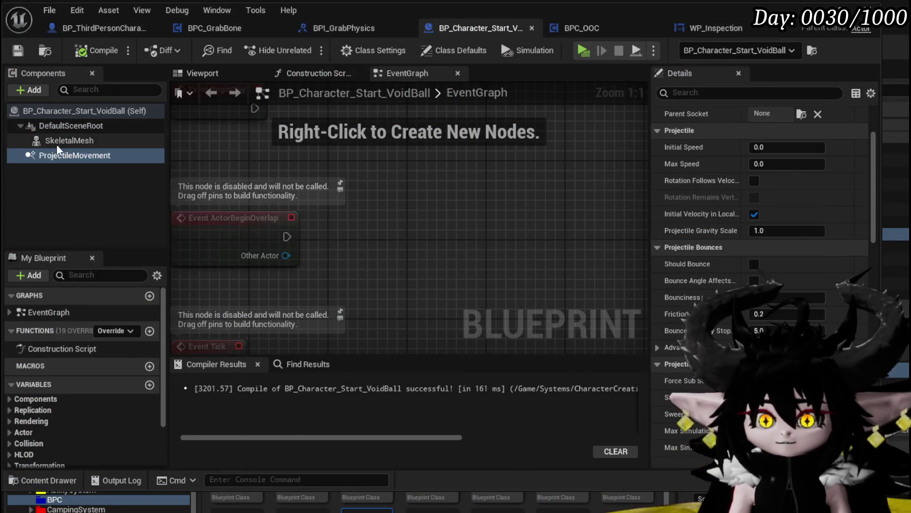
# - Select the SkeletalMesh component and review its Details properties
pyautogui.click(59, 140)
pyautogui.scroll(-3, 818, 184)
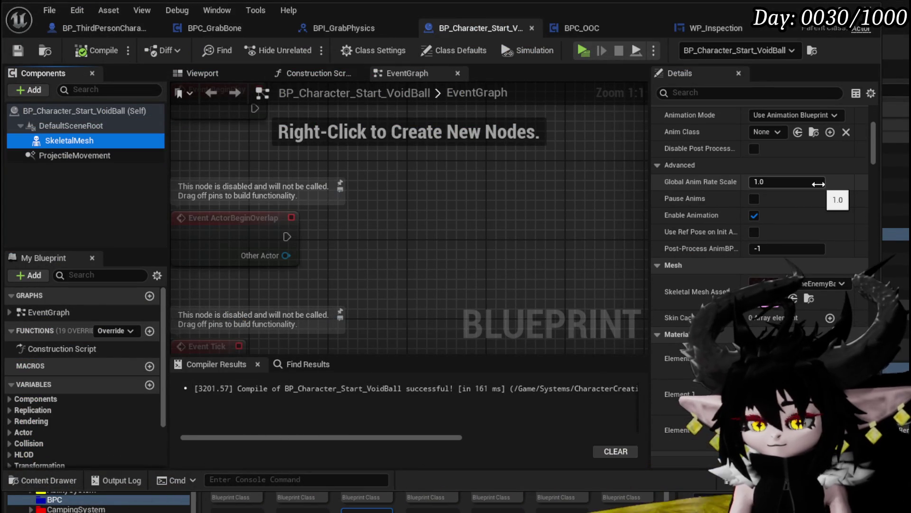
pyautogui.scroll(-15, 818, 184)
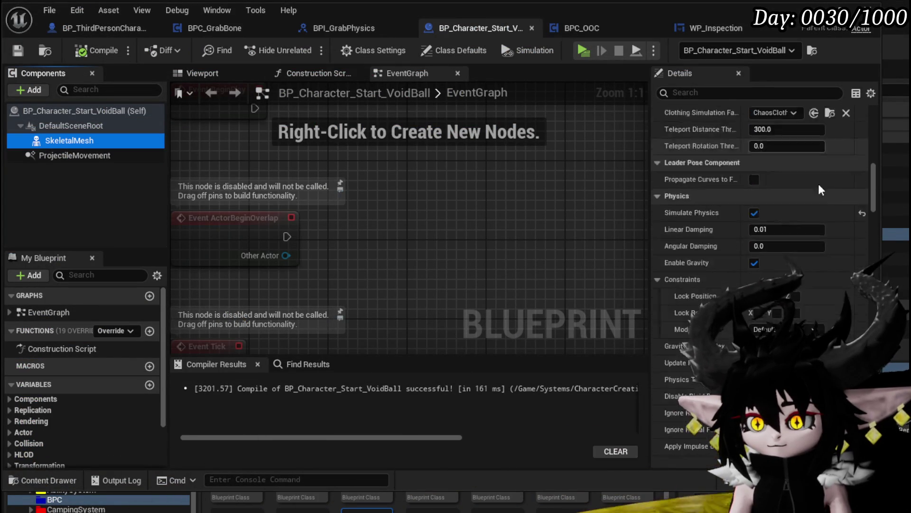
pyautogui.scroll(-12, 818, 183)
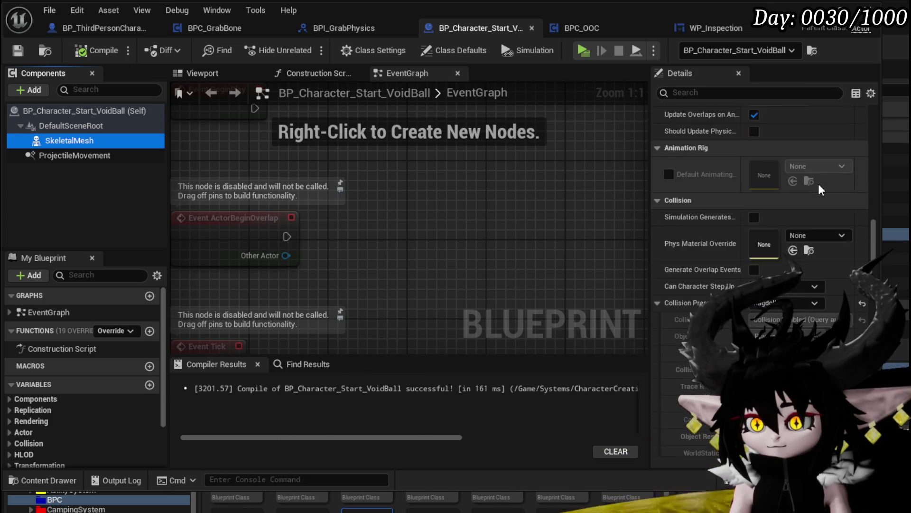
pyautogui.scroll(-3, 820, 190)
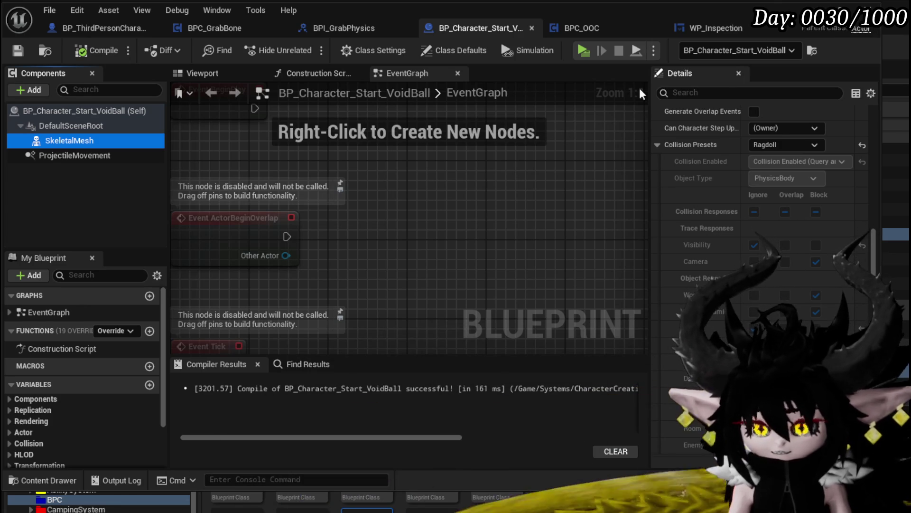
pyautogui.scroll(5, 771, 131)
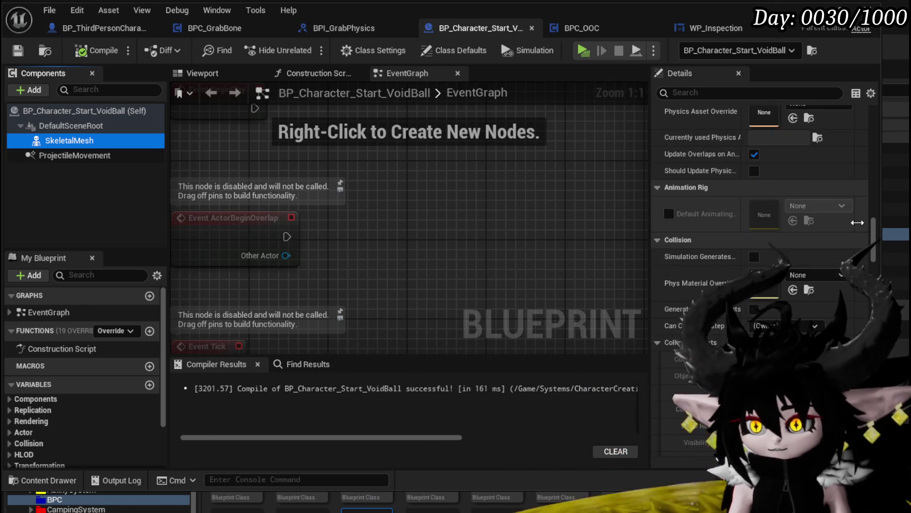
pyautogui.moveTo(870, 232); pyautogui.dragTo(884, 96)
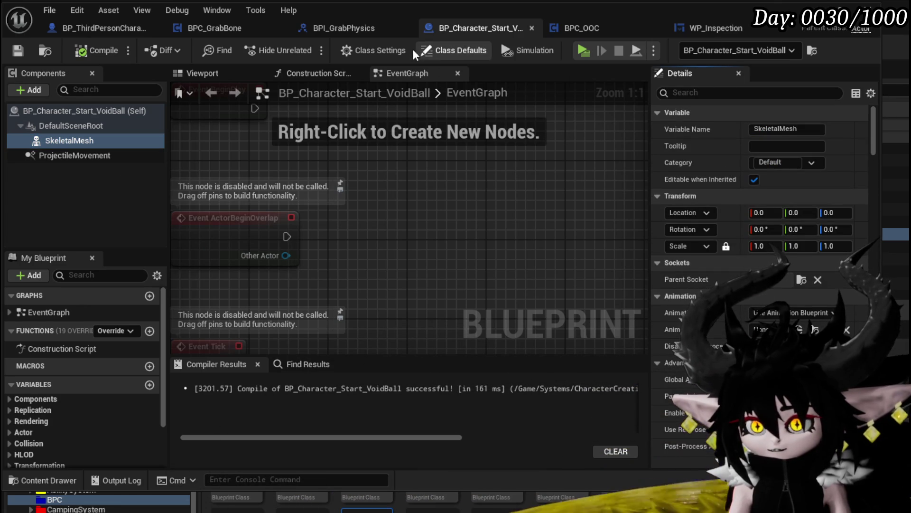
# - In Class Settings, search the Parent Class list for 'Character'
pyautogui.click(366, 56)
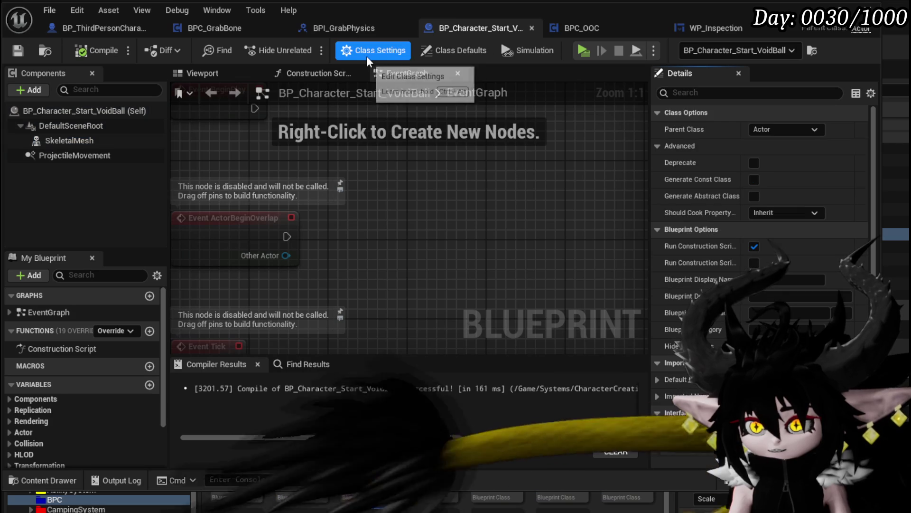
pyautogui.click(772, 128)
pyautogui.write('Charac')
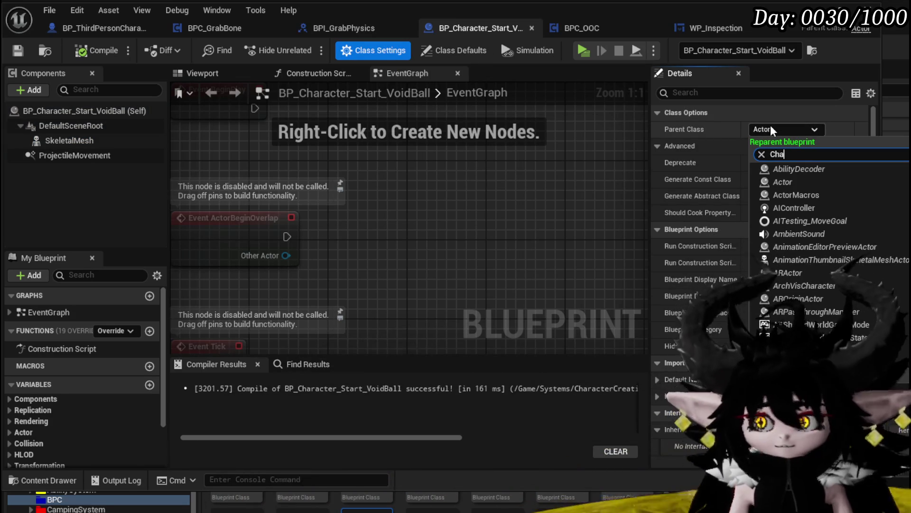
pyautogui.write('ter')
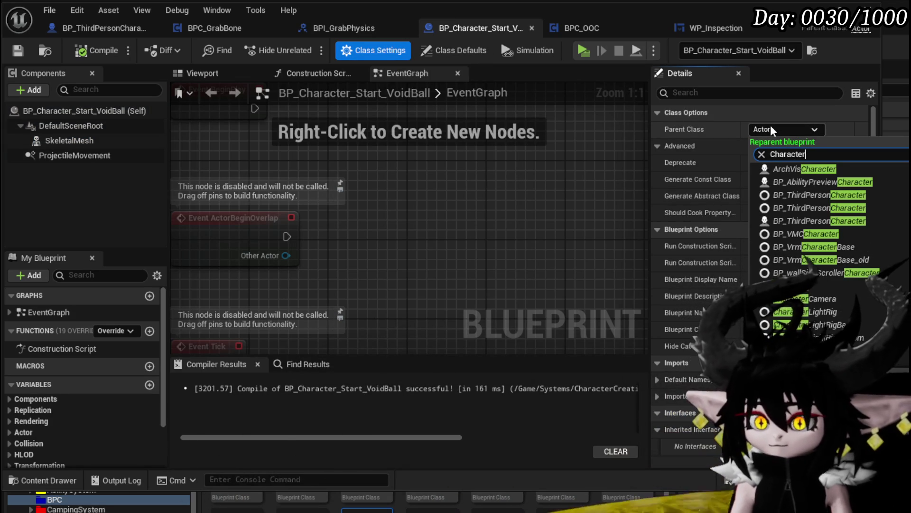
# - Reparent to Character, compare SkeletalMesh with the inherited Mesh (CharacterMesh0), and delete SkeletalMesh
pyautogui.click(788, 285)
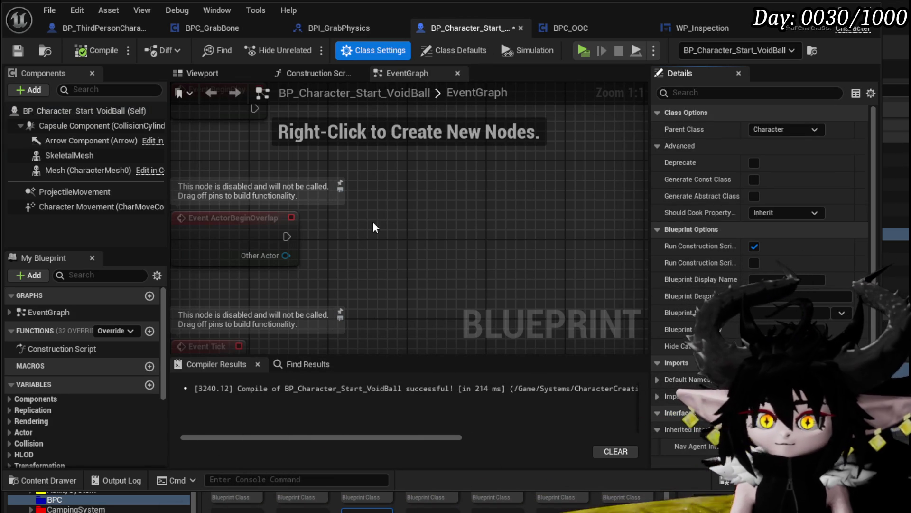
pyautogui.click(83, 159)
pyautogui.scroll(-10, 731, 260)
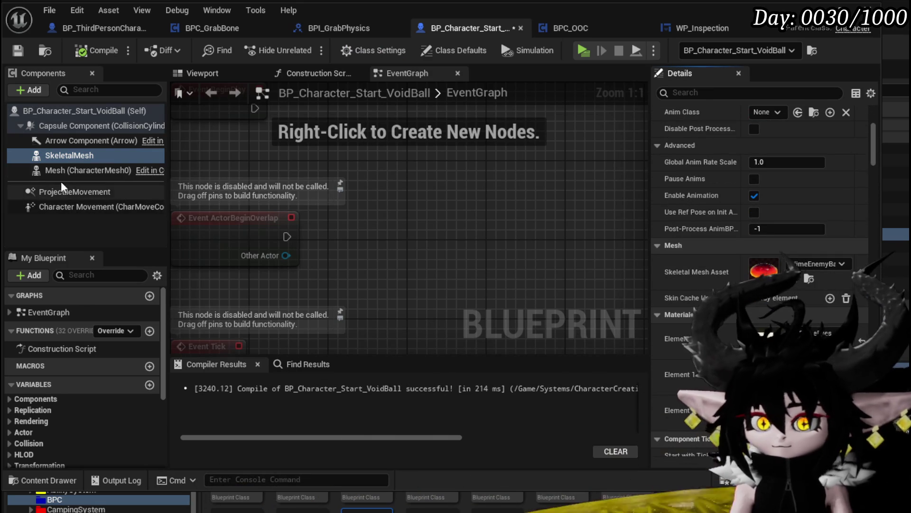
pyautogui.click(88, 170)
pyautogui.rightClick(771, 295)
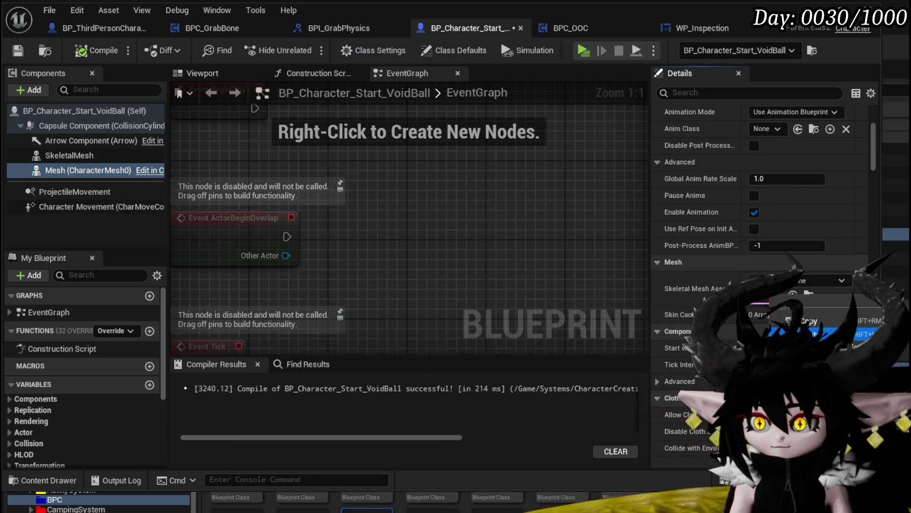
pyautogui.click(78, 156)
pyautogui.press('Delete')
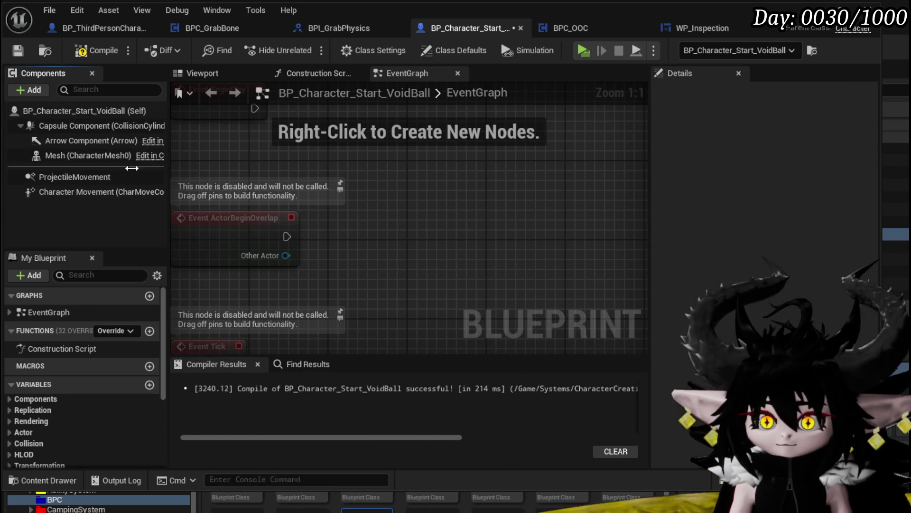
# - Delete the ProjectileMovement component and review the character Mesh's collision presets
pyautogui.click(65, 177)
pyautogui.press('Delete')
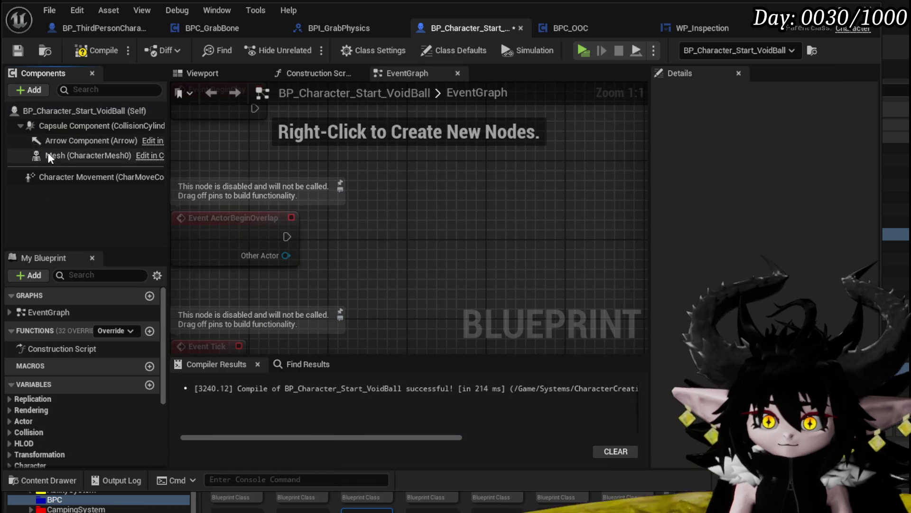
pyautogui.click(48, 152)
pyautogui.scroll(-15, 717, 261)
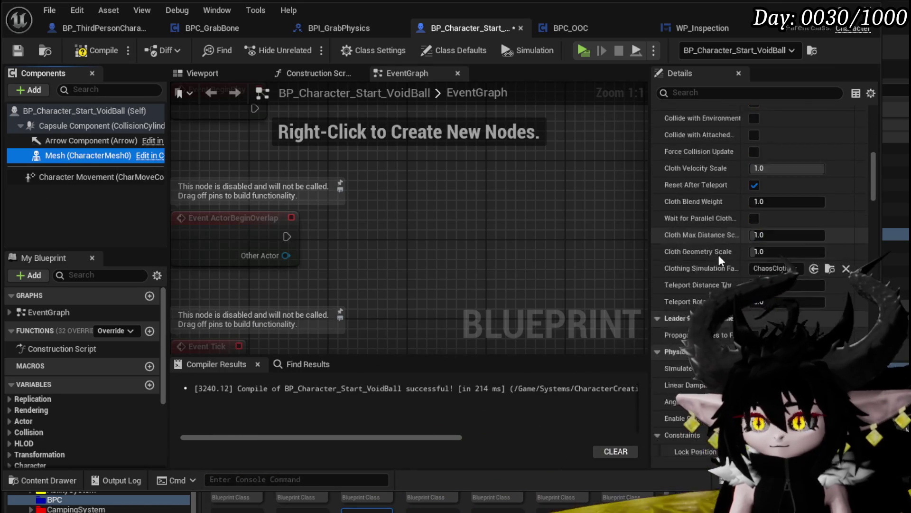
pyautogui.scroll(-10, 716, 252)
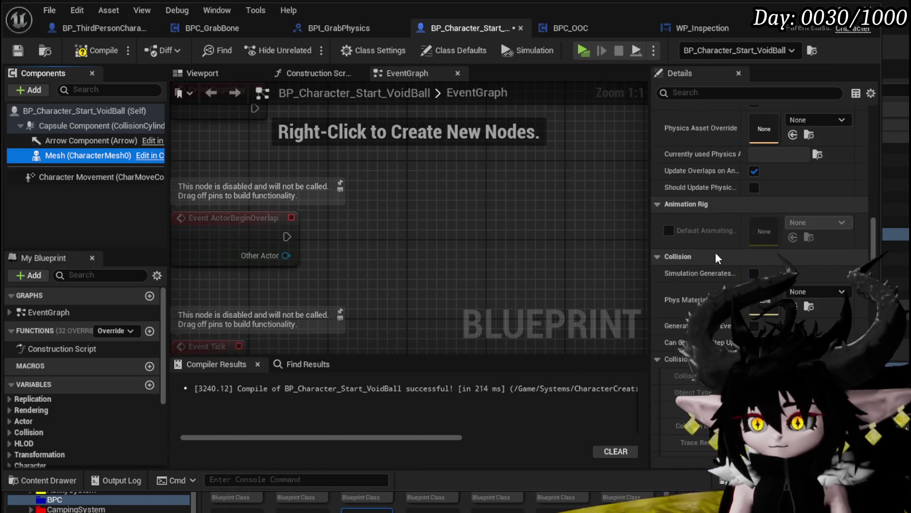
pyautogui.click(779, 262)
pyautogui.press('Escape')
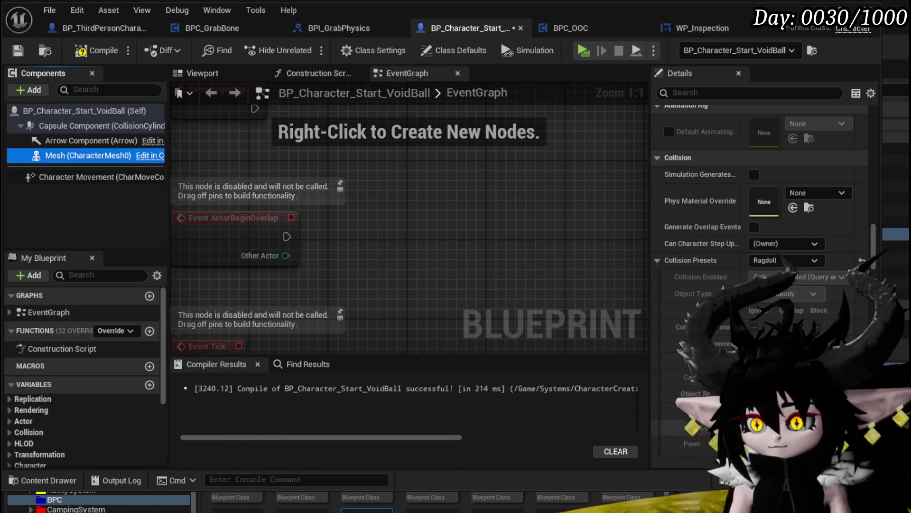
# - Enable physics simulation (Ragdoll preset) on the character Mesh, compile, and return to the level
pyautogui.scroll(5, 778, 270)
pyautogui.scroll(10, 757, 260)
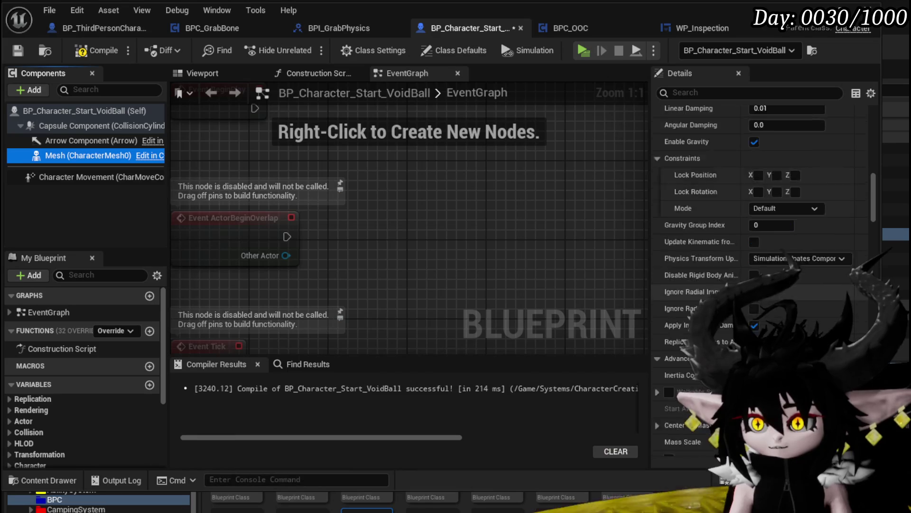
pyautogui.click(754, 308)
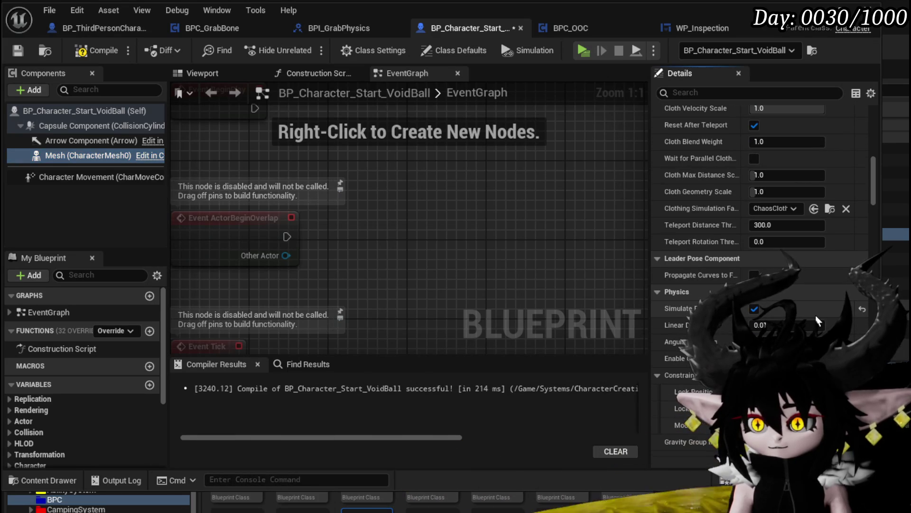
pyautogui.click(98, 51)
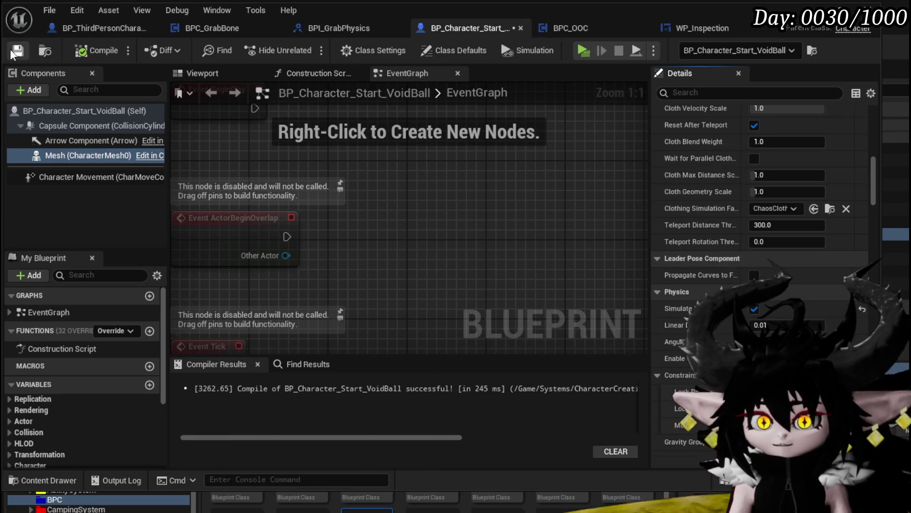
pyautogui.click(817, 7)
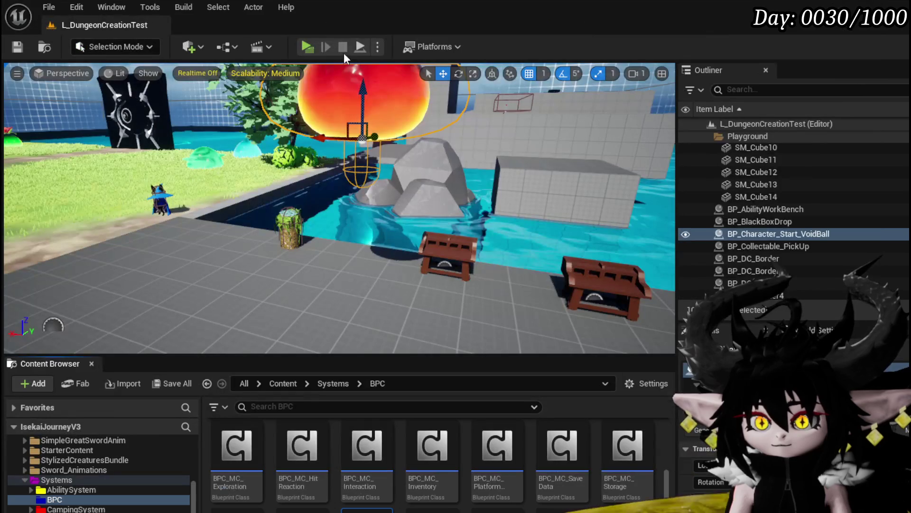
# - Briefly play-test the physics-simulating VoidBall, then select its Capsule Component in the blueprint
pyautogui.click(306, 46)
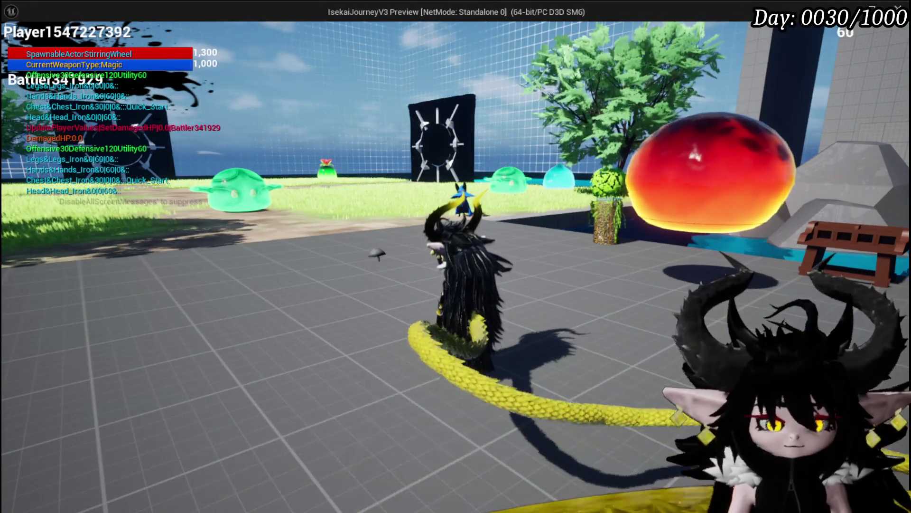
pyautogui.press('Escape')
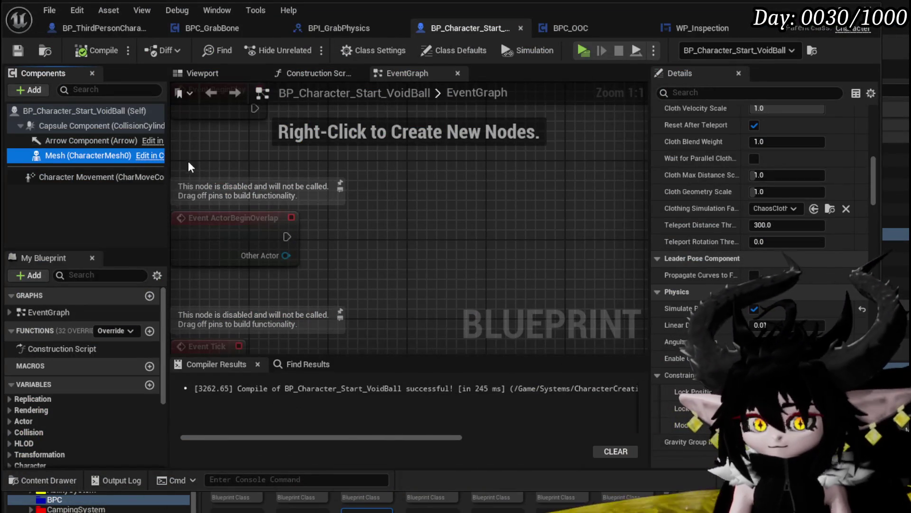
pyautogui.click(58, 127)
# - Select the Mesh component and orbit the viewport preview to see the dome from below
pyautogui.click(71, 155)
pyautogui.click(202, 73)
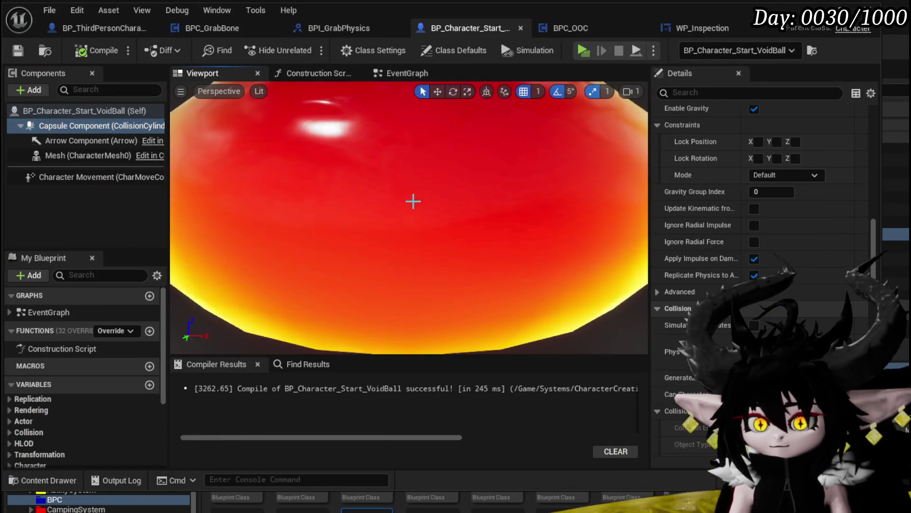
pyautogui.moveTo(495, 248); pyautogui.dragTo(495, 249)
pyautogui.scroll(15, 800, 214)
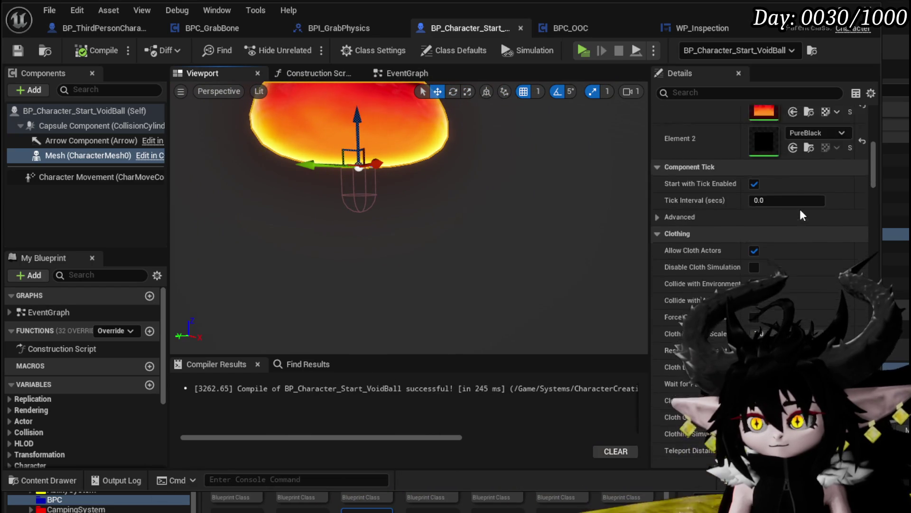
pyautogui.scroll(5, 801, 214)
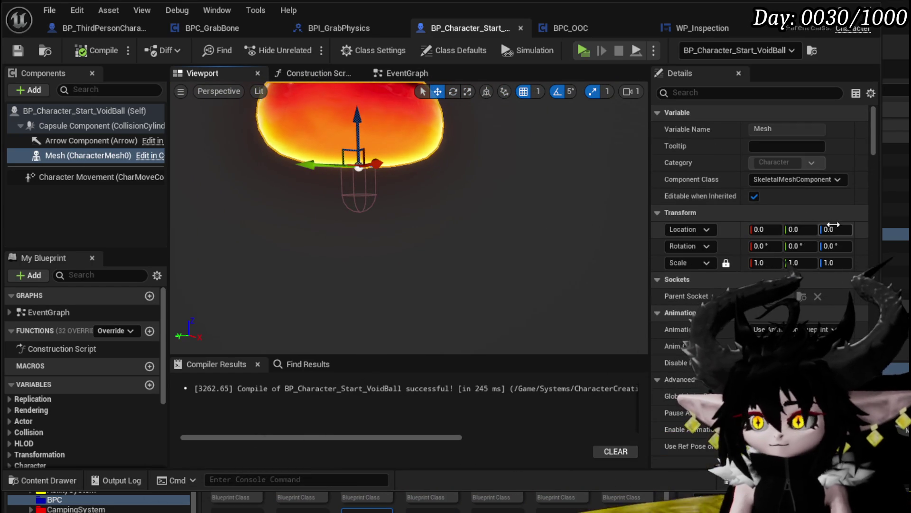
# - Set the Mesh Location Z to -90, recompile the blueprint, and launch a play test
pyautogui.write('90')
pyautogui.press('Return')
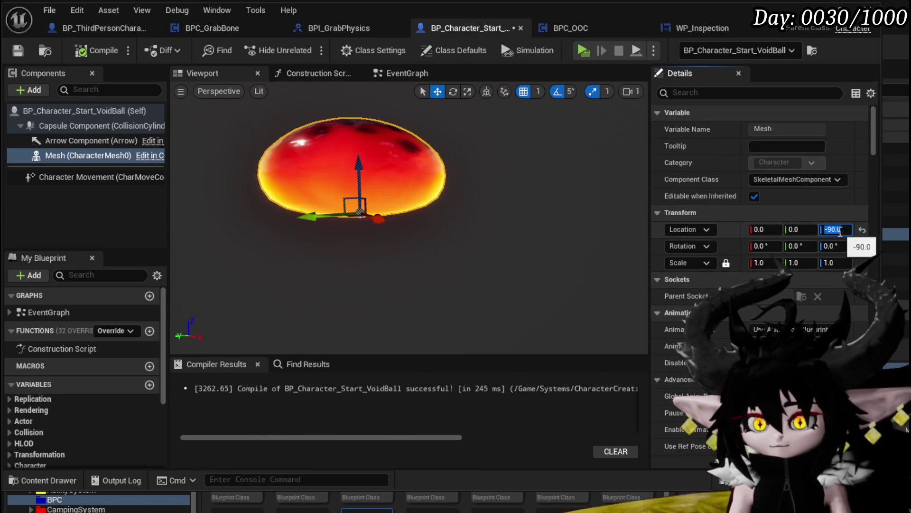
pyautogui.click(84, 54)
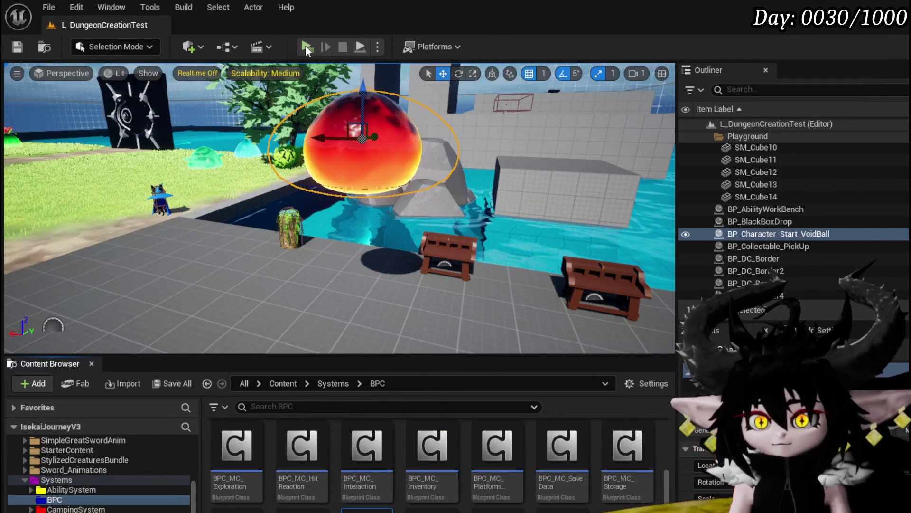
pyautogui.click(312, 46)
# - Move the VoidBall, fire the grab beam at the red slime, then stop and return to the blueprint
pyautogui.press('w')
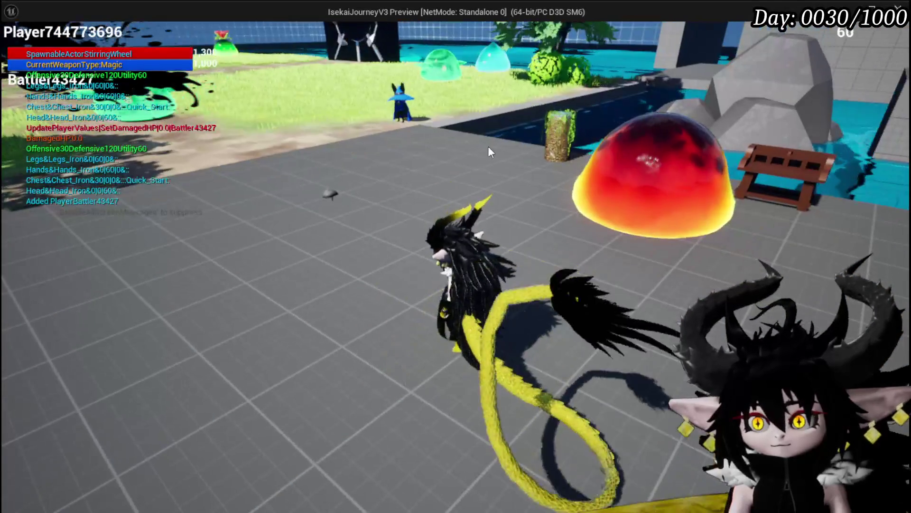
pyautogui.click(651, 177)
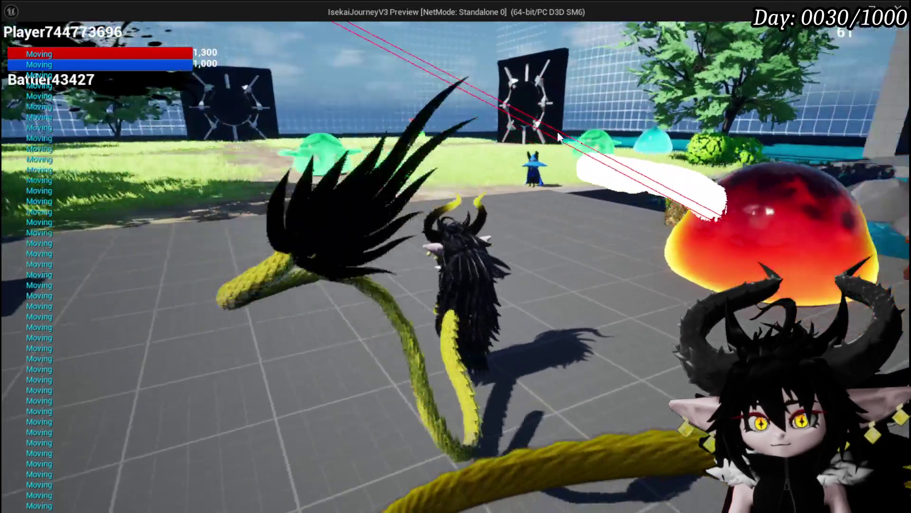
pyautogui.moveTo(559, 137)
pyautogui.mouseDown()
pyautogui.moveTo(673, 199)
pyautogui.moveTo(436, 121)
pyautogui.moveTo(257, 184)
pyautogui.moveTo(326, 174)
pyautogui.moveTo(569, 227)
pyautogui.moveTo(747, 232)
pyautogui.moveTo(750, 76)
pyautogui.moveTo(730, 32)
pyautogui.moveTo(735, 82)
pyautogui.moveTo(720, 187)
pyautogui.mouseUp()
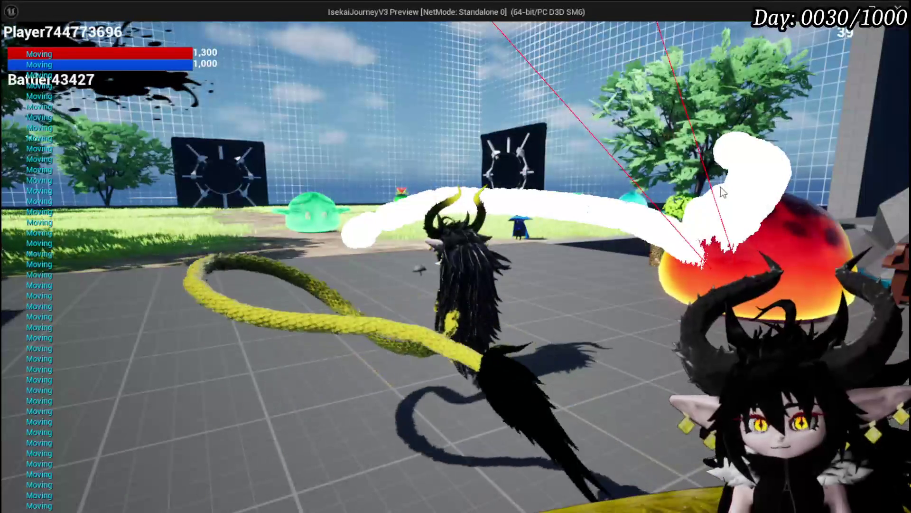
pyautogui.press('Escape')
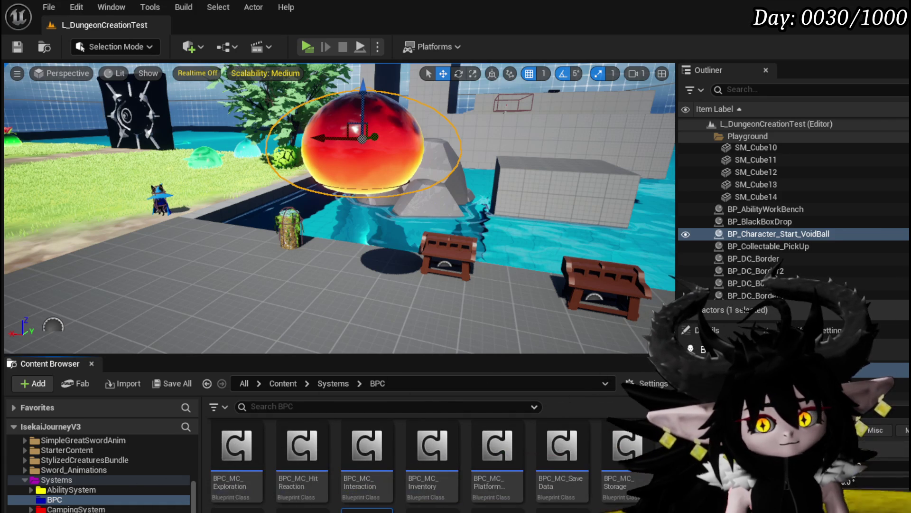
pyautogui.hotkey('alt', 'Tab')
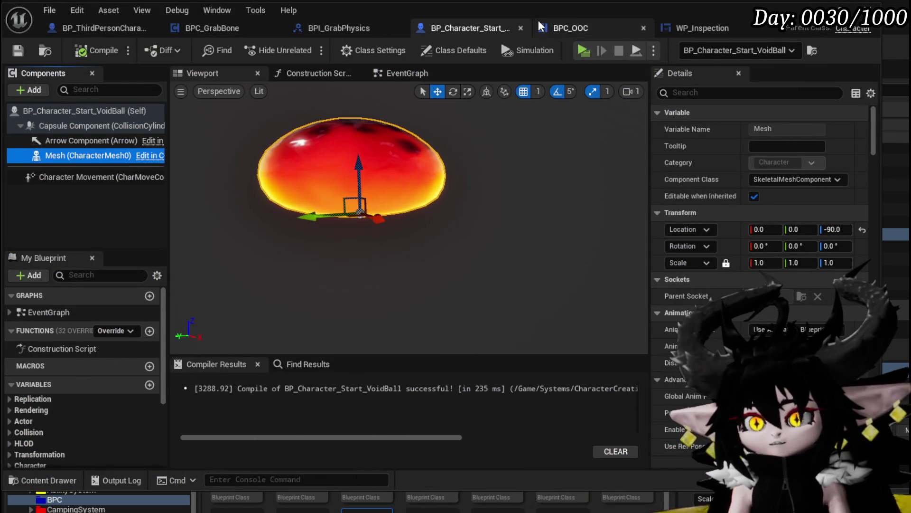
# - In the BPC_GrabBone event graph, shift the grab and transform node group right to make room
pyautogui.click(324, 23)
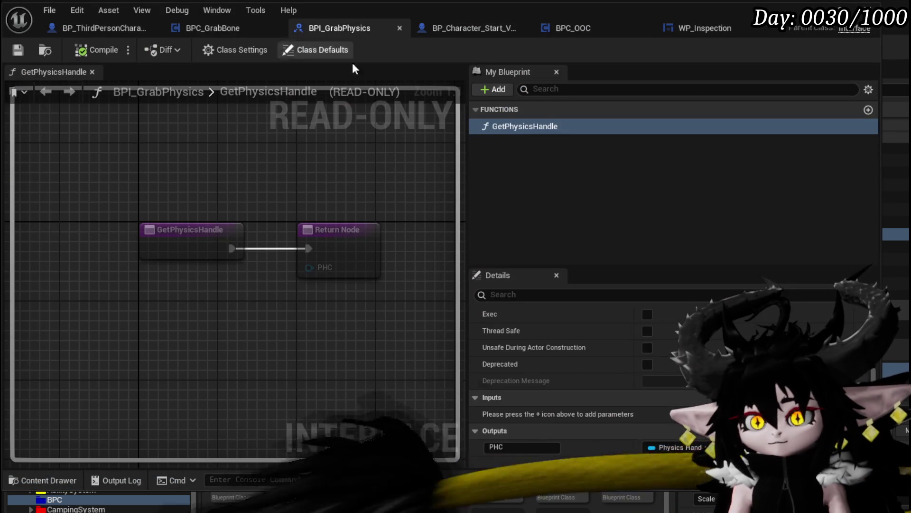
pyautogui.click(222, 25)
pyautogui.moveTo(436, 147)
pyautogui.mouseDown()
pyautogui.moveTo(337, 214)
pyautogui.moveTo(371, 261)
pyautogui.moveTo(263, 261)
pyautogui.moveTo(419, 241)
pyautogui.mouseUp()
pyautogui.scroll(-2, 369, 198)
pyautogui.scroll(3, 369, 198)
pyautogui.moveTo(371, 262)
pyautogui.mouseDown()
pyautogui.moveTo(497, 161)
pyautogui.moveTo(421, 312)
pyautogui.moveTo(370, 254)
pyautogui.moveTo(404, 305)
pyautogui.moveTo(411, 253)
pyautogui.mouseUp()
pyautogui.scroll(-2, 322, 272)
pyautogui.moveTo(299, 268); pyautogui.dragTo(554, 112)
pyautogui.moveTo(326, 188)
pyautogui.mouseDown()
pyautogui.moveTo(429, 190)
pyautogui.moveTo(399, 189)
pyautogui.mouseUp()
pyautogui.click(312, 256)
# - Insert Print String between Get Physics Handle and Grab Component at Location, then start a play test
pyautogui.click(243, 233)
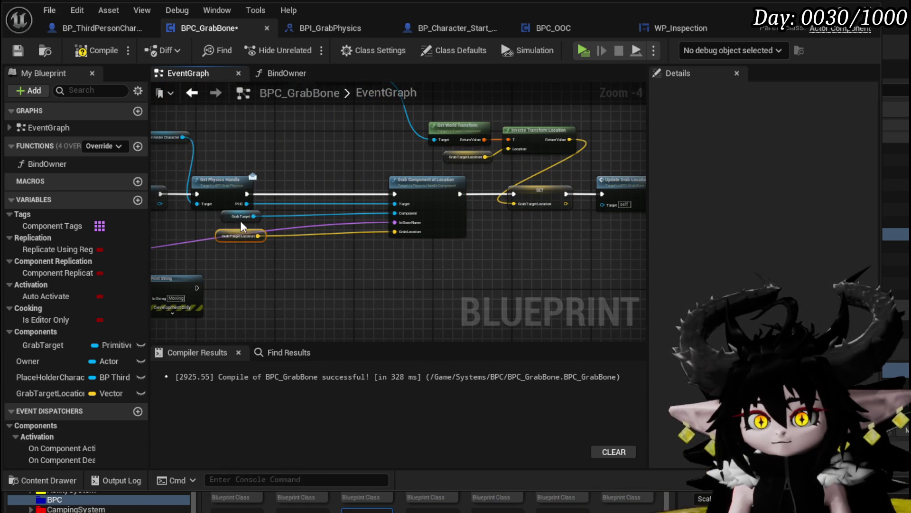
pyautogui.moveTo(259, 259); pyautogui.dragTo(323, 293)
pyautogui.moveTo(159, 281)
pyautogui.mouseDown()
pyautogui.moveTo(332, 187)
pyautogui.moveTo(319, 185)
pyautogui.mouseUp()
pyautogui.scroll(3, 319, 186)
pyautogui.moveTo(185, 205); pyautogui.dragTo(326, 201)
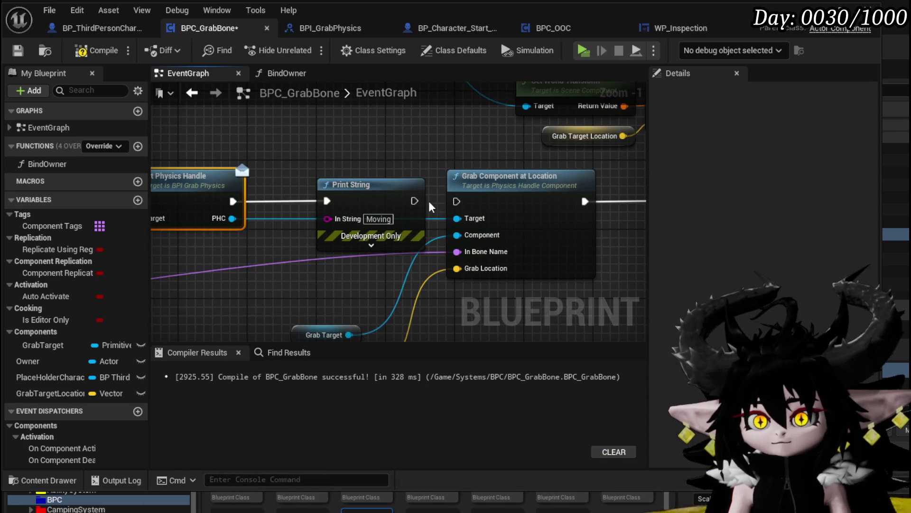
pyautogui.moveTo(459, 203); pyautogui.dragTo(460, 201)
pyautogui.hotkey('alt', 'p')
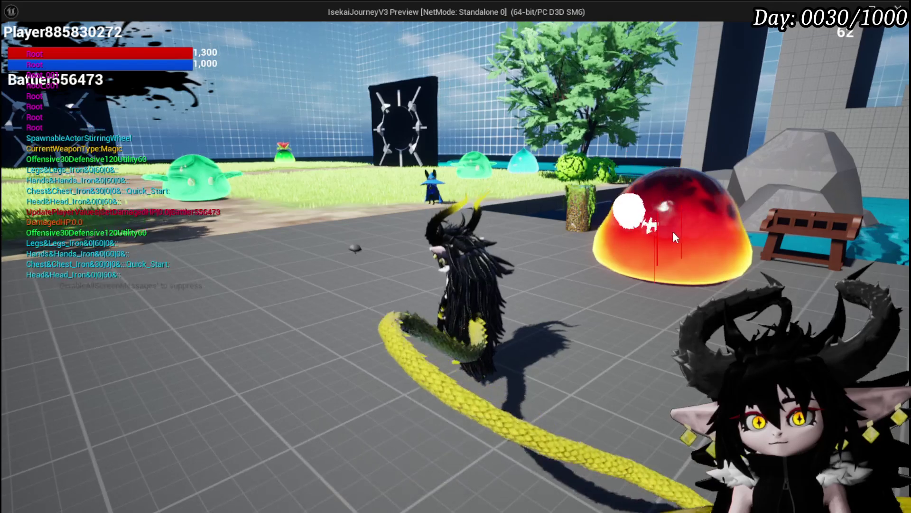
# - Fire two grab traces at the red slime, end the play test, and return to BPC_GrabBone
pyautogui.click(674, 217)
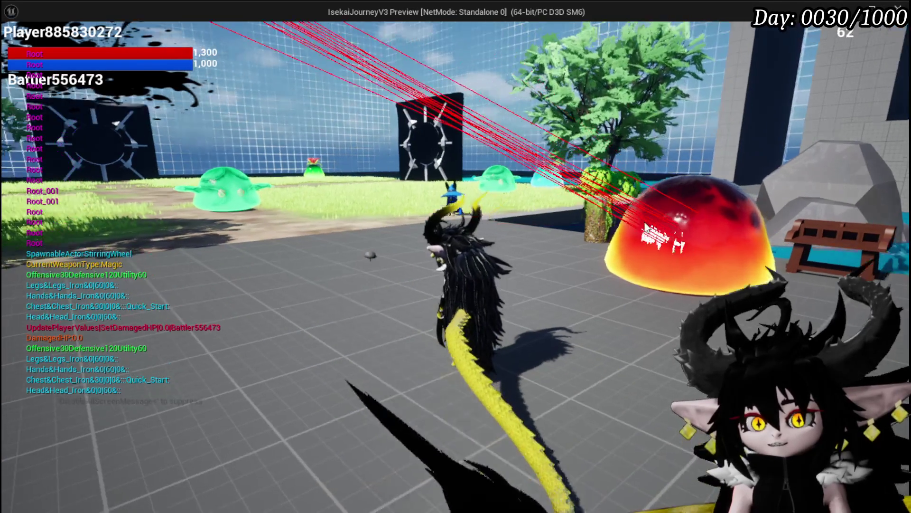
pyautogui.click(655, 236)
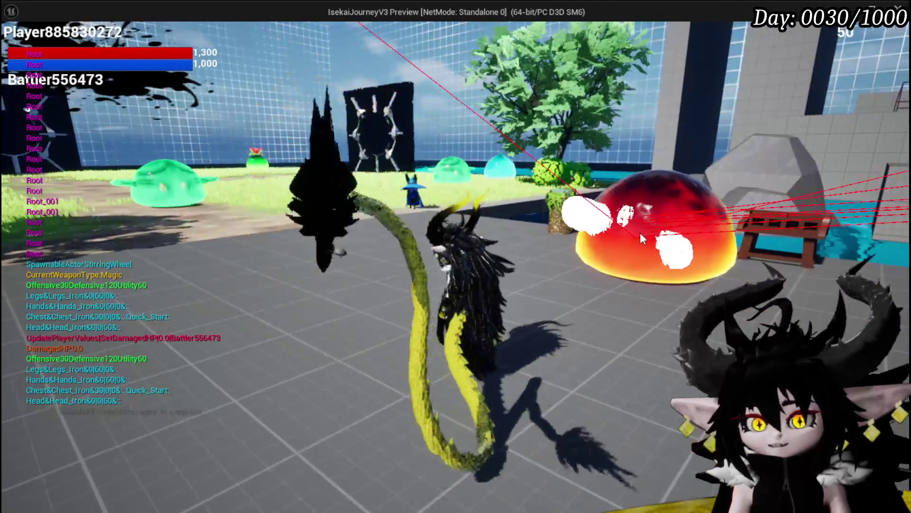
pyautogui.press('Escape')
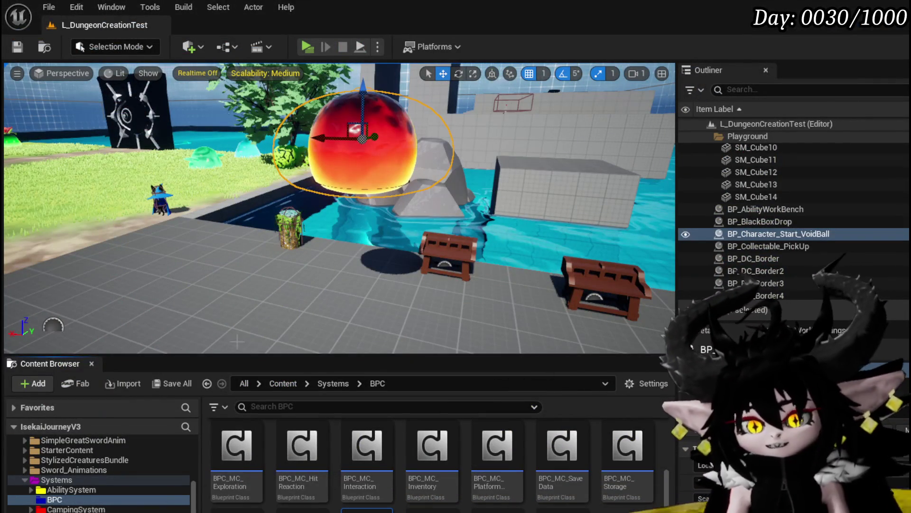
pyautogui.hotkey('alt', 'Tab')
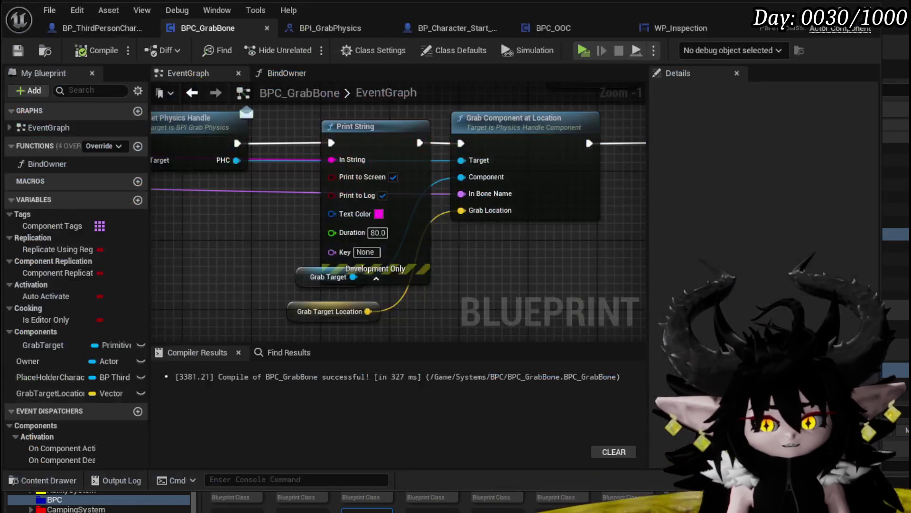
# - Move the Grab Target getter nodes to the right and check the trace's object types
pyautogui.moveTo(301, 318); pyautogui.dragTo(399, 266)
pyautogui.moveTo(341, 243)
pyautogui.mouseDown()
pyautogui.moveTo(522, 283)
pyautogui.moveTo(498, 238)
pyautogui.moveTo(542, 264)
pyautogui.mouseUp()
pyautogui.scroll(-4, 407, 260)
pyautogui.scroll(2, 515, 257)
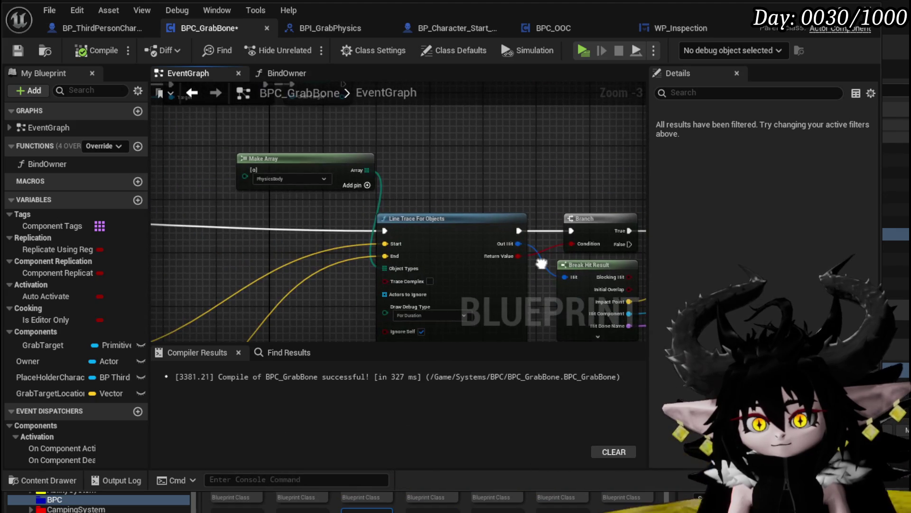
pyautogui.click(286, 181)
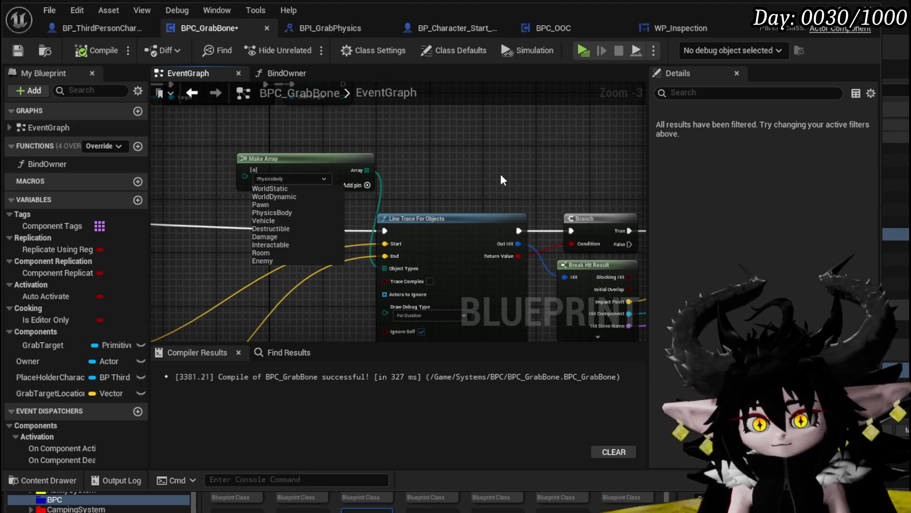
# - Line up the SET Grab Target node with its reroute beside the grab nodes
pyautogui.moveTo(503, 180)
pyautogui.mouseDown()
pyautogui.moveTo(388, 254)
pyautogui.moveTo(463, 285)
pyautogui.moveTo(510, 318)
pyautogui.mouseUp()
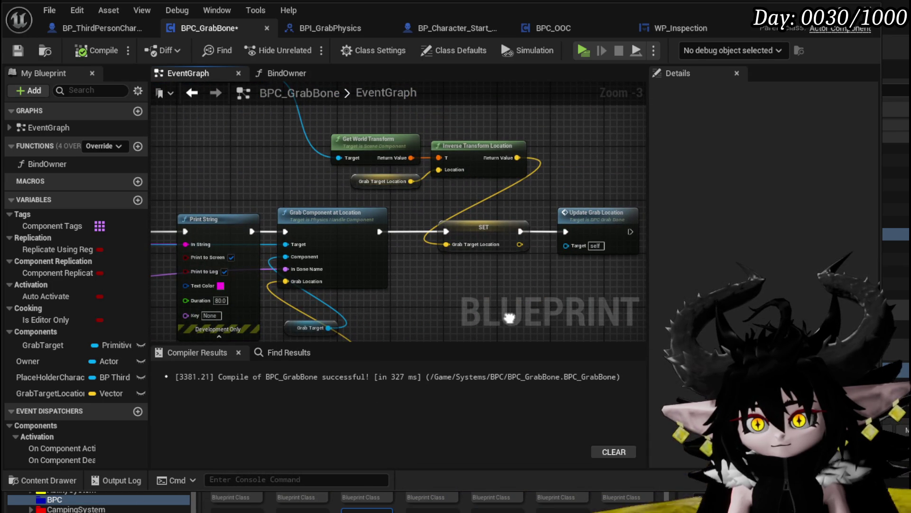
pyautogui.moveTo(510, 318); pyautogui.dragTo(594, 370)
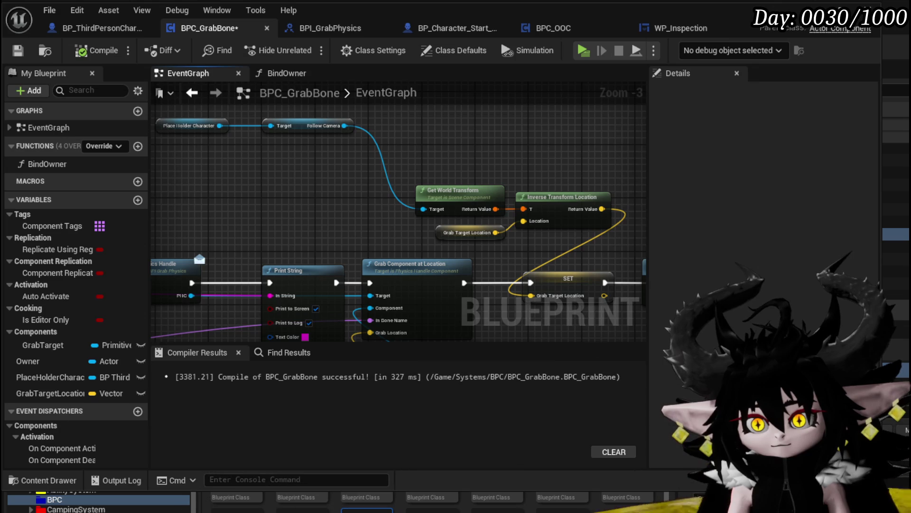
pyautogui.moveTo(488, 213); pyautogui.dragTo(525, 194)
pyautogui.moveTo(368, 198)
pyautogui.mouseDown()
pyautogui.moveTo(603, 196)
pyautogui.moveTo(611, 173)
pyautogui.mouseUp()
pyautogui.moveTo(317, 244)
pyautogui.mouseDown()
pyautogui.moveTo(317, 225)
pyautogui.moveTo(358, 321)
pyautogui.moveTo(441, 275)
pyautogui.mouseUp()
pyautogui.moveTo(301, 217)
pyautogui.mouseDown()
pyautogui.moveTo(314, 236)
pyautogui.moveTo(391, 189)
pyautogui.moveTo(349, 278)
pyautogui.mouseUp()
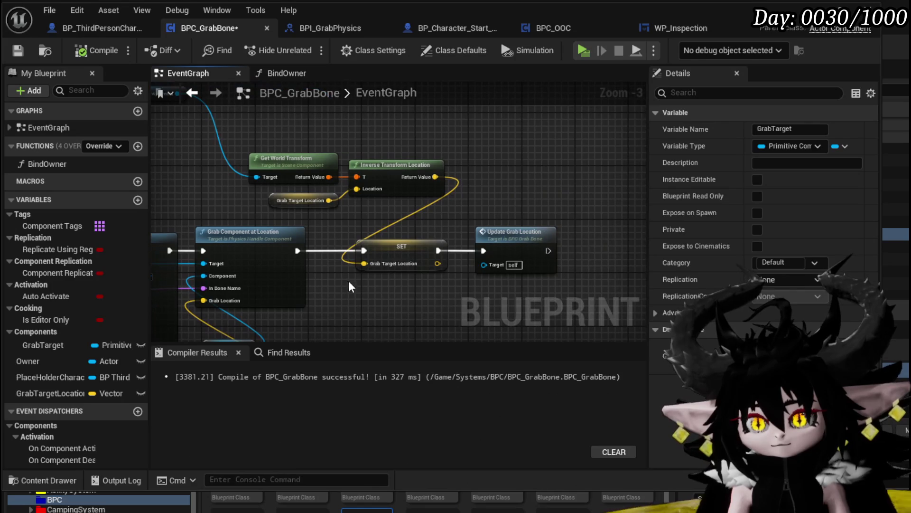
# - Reposition the Place Holder Character and Follow Camera nodes, then bring Set Target Location into view
pyautogui.moveTo(340, 245)
pyautogui.mouseDown()
pyautogui.moveTo(354, 260)
pyautogui.moveTo(565, 317)
pyautogui.mouseUp()
pyautogui.moveTo(196, 199)
pyautogui.mouseDown()
pyautogui.moveTo(359, 150)
pyautogui.moveTo(441, 159)
pyautogui.moveTo(486, 179)
pyautogui.mouseUp()
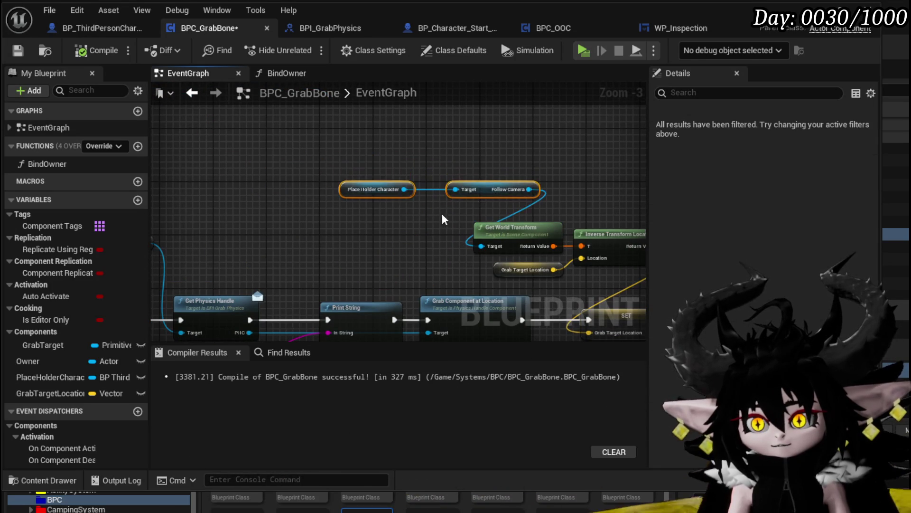
pyautogui.moveTo(365, 194); pyautogui.dragTo(471, 164)
pyautogui.scroll(-4, 471, 164)
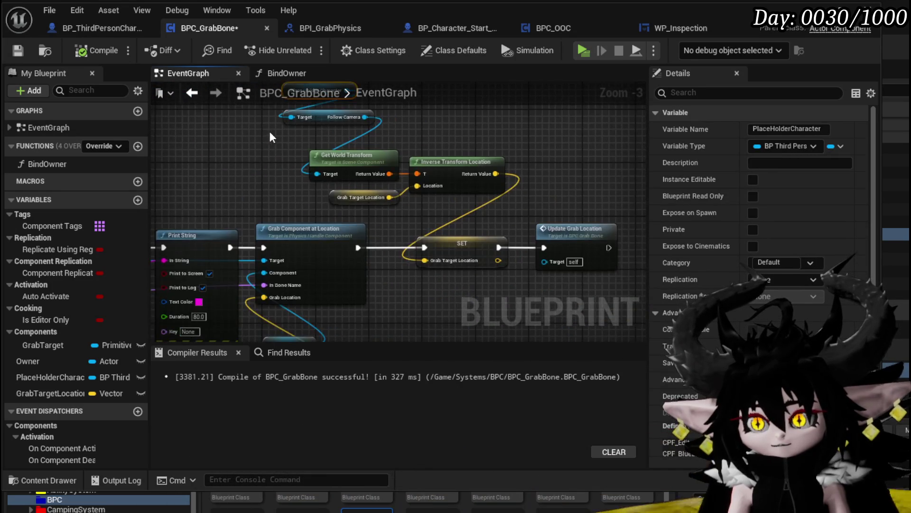
pyautogui.scroll(4, 386, 216)
pyautogui.moveTo(446, 236); pyautogui.dragTo(215, 192)
pyautogui.moveTo(329, 225); pyautogui.dragTo(454, 309)
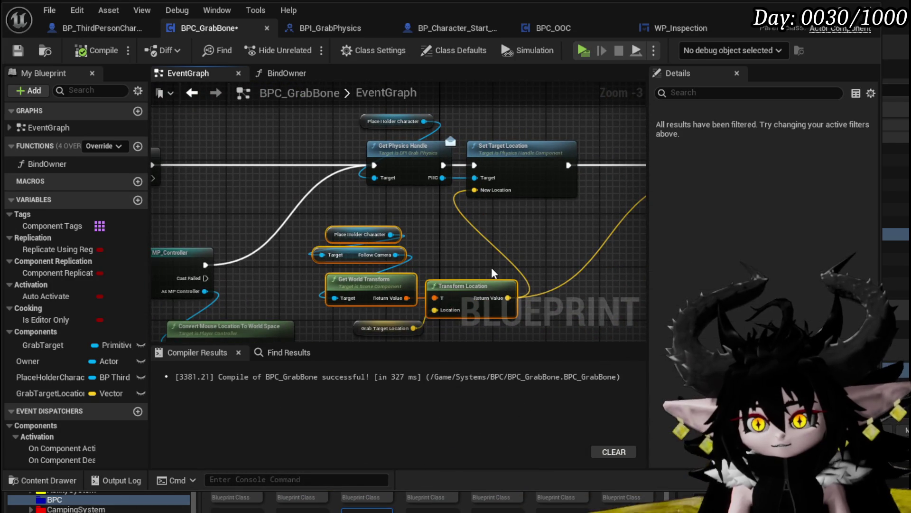
pyautogui.click(492, 269)
pyautogui.moveTo(492, 268); pyautogui.dragTo(302, 290)
# - Shift Set Target Location right, bringing Draw Debug Sphere and the Delay node into view
pyautogui.moveTo(343, 209); pyautogui.dragTo(386, 207)
pyautogui.moveTo(334, 220); pyautogui.dragTo(270, 230)
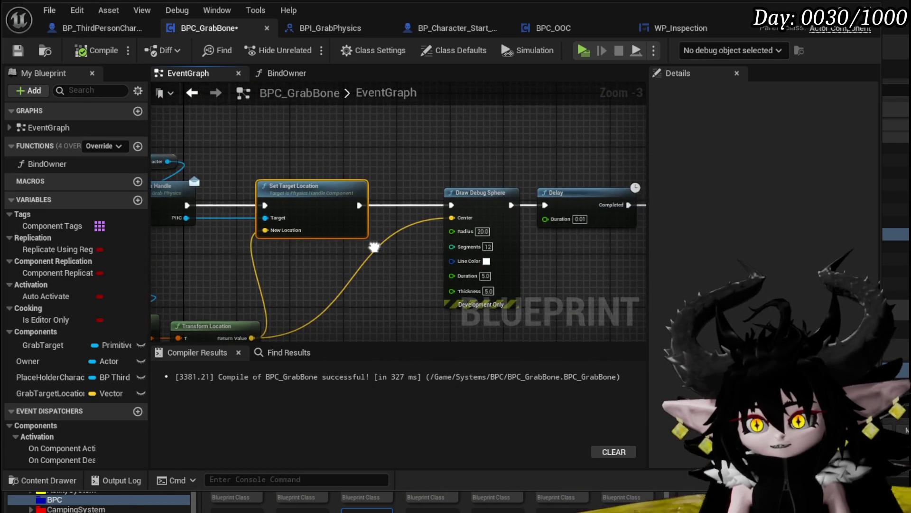
pyautogui.moveTo(211, 260); pyautogui.dragTo(331, 255)
pyautogui.click(329, 250)
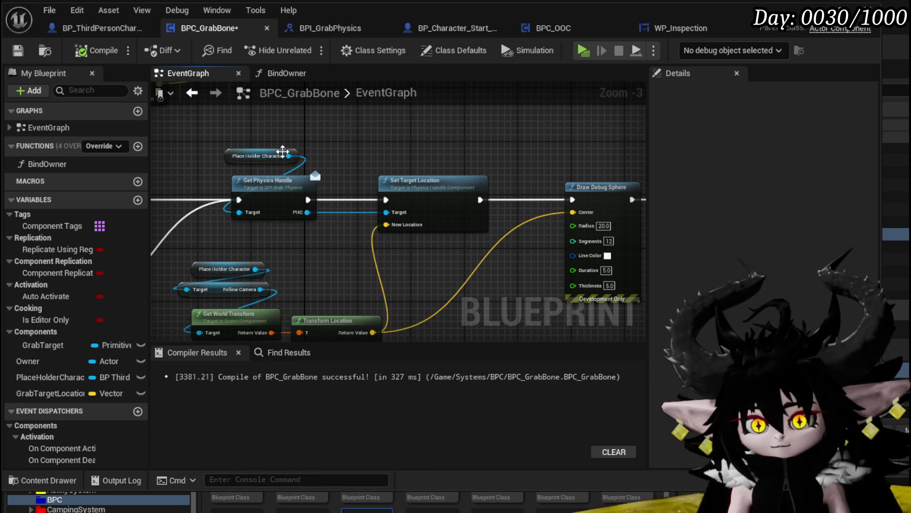
# - Add a Print String node to the graph near the Place Holder Character reference
pyautogui.moveTo(285, 154); pyautogui.dragTo(370, 128)
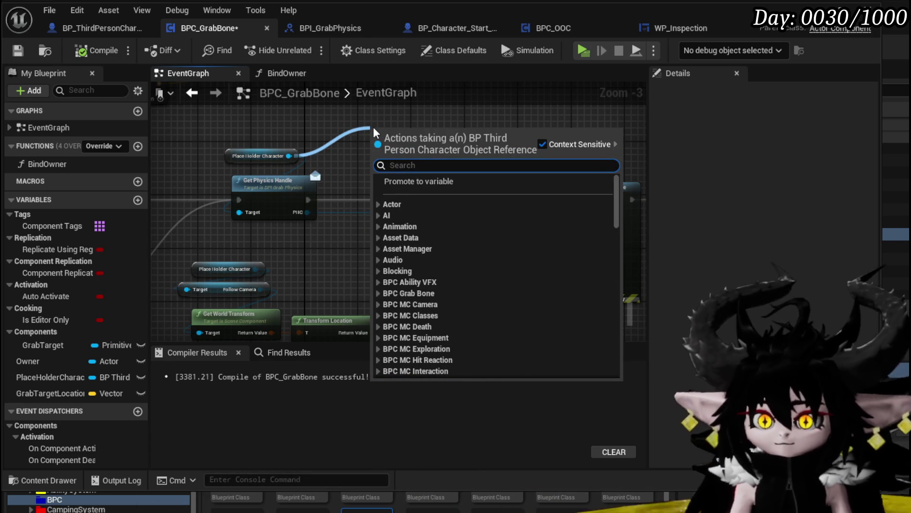
pyautogui.rightClick(337, 115)
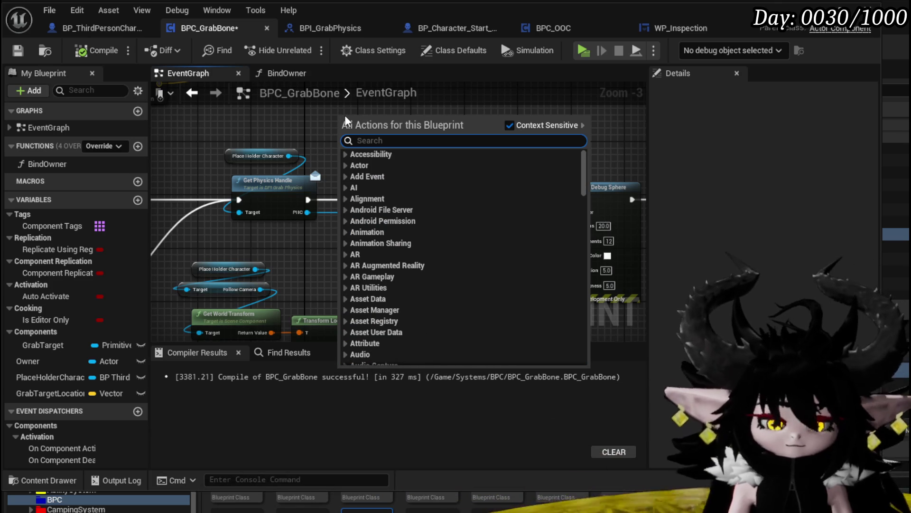
pyautogui.write('print String')
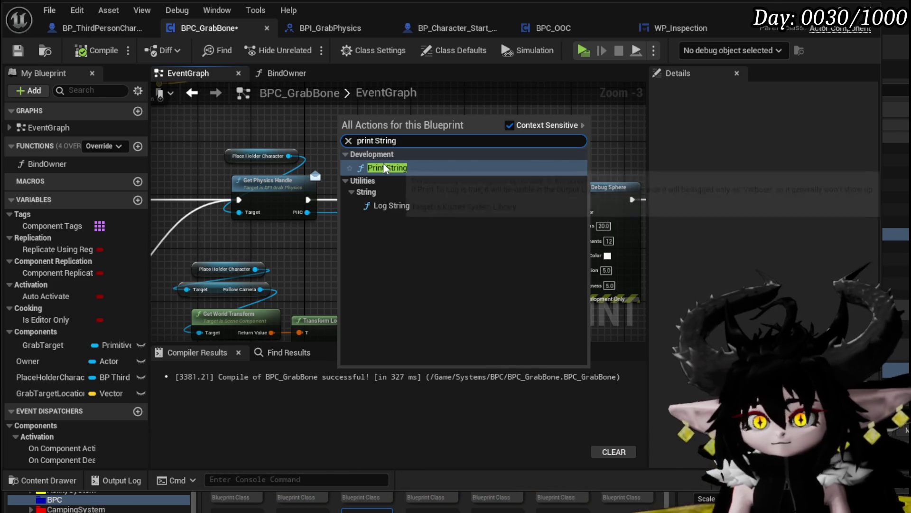
pyautogui.click(383, 165)
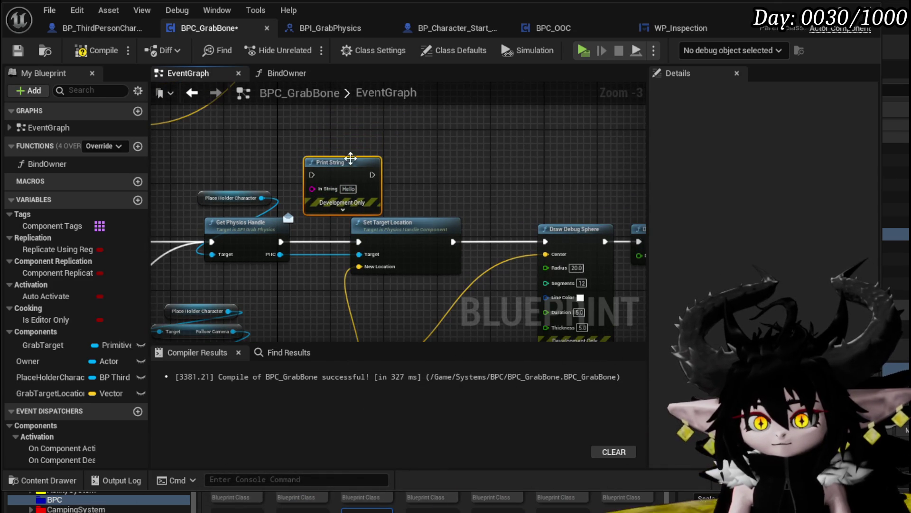
pyautogui.moveTo(351, 156); pyautogui.dragTo(497, 149)
pyautogui.scroll(-3, 425, 173)
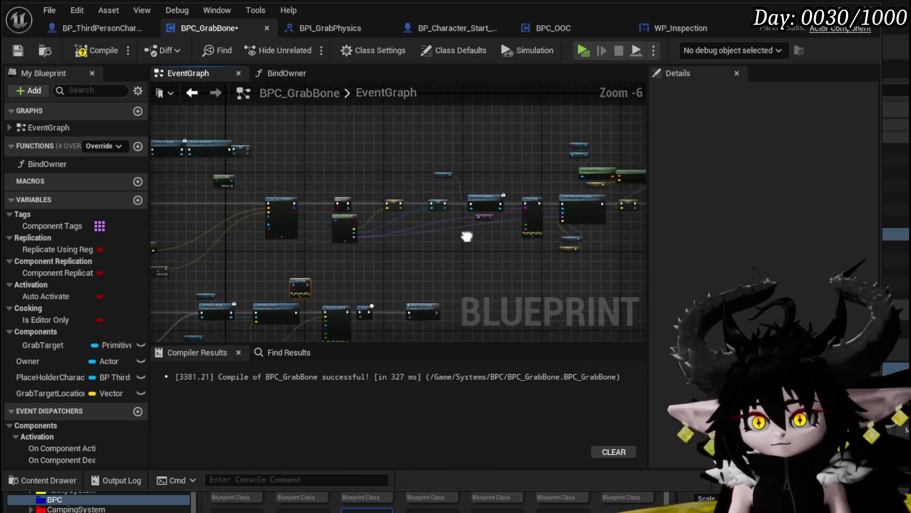
pyautogui.scroll(4, 468, 235)
pyautogui.scroll(-4, 325, 198)
pyautogui.scroll(4, 280, 291)
# - Print Get Grabbed Component's display name, running Print String before Draw Debug Sphere
pyautogui.moveTo(282, 291); pyautogui.dragTo(331, 189)
pyautogui.write('get g')
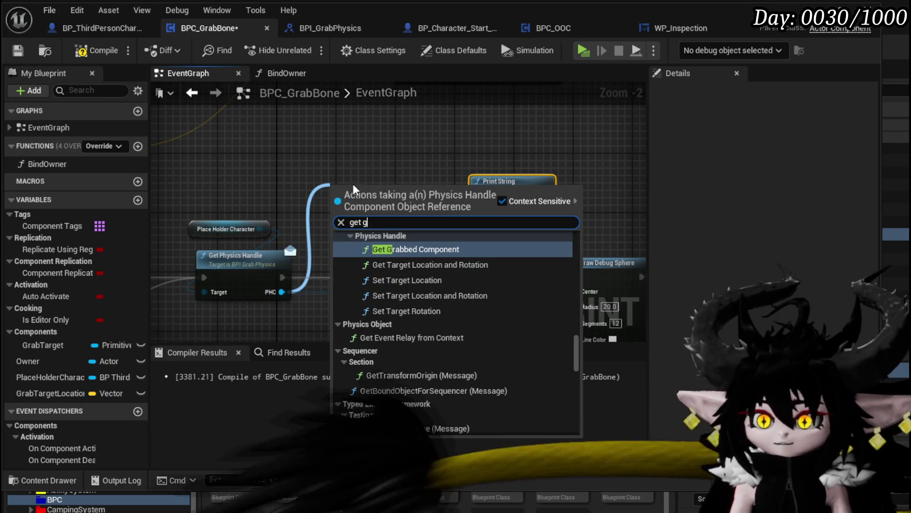
pyautogui.press('Return')
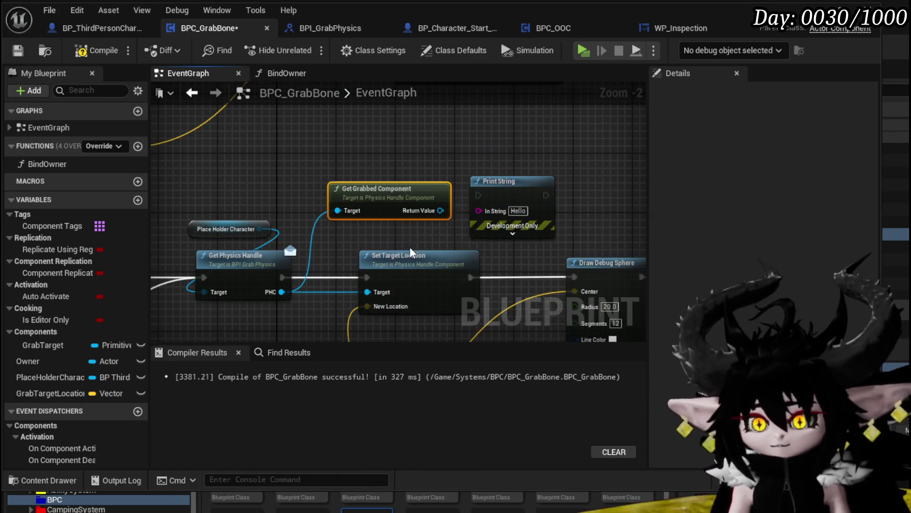
pyautogui.moveTo(440, 211); pyautogui.dragTo(483, 212)
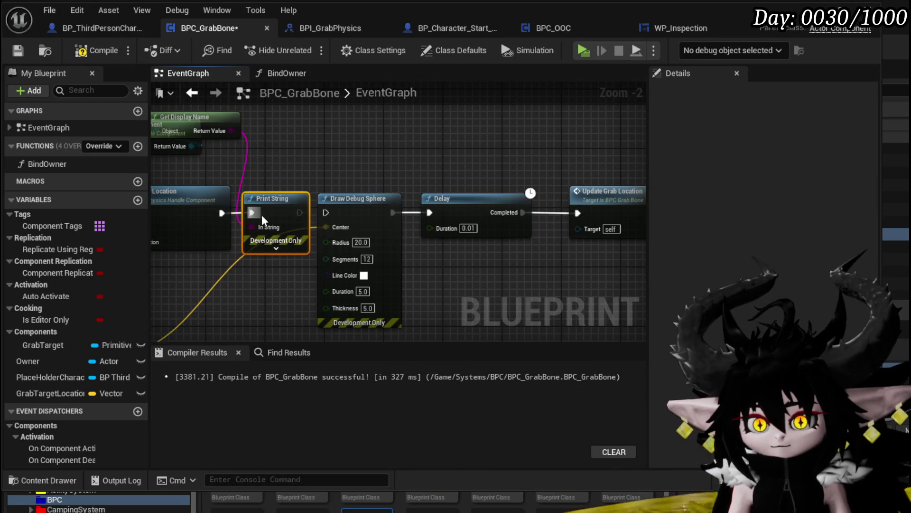
pyautogui.moveTo(299, 212); pyautogui.dragTo(327, 216)
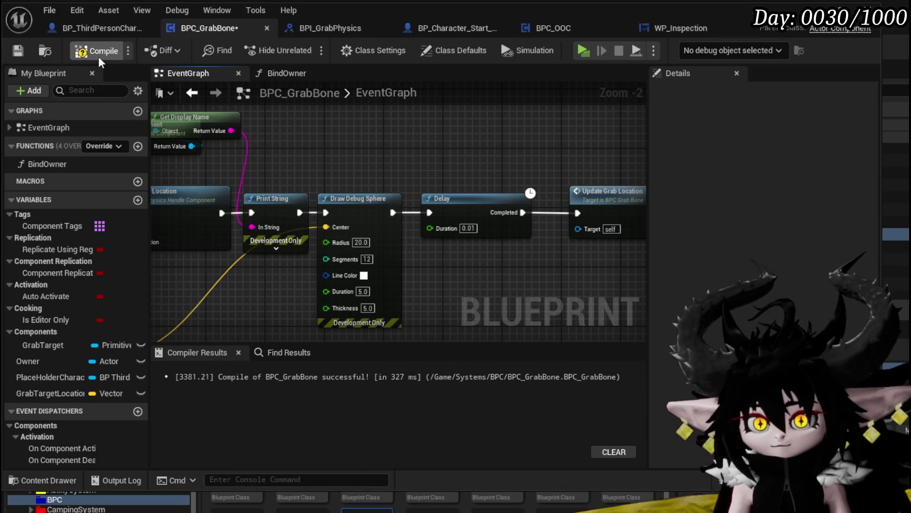
pyautogui.hotkey('alt', 'Tab')
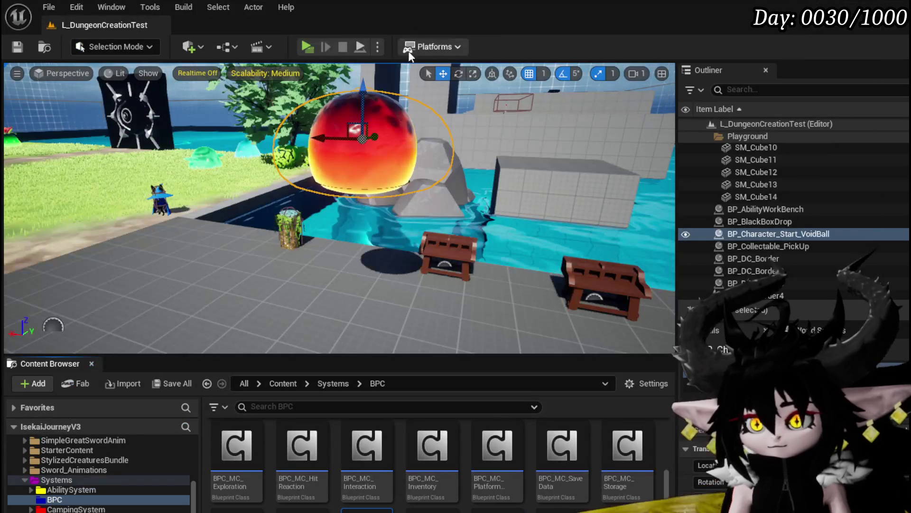
# - Play-test attacking the red slime to see grabbed component names print, then stop and save the map
pyautogui.click(312, 45)
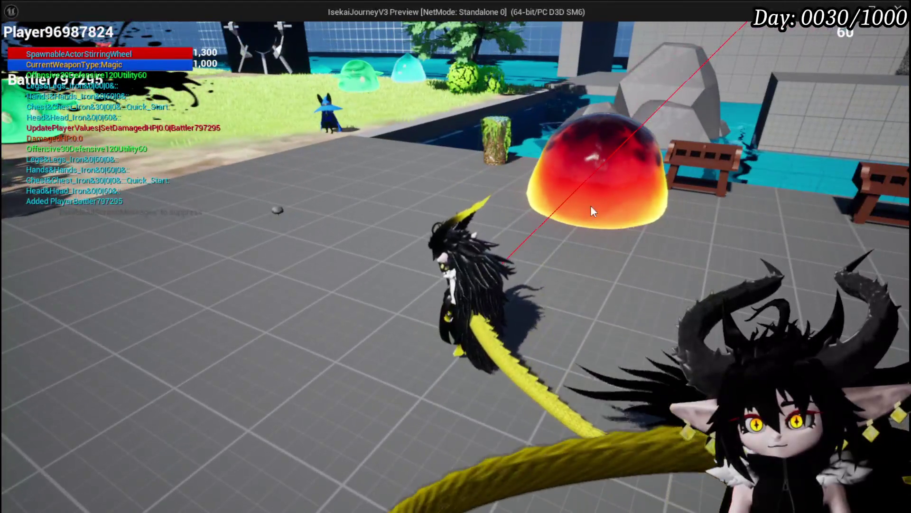
pyautogui.click(593, 182)
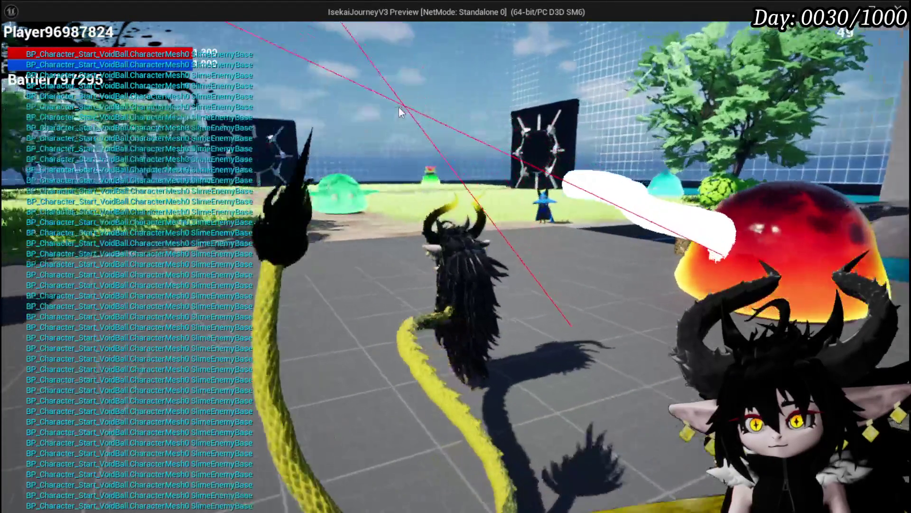
pyautogui.click(513, 139)
pyautogui.click(524, 138)
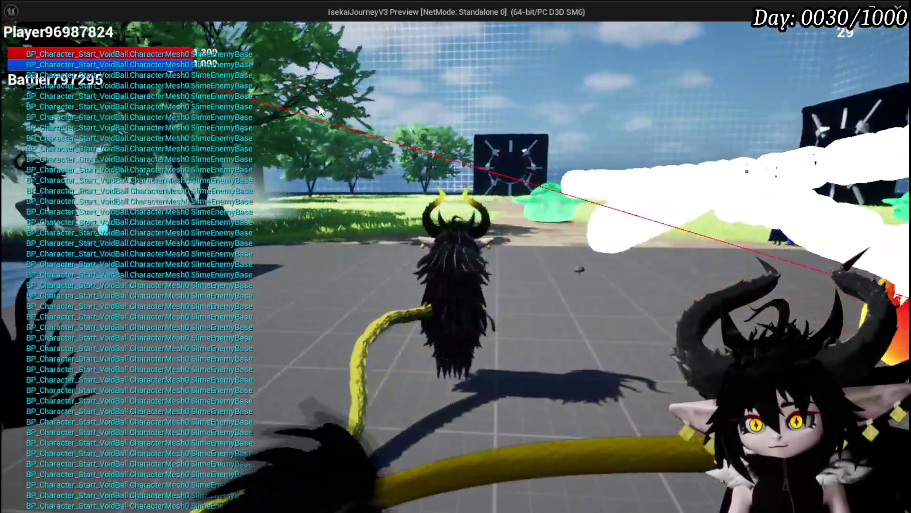
pyautogui.click(618, 128)
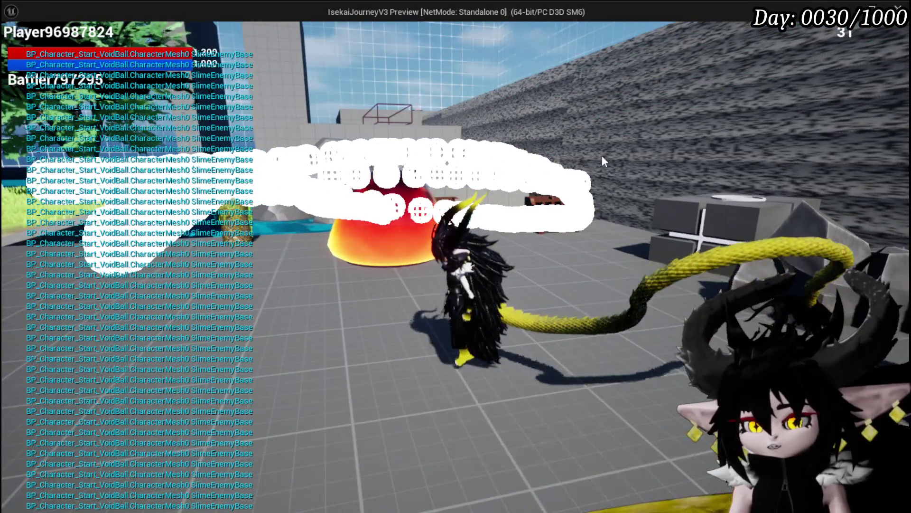
pyautogui.click(605, 143)
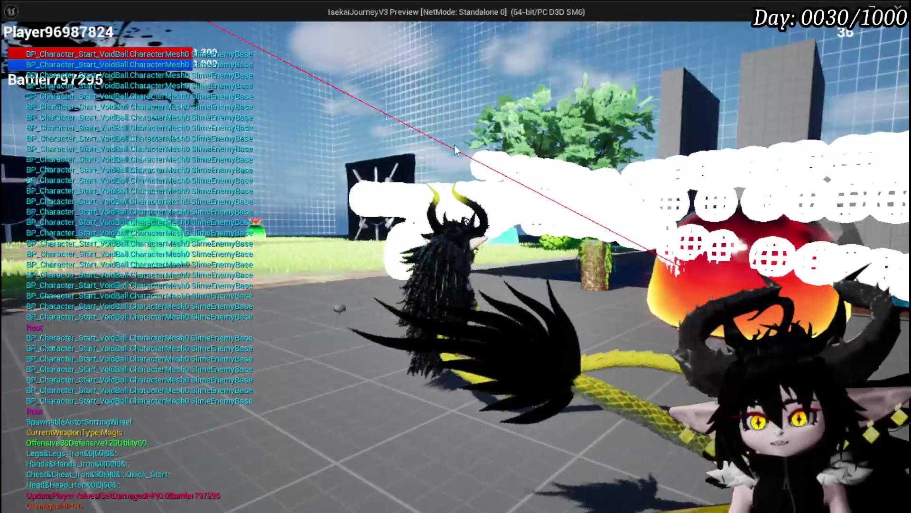
pyautogui.press('Escape')
pyautogui.click(18, 47)
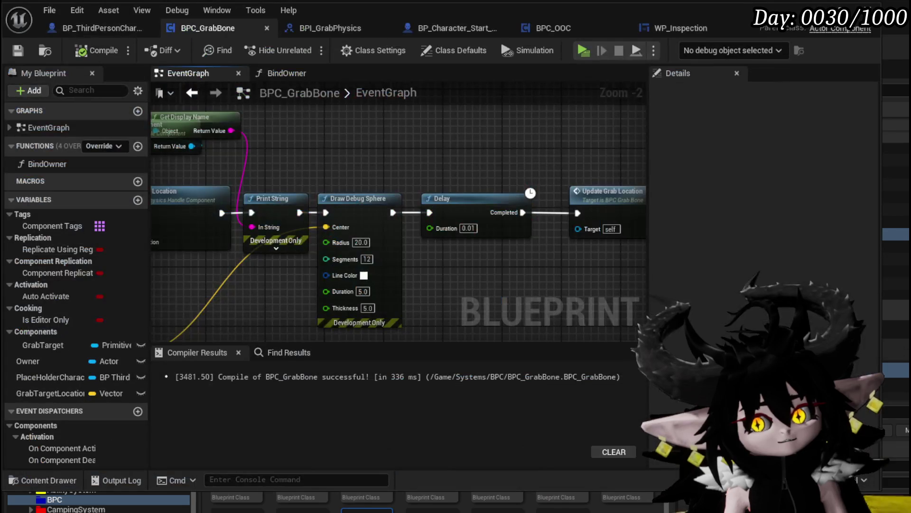
# - Add a Set World Location node driven by Get Grabbed Component's return value
pyautogui.moveTo(358, 189)
pyautogui.mouseDown()
pyautogui.moveTo(402, 230)
pyautogui.moveTo(374, 303)
pyautogui.mouseUp()
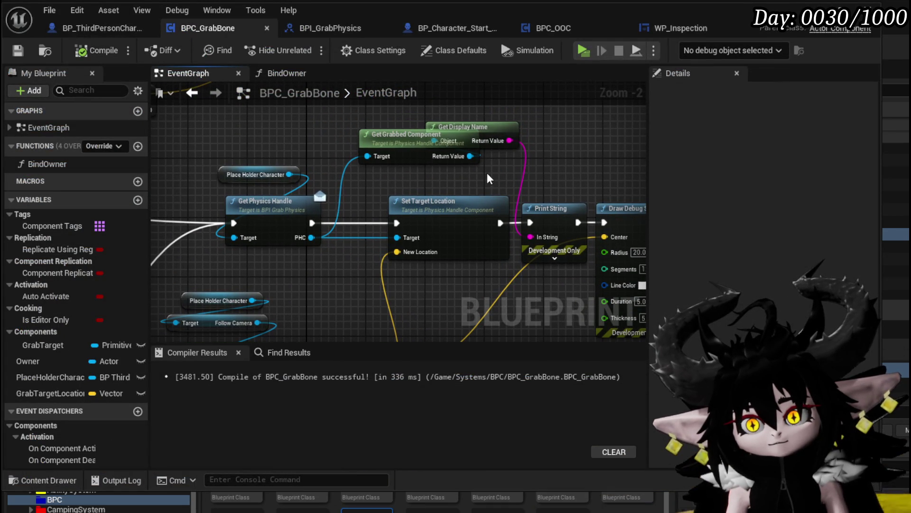
pyautogui.moveTo(470, 156)
pyautogui.mouseDown()
pyautogui.moveTo(433, 174)
pyautogui.moveTo(399, 237)
pyautogui.mouseUp()
pyautogui.moveTo(410, 148)
pyautogui.mouseDown()
pyautogui.moveTo(354, 196)
pyautogui.moveTo(473, 190)
pyautogui.mouseUp()
pyautogui.moveTo(342, 188)
pyautogui.mouseDown()
pyautogui.moveTo(339, 139)
pyautogui.moveTo(366, 192)
pyautogui.mouseUp()
pyautogui.write('set ')
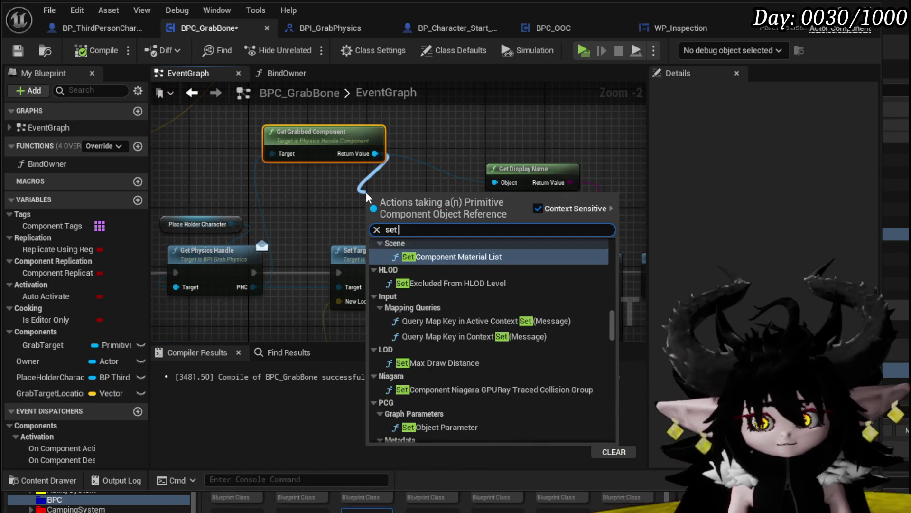
pyautogui.write('world loc')
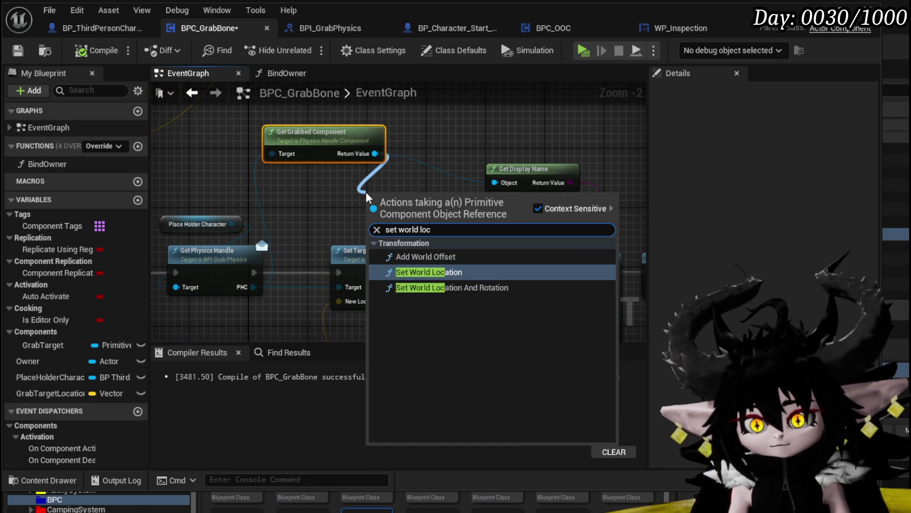
pyautogui.press('Return')
# - Shift Draw Debug Sphere, Delay and Print String right to fit Set World Location beside Set Target Location
pyautogui.scroll(-2, 399, 214)
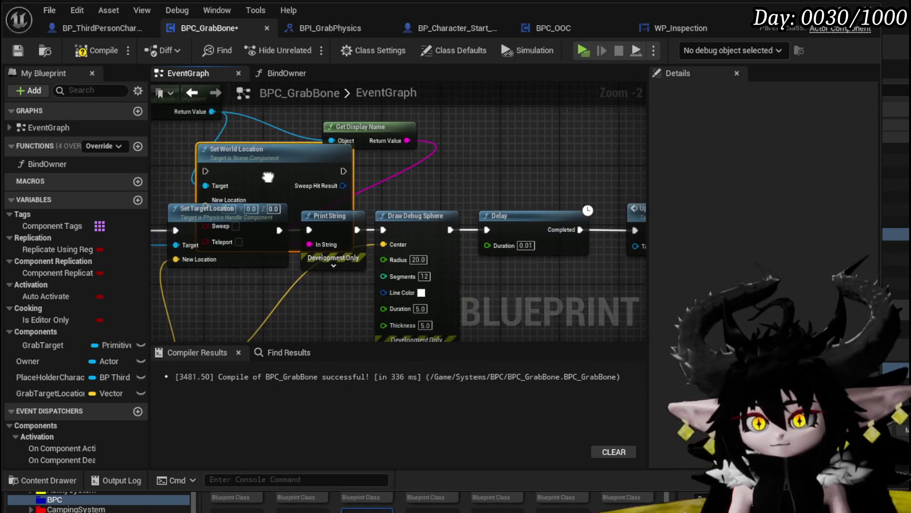
pyautogui.moveTo(300, 309)
pyautogui.mouseDown()
pyautogui.moveTo(333, 278)
pyautogui.moveTo(463, 219)
pyautogui.mouseUp()
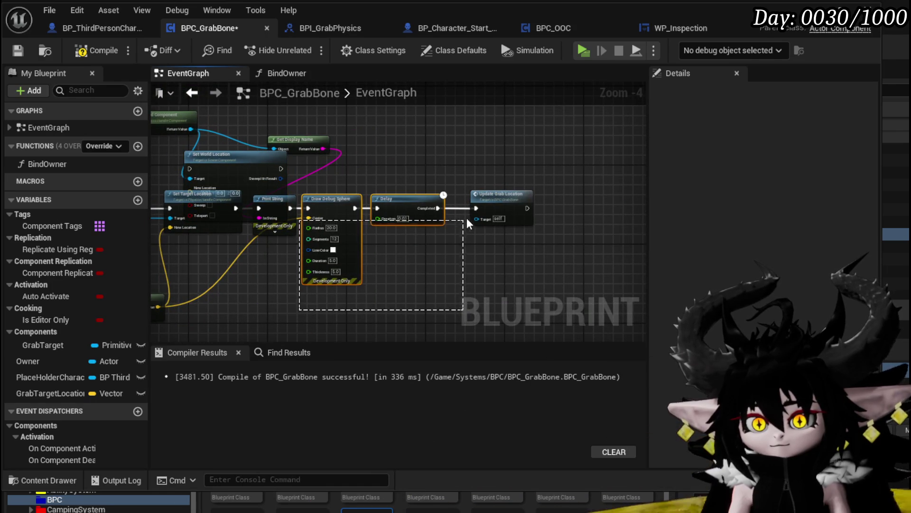
pyautogui.moveTo(333, 204); pyautogui.dragTo(453, 204)
pyautogui.moveTo(297, 200); pyautogui.dragTo(408, 196)
pyautogui.scroll(3, 220, 190)
pyautogui.moveTo(271, 157)
pyautogui.mouseDown()
pyautogui.moveTo(361, 192)
pyautogui.moveTo(416, 228)
pyautogui.mouseUp()
# - Chain Set World Location after Set Target Location, feed it Transform Location, and compile
pyautogui.moveTo(279, 226)
pyautogui.mouseDown()
pyautogui.moveTo(321, 228)
pyautogui.moveTo(307, 230)
pyautogui.mouseUp()
pyautogui.moveTo(471, 226); pyautogui.dragTo(523, 224)
pyautogui.moveTo(268, 309)
pyautogui.mouseDown()
pyautogui.moveTo(439, 190)
pyautogui.moveTo(438, 170)
pyautogui.mouseUp()
pyautogui.click(83, 53)
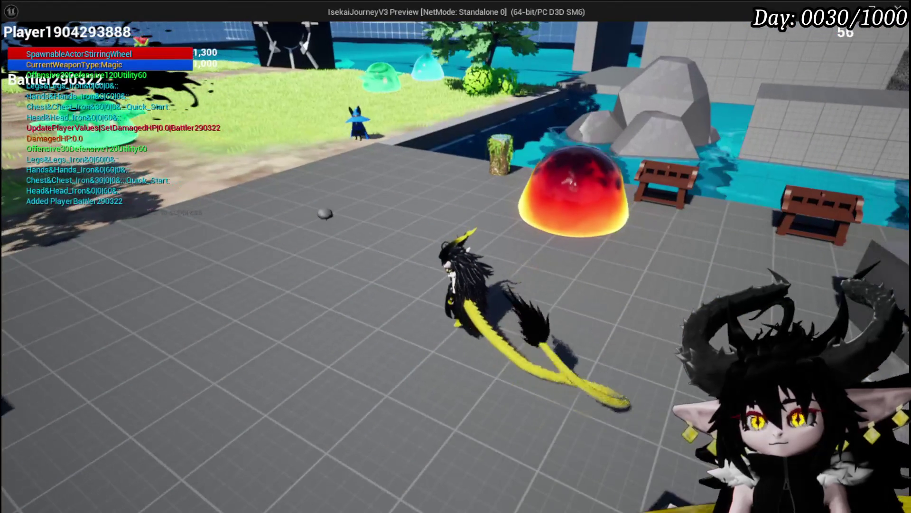
# - Play-test the updated grab, then stop Play In Editor and save the changed packages
pyautogui.click(308, 209)
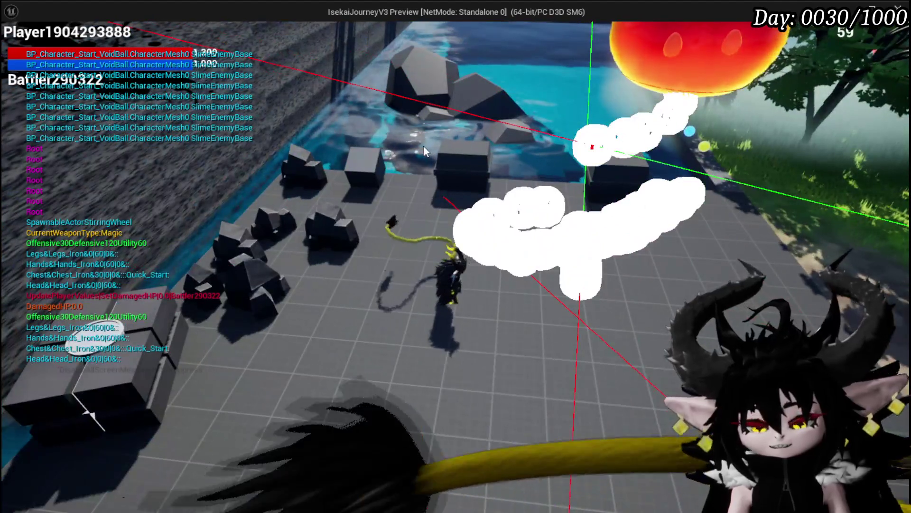
pyautogui.hotkey('alt', 'Tab')
pyautogui.click(420, 145)
pyautogui.press('Escape')
pyautogui.hotkey('ctrl', 's')
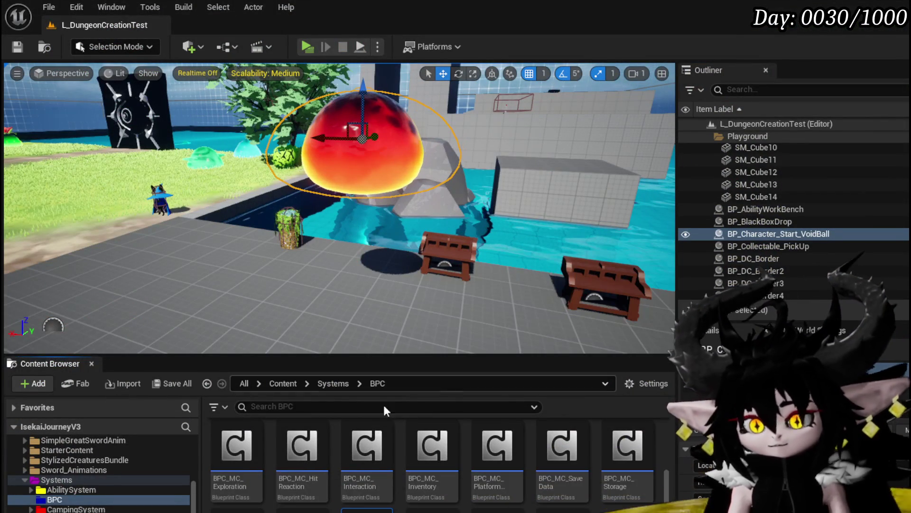
# - Back in BPC_GrabBone, move the Set Target Location node to the left
pyautogui.hotkey('alt', 'Tab')
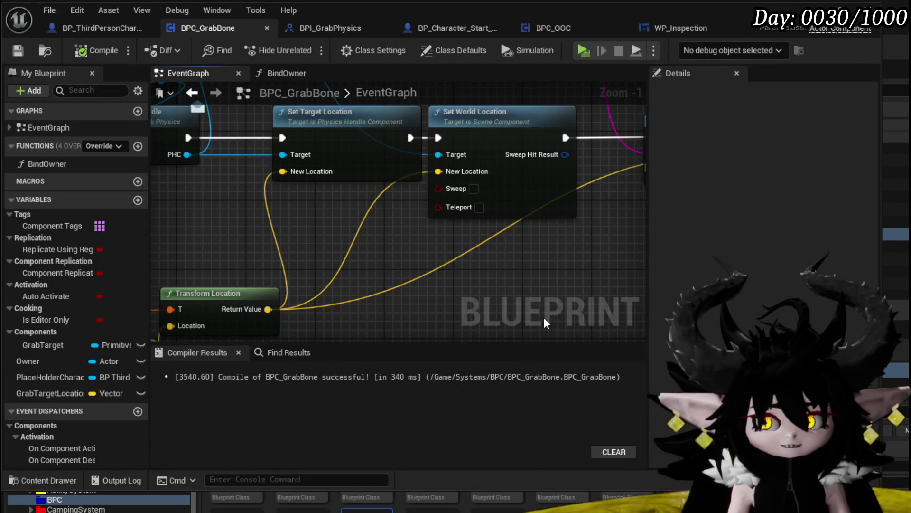
pyautogui.scroll(-4, 488, 252)
pyautogui.scroll(3, 487, 259)
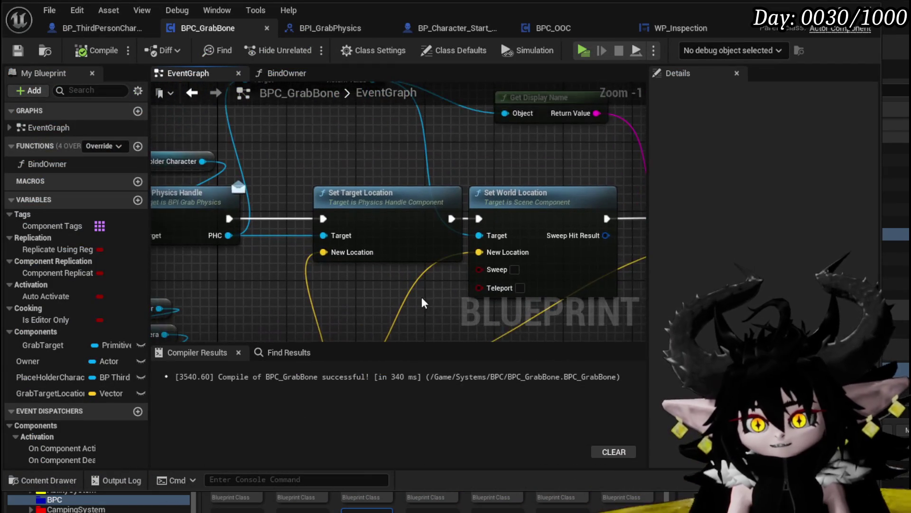
pyautogui.scroll(1, 403, 285)
pyautogui.moveTo(360, 183)
pyautogui.mouseDown()
pyautogui.moveTo(341, 184)
pyautogui.moveTo(335, 157)
pyautogui.mouseUp()
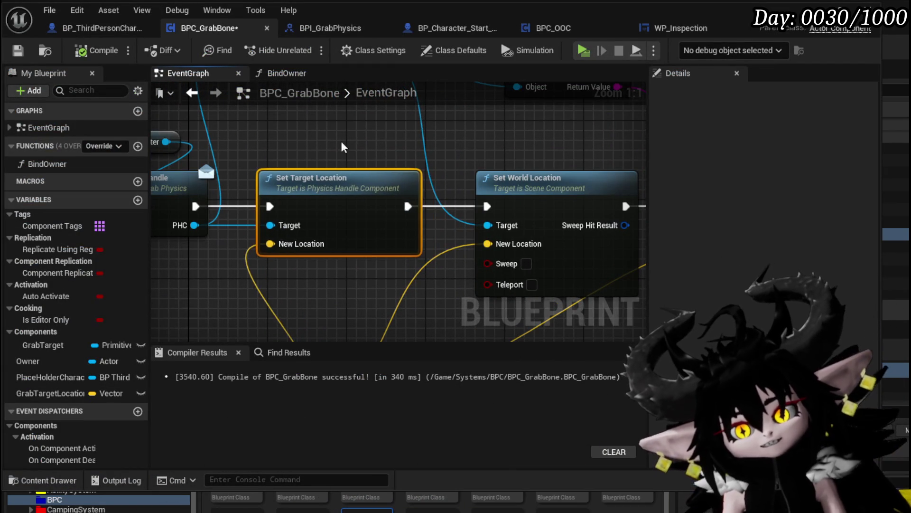
pyautogui.moveTo(408, 125)
pyautogui.mouseDown()
pyautogui.moveTo(354, 142)
pyautogui.moveTo(515, 166)
pyautogui.moveTo(326, 160)
pyautogui.moveTo(411, 163)
pyautogui.mouseUp()
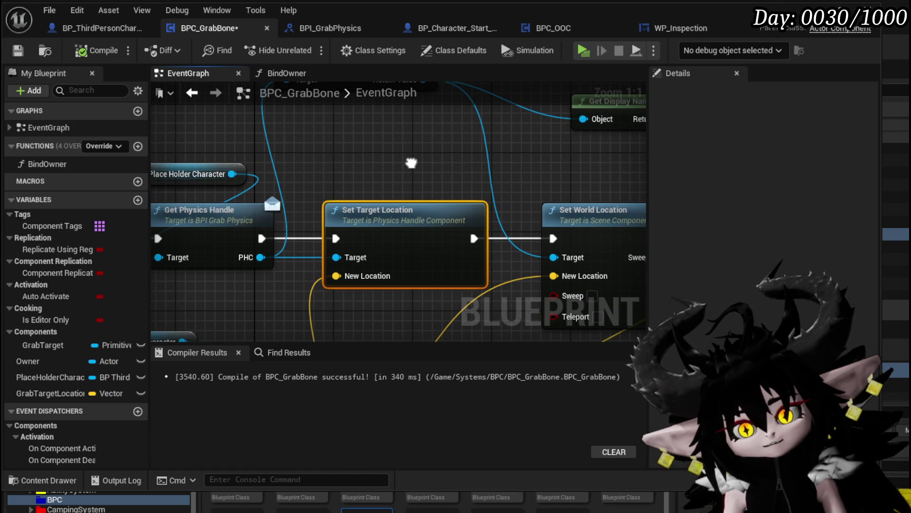
pyautogui.moveTo(411, 163); pyautogui.dragTo(379, 195)
pyautogui.click(379, 195)
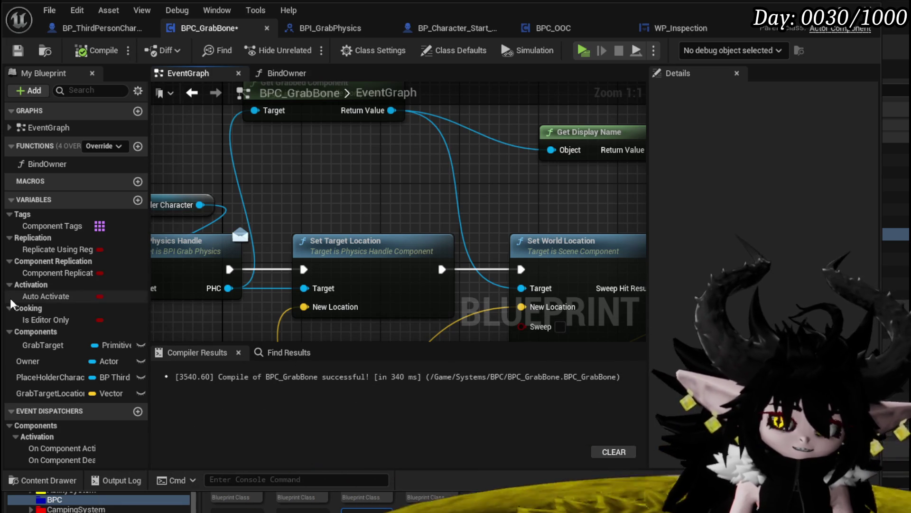
# - Connect Is Valid to Cast To MP_Controller and feed World Direction into Transform Location's Location
pyautogui.scroll(-5, 358, 211)
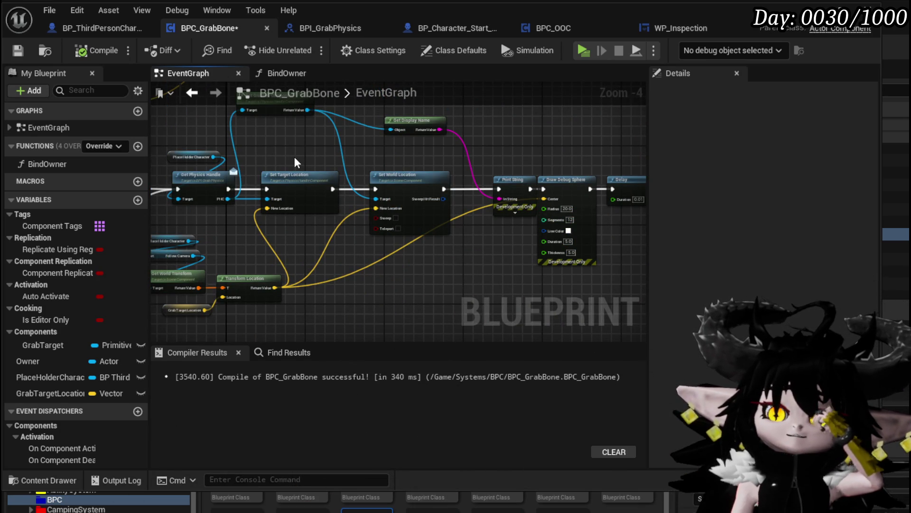
pyautogui.moveTo(243, 233)
pyautogui.mouseDown()
pyautogui.moveTo(344, 232)
pyautogui.moveTo(486, 184)
pyautogui.mouseUp()
pyautogui.moveTo(248, 141); pyautogui.dragTo(237, 214)
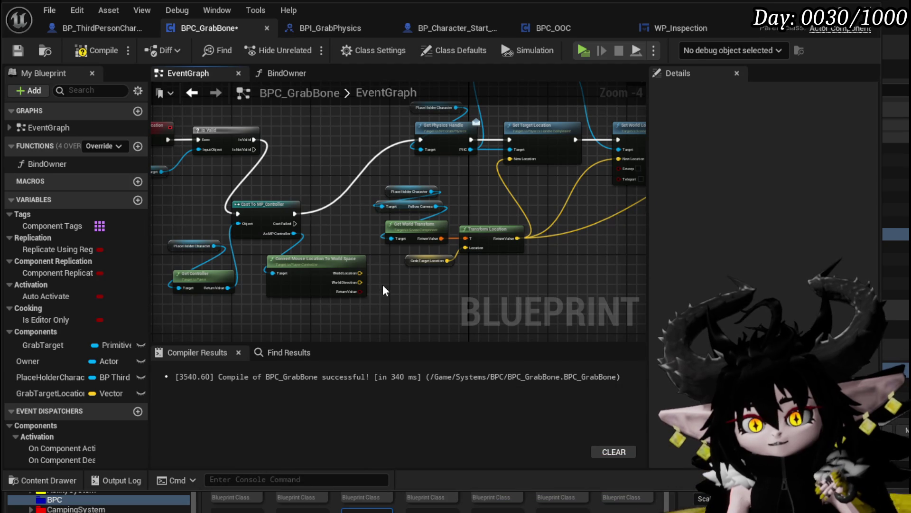
pyautogui.scroll(1, 384, 278)
pyautogui.moveTo(345, 283)
pyautogui.mouseDown()
pyautogui.moveTo(495, 264)
pyautogui.moveTo(506, 237)
pyautogui.mouseUp()
pyautogui.moveTo(423, 258); pyautogui.dragTo(557, 279)
pyautogui.click(453, 281)
pyautogui.moveTo(451, 278); pyautogui.dragTo(518, 259)
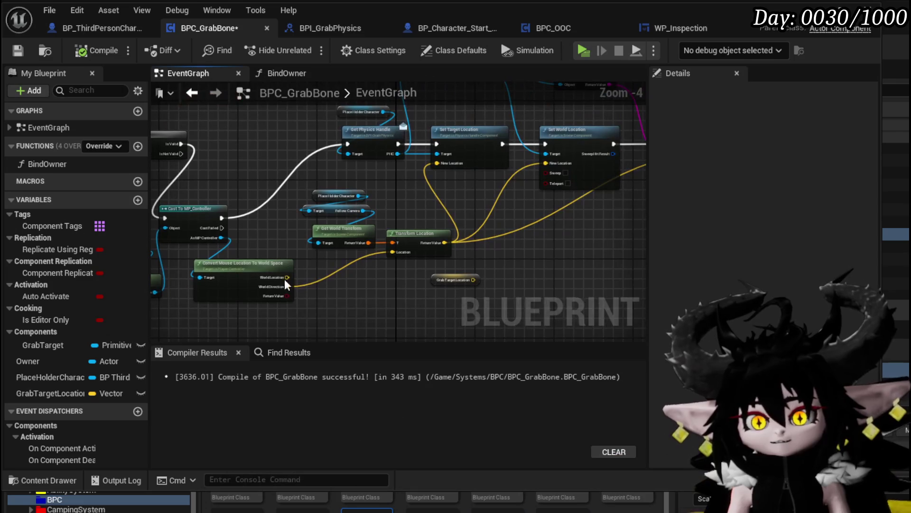
pyautogui.moveTo(287, 286)
pyautogui.mouseDown()
pyautogui.moveTo(421, 196)
pyautogui.moveTo(584, 159)
pyautogui.mouseUp()
# - Raise Set Target Location, wire Get Physics Handle's execution into Set World Location, and recompile
pyautogui.moveTo(502, 170); pyautogui.dragTo(525, 234)
pyautogui.moveTo(358, 212); pyautogui.dragTo(347, 160)
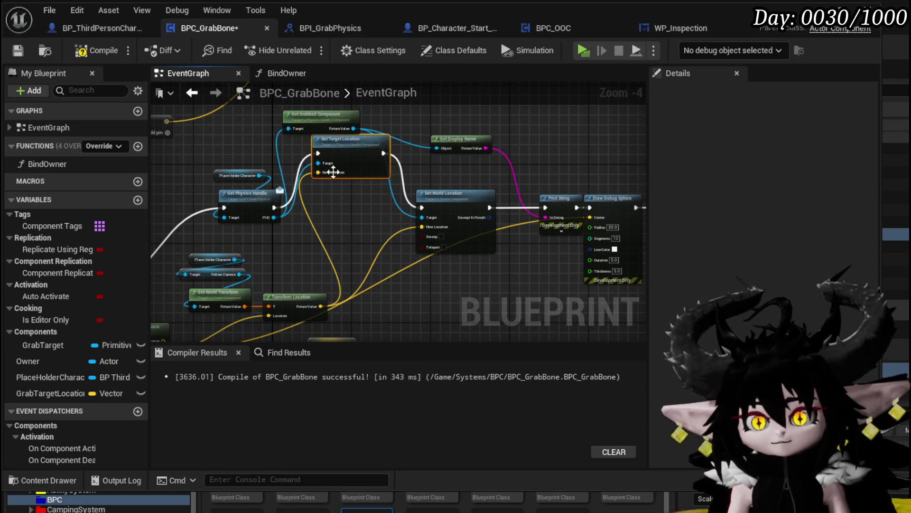
pyautogui.moveTo(414, 211); pyautogui.dragTo(422, 208)
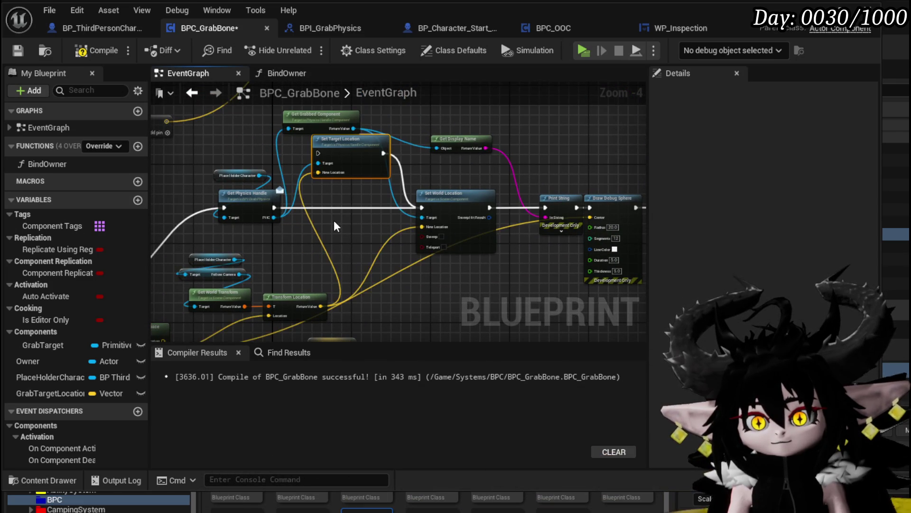
pyautogui.press('F7')
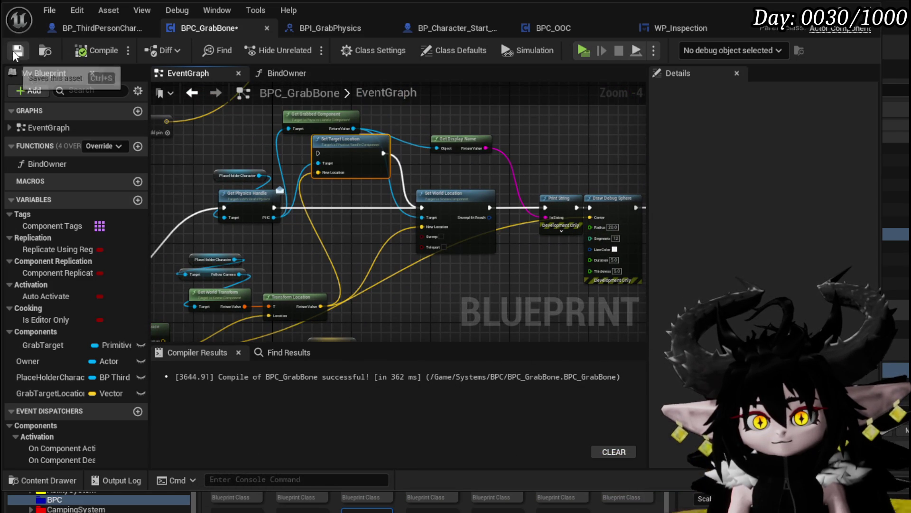
pyautogui.scroll(-2, 325, 124)
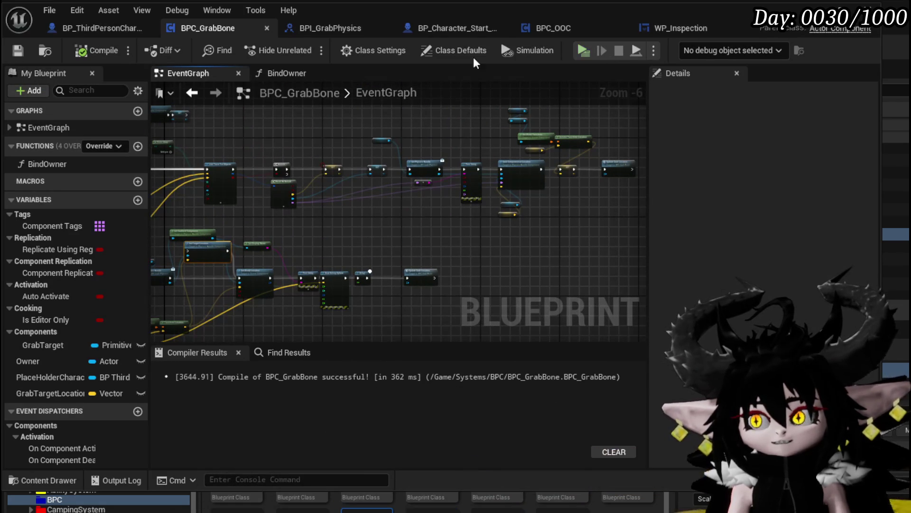
# - Tick Sweep on Set World Location and recompile the blueprint
pyautogui.scroll(7, 469, 149)
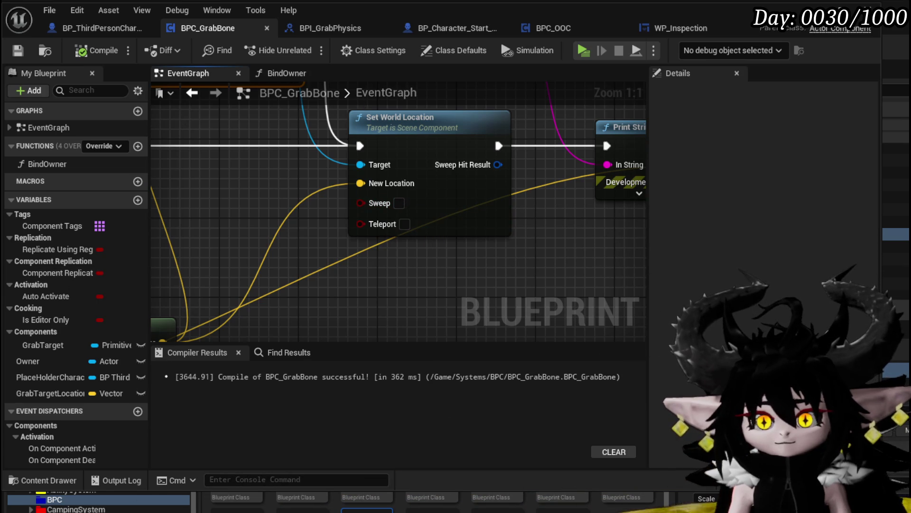
pyautogui.click(399, 204)
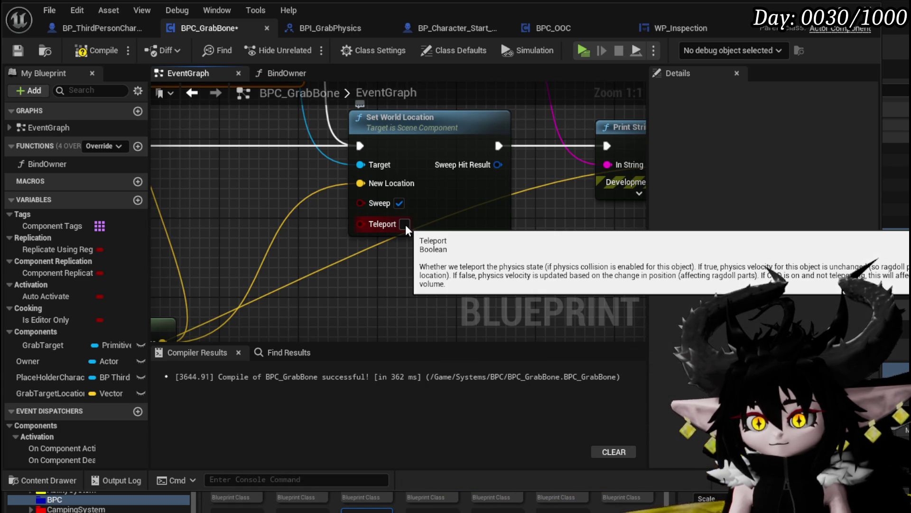
pyautogui.scroll(-3, 555, 218)
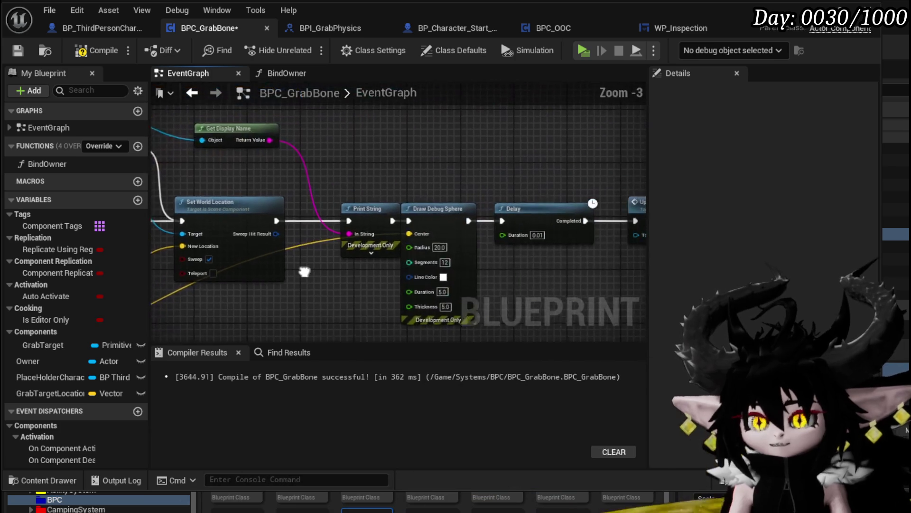
pyautogui.click(18, 54)
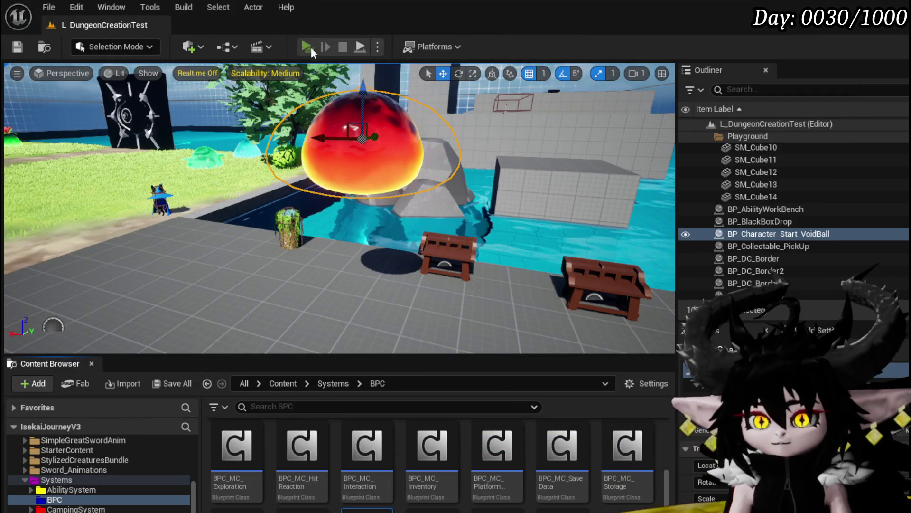
# - Play-test moving the character toward the dark gate, then stop and save the assets
pyautogui.click(311, 44)
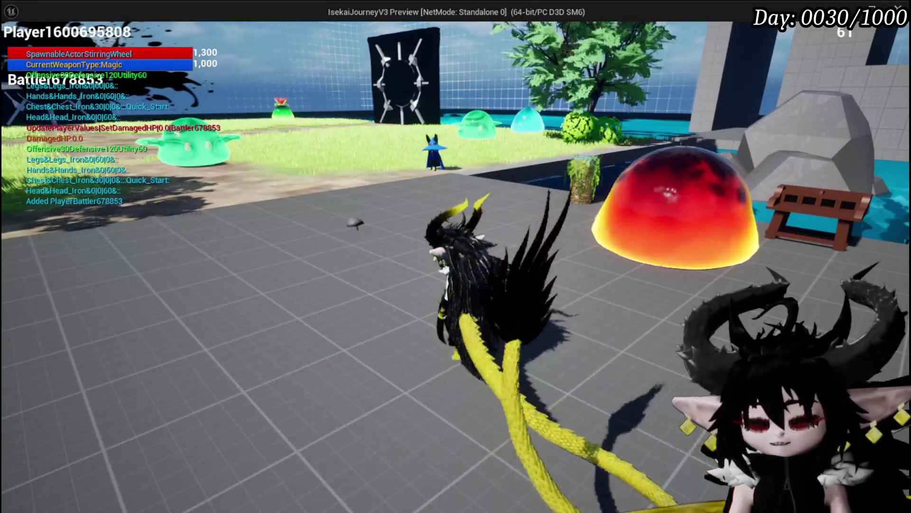
pyautogui.press('d')
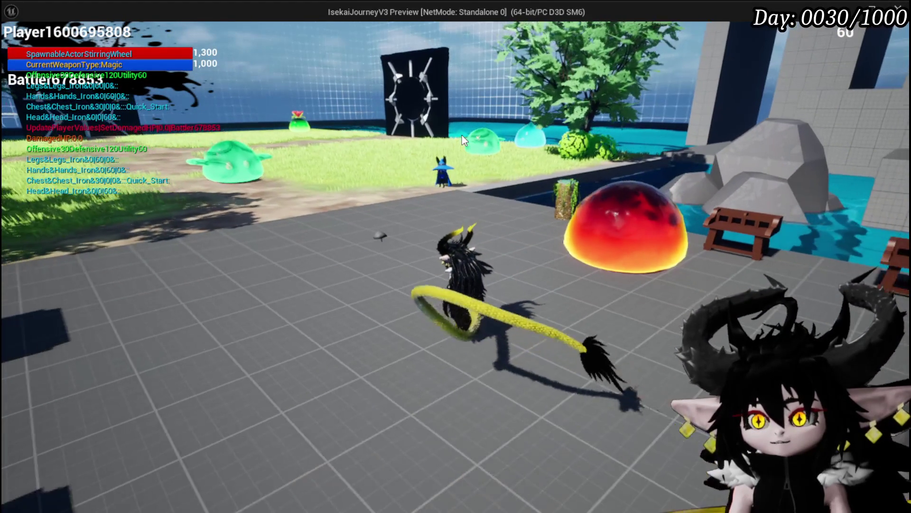
pyautogui.press('w')
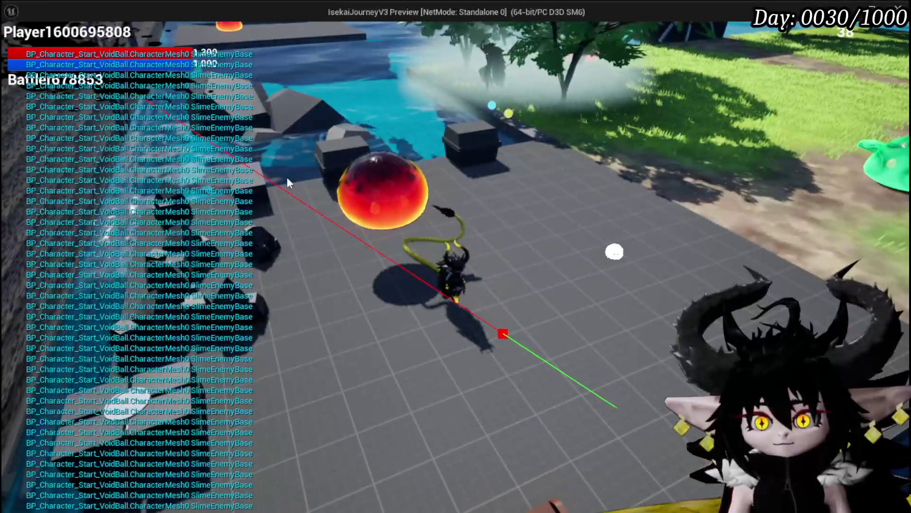
pyautogui.press('Escape')
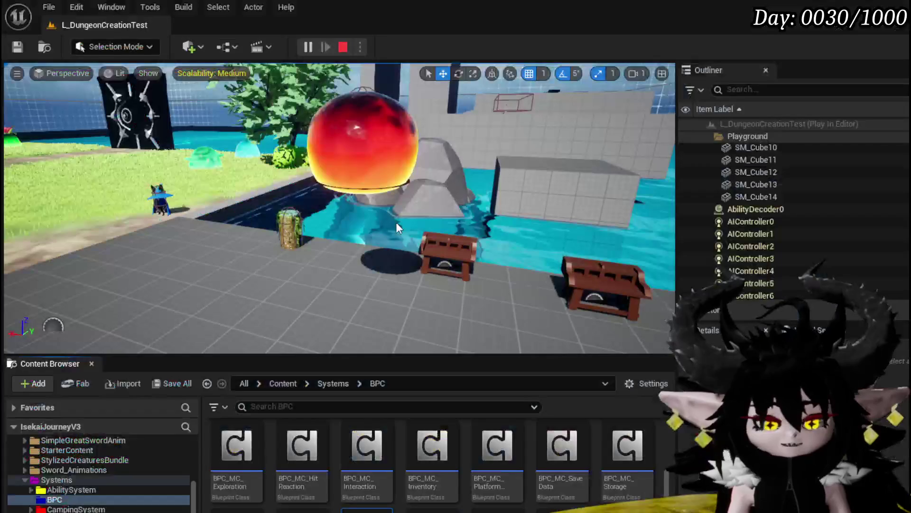
pyautogui.hotkey('ctrl', 's')
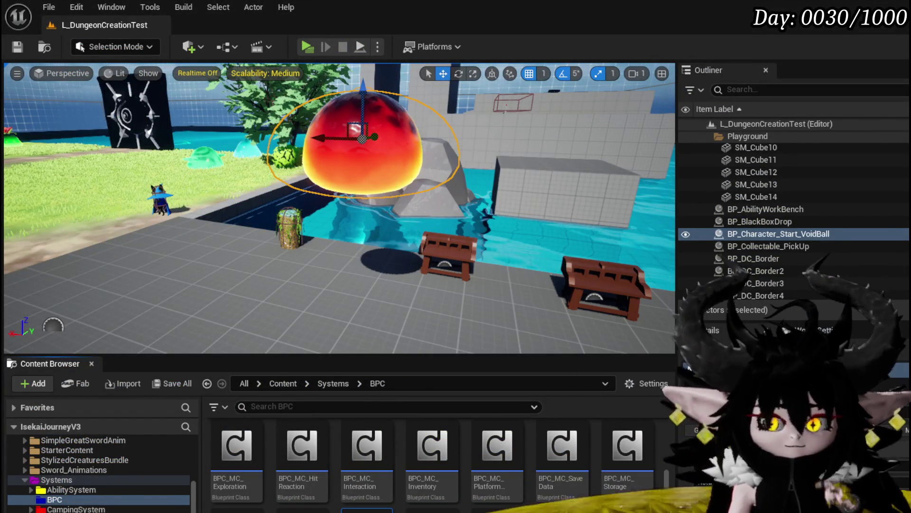
# - Back in BPC_GrabBone, box-select Make Array together with Line Trace For Objects
pyautogui.hotkey('alt', 'Tab')
pyautogui.scroll(-6, 328, 192)
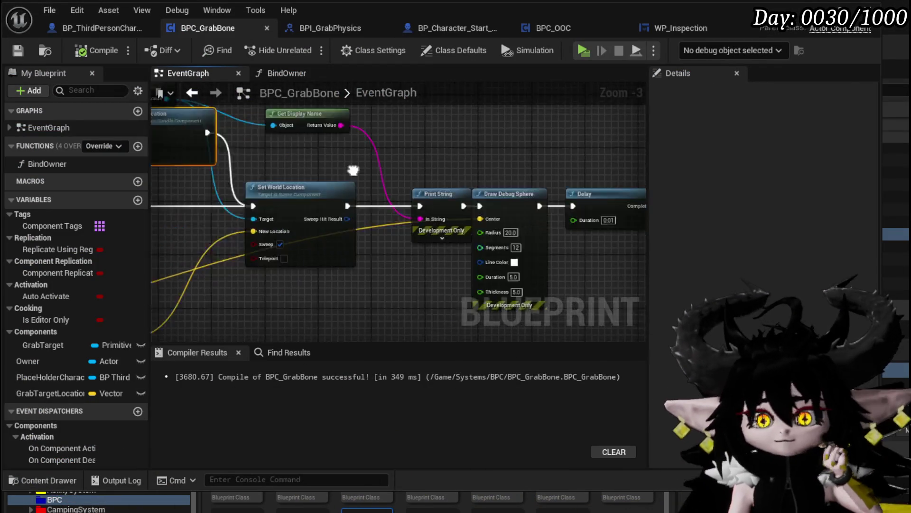
pyautogui.scroll(3, 392, 194)
pyautogui.scroll(-3, 380, 214)
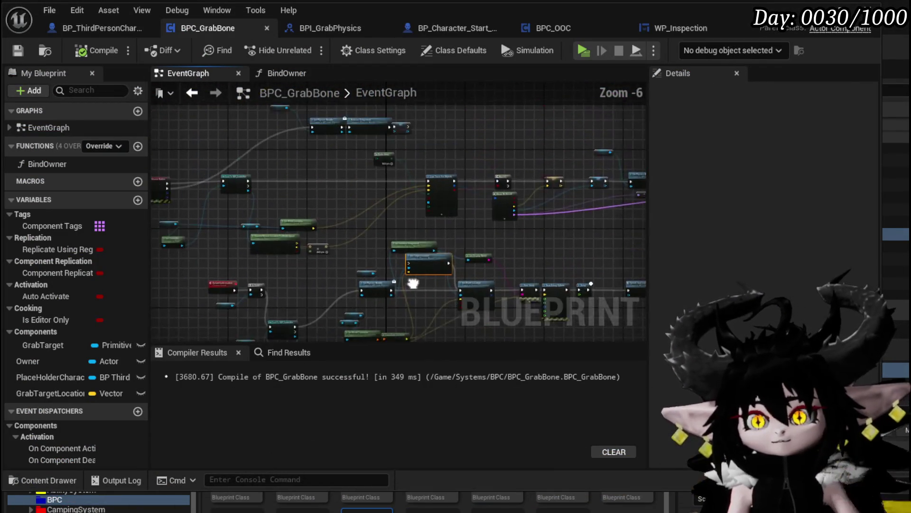
pyautogui.scroll(3, 379, 214)
pyautogui.moveTo(451, 180); pyautogui.dragTo(573, 170)
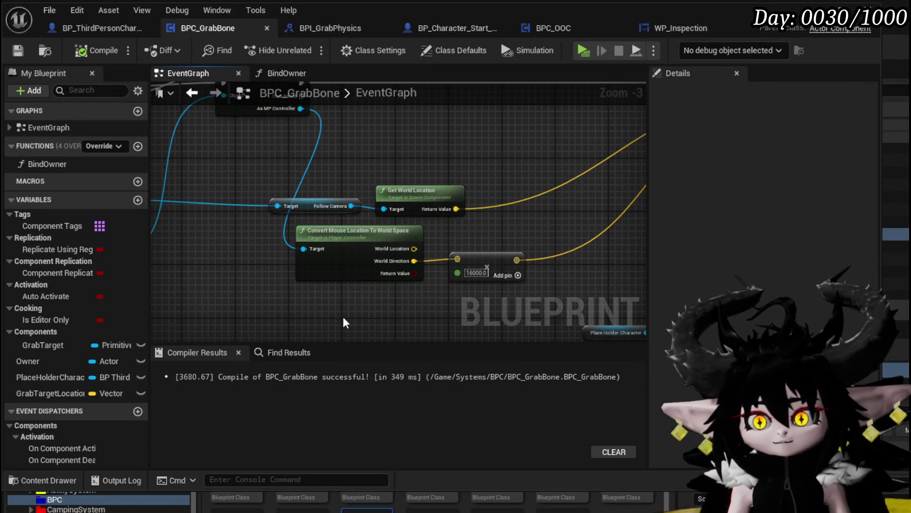
pyautogui.scroll(1, 499, 270)
pyautogui.scroll(-1, 292, 282)
pyautogui.scroll(-3, 292, 282)
pyautogui.scroll(3, 372, 214)
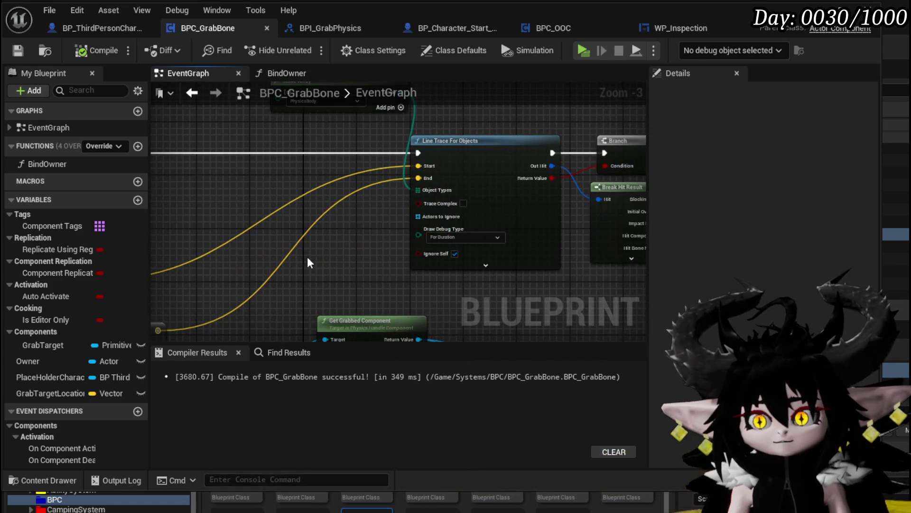
pyautogui.moveTo(334, 223); pyautogui.dragTo(372, 292)
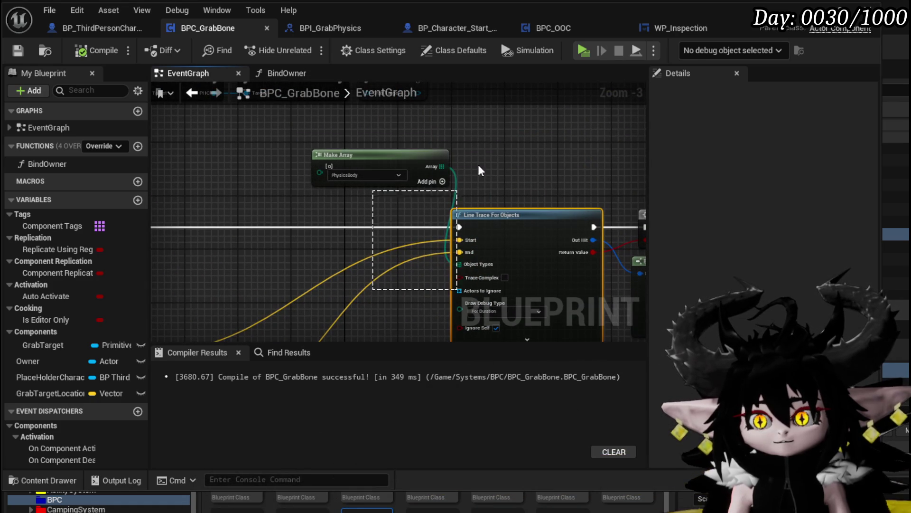
# - Pan and zoom to centre Line Trace For Objects with open space below it
pyautogui.scroll(-2, 317, 251)
pyautogui.moveTo(228, 325); pyautogui.dragTo(392, 228)
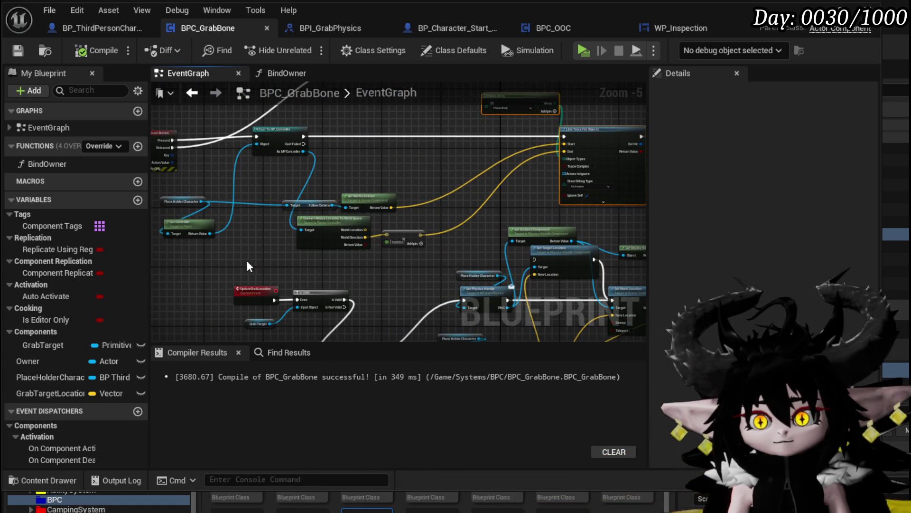
pyautogui.moveTo(408, 195); pyautogui.dragTo(275, 227)
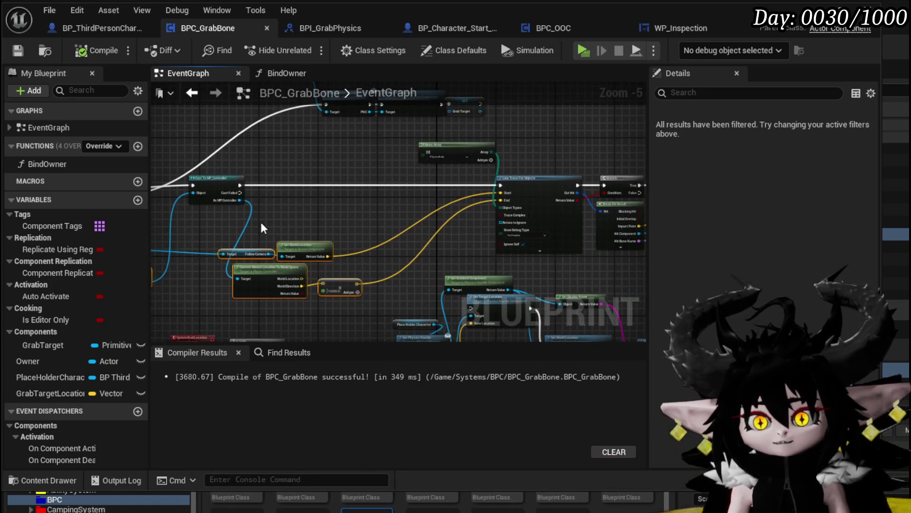
pyautogui.scroll(-2, 313, 244)
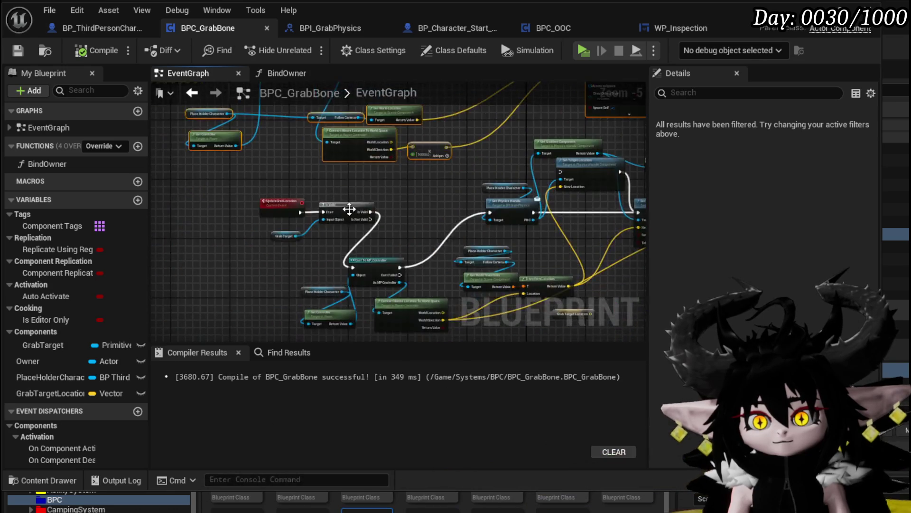
pyautogui.scroll(3, 446, 242)
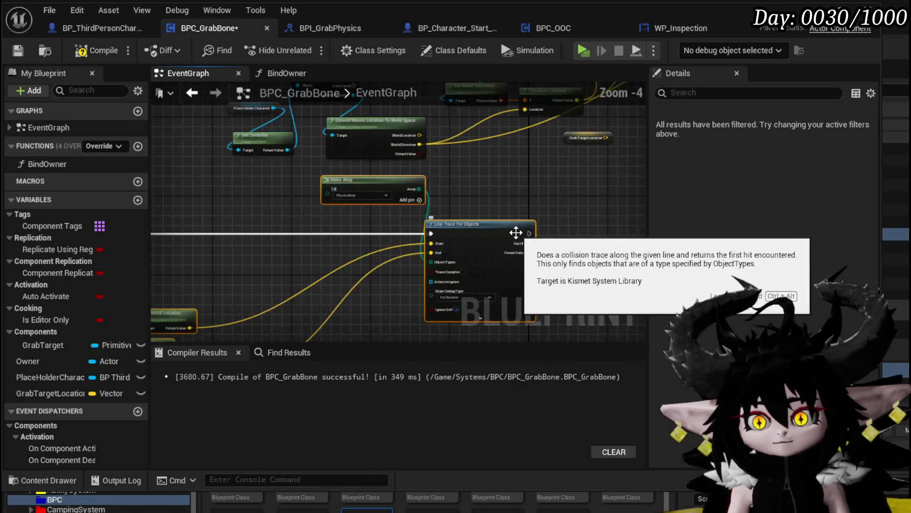
pyautogui.moveTo(463, 246); pyautogui.dragTo(259, 226)
pyautogui.scroll(2, 348, 224)
pyautogui.moveTo(349, 223)
pyautogui.mouseDown()
pyautogui.moveTo(382, 216)
pyautogui.moveTo(359, 193)
pyautogui.mouseUp()
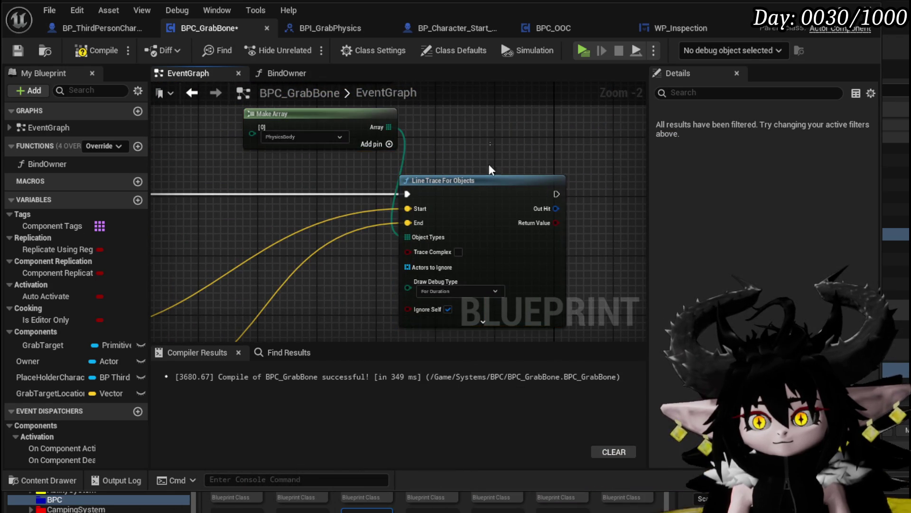
pyautogui.moveTo(427, 214); pyautogui.dragTo(421, 117)
# - Add a Line Trace By Channel node from the 'line trace' search
pyautogui.rightClick(327, 262)
pyautogui.write('line trace')
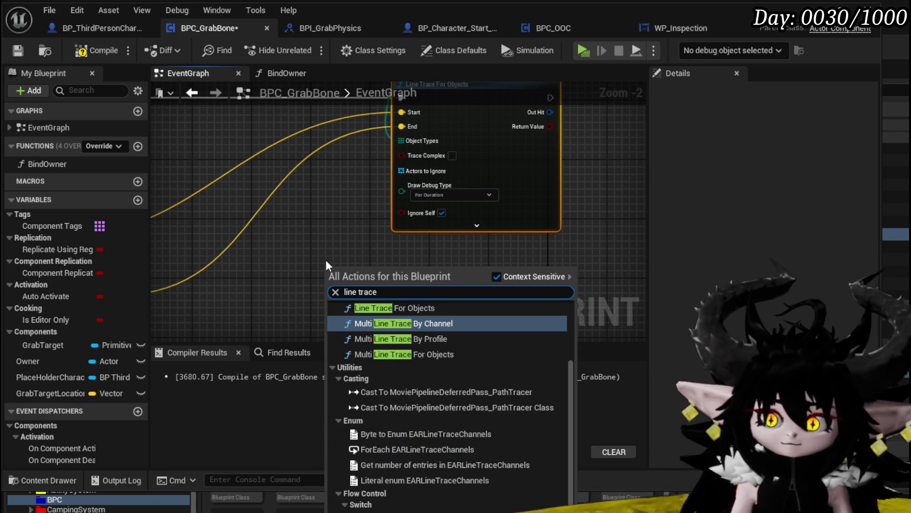
pyautogui.press('Down')
pyautogui.press('Down')
pyautogui.press('Down')
pyautogui.click(423, 334)
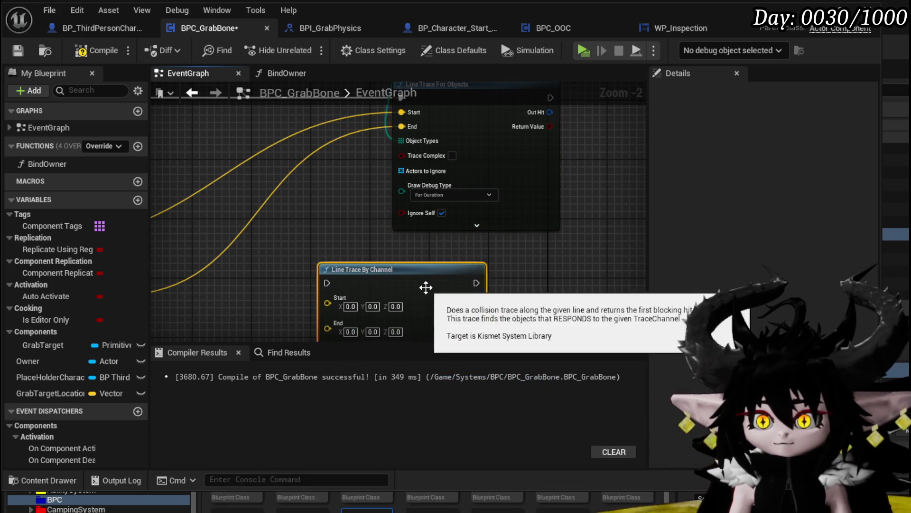
pyautogui.scroll(-2, 388, 209)
pyautogui.scroll(1, 389, 208)
# - Feed the same Start and End locations and the execution flow into Line Trace By Channel
pyautogui.moveTo(387, 215); pyautogui.dragTo(384, 214)
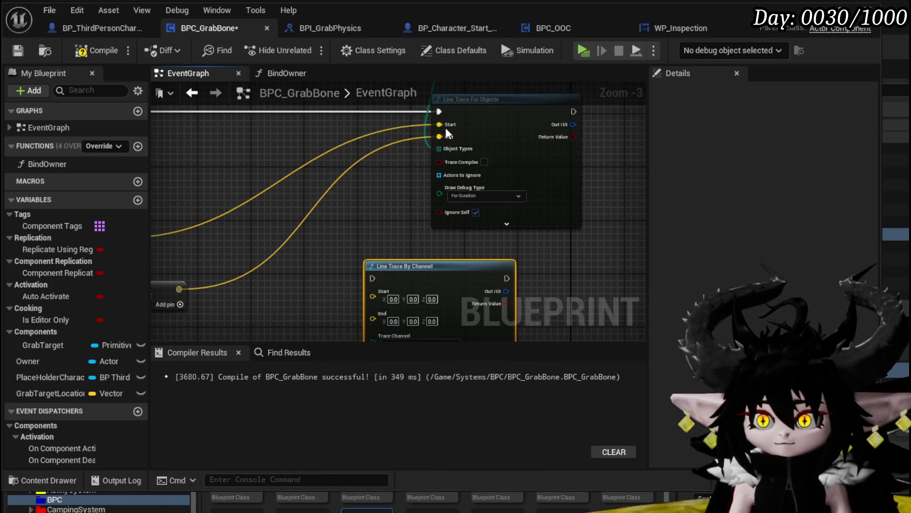
pyautogui.moveTo(440, 136); pyautogui.dragTo(373, 307)
pyautogui.scroll(-2, 369, 206)
pyautogui.moveTo(399, 235)
pyautogui.mouseDown()
pyautogui.moveTo(343, 163)
pyautogui.moveTo(380, 200)
pyautogui.moveTo(426, 194)
pyautogui.mouseUp()
pyautogui.scroll(2, 314, 147)
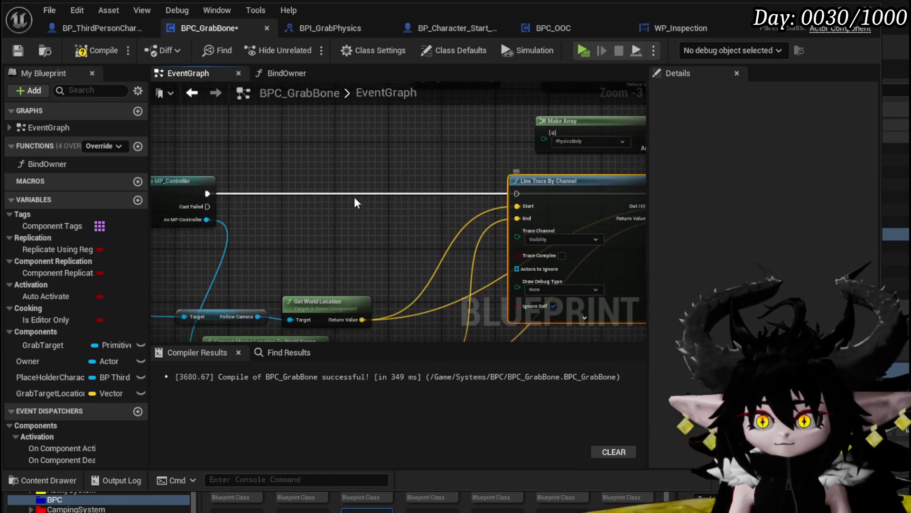
pyautogui.moveTo(514, 192); pyautogui.dragTo(514, 192)
pyautogui.moveTo(514, 192); pyautogui.dragTo(258, 149)
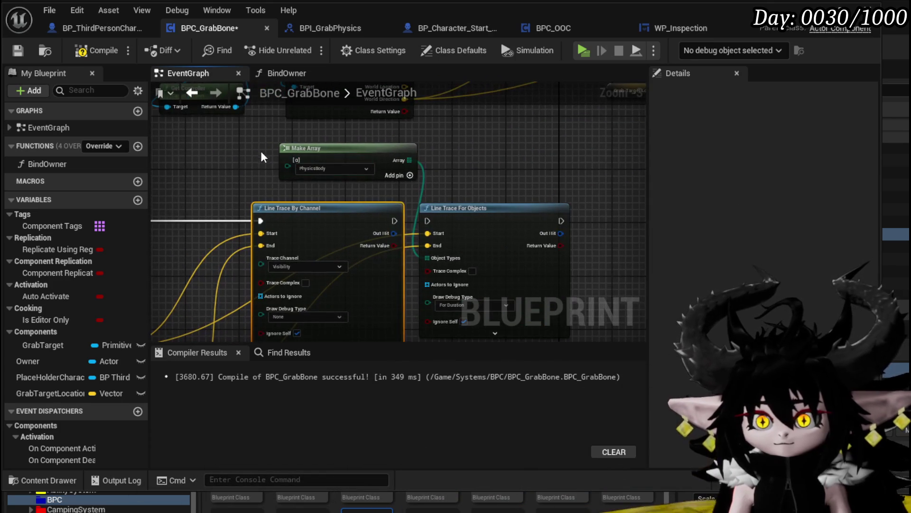
pyautogui.moveTo(473, 184); pyautogui.dragTo(371, 150)
pyautogui.scroll(-2, 332, 214)
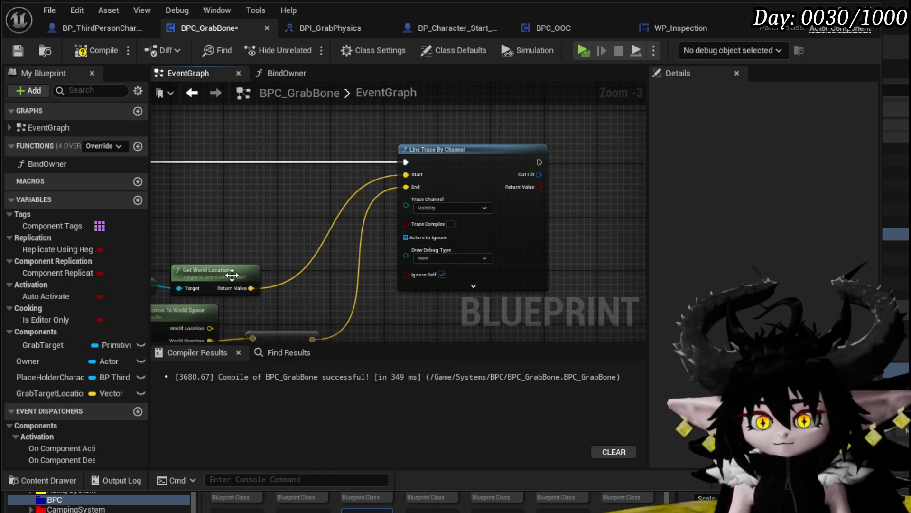
pyautogui.scroll(5, 298, 266)
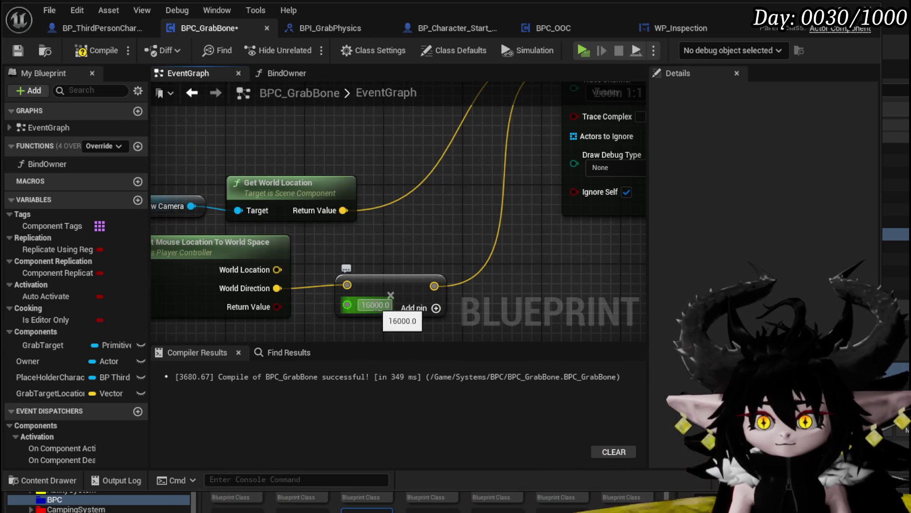
pyautogui.scroll(-2, 488, 283)
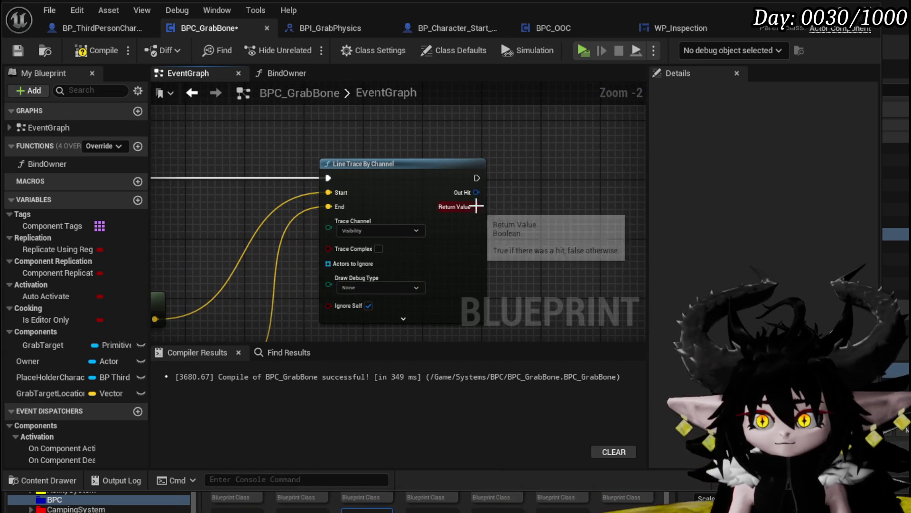
# - Split the channel trace's Out Hit into an expanded Break Hit Result node
pyautogui.moveTo(475, 192); pyautogui.dragTo(512, 196)
pyautogui.write('break')
pyautogui.click(547, 248)
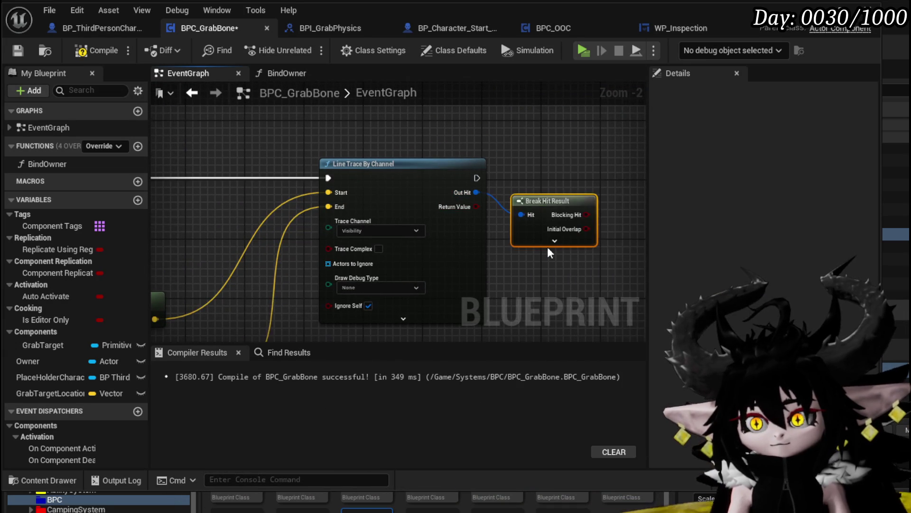
pyautogui.moveTo(548, 247); pyautogui.dragTo(404, 241)
pyautogui.click(410, 243)
pyautogui.moveTo(517, 242)
pyautogui.mouseDown()
pyautogui.moveTo(456, 189)
pyautogui.moveTo(416, 180)
pyautogui.moveTo(384, 195)
pyautogui.moveTo(398, 151)
pyautogui.mouseUp()
pyautogui.moveTo(322, 315); pyautogui.dragTo(426, 195)
# - Run Is Valid straight into Get Physics Handle, feed Set World Location's New Location, and compile
pyautogui.scroll(-2, 426, 195)
pyautogui.scroll(-2, 346, 291)
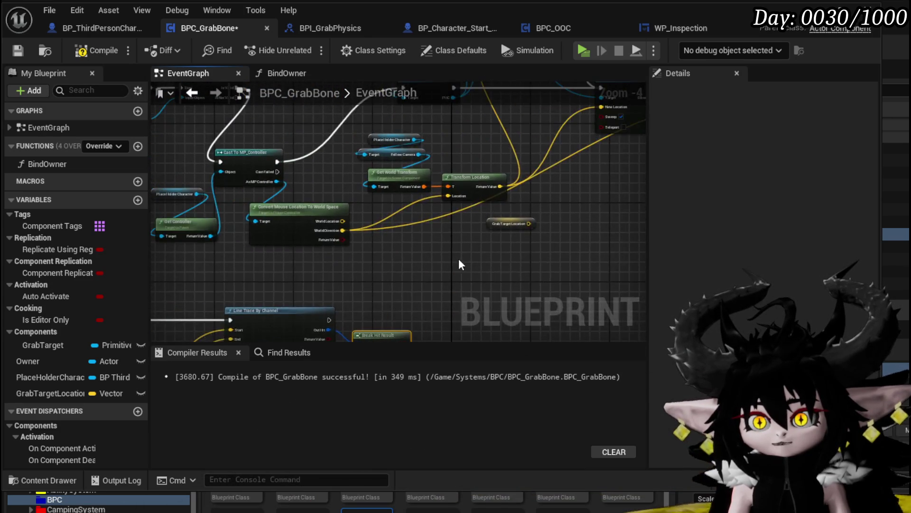
pyautogui.scroll(2, 331, 183)
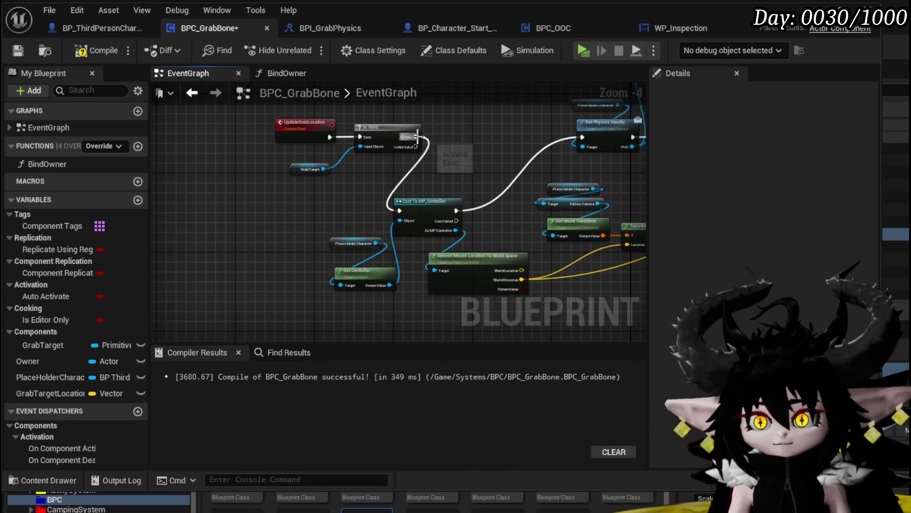
pyautogui.moveTo(418, 136)
pyautogui.mouseDown()
pyautogui.moveTo(505, 153)
pyautogui.moveTo(172, 275)
pyautogui.moveTo(517, 320)
pyautogui.moveTo(539, 313)
pyautogui.mouseUp()
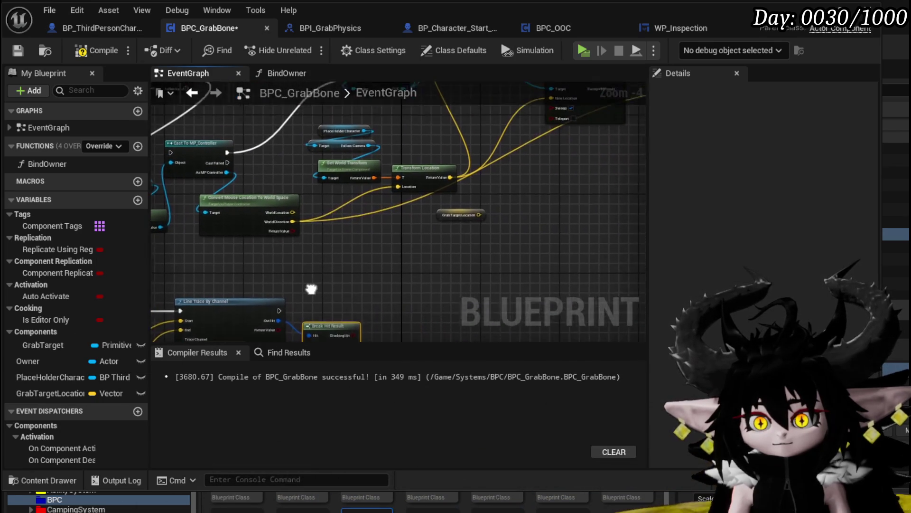
pyautogui.moveTo(317, 181)
pyautogui.mouseDown()
pyautogui.moveTo(356, 145)
pyautogui.moveTo(350, 153)
pyautogui.mouseUp()
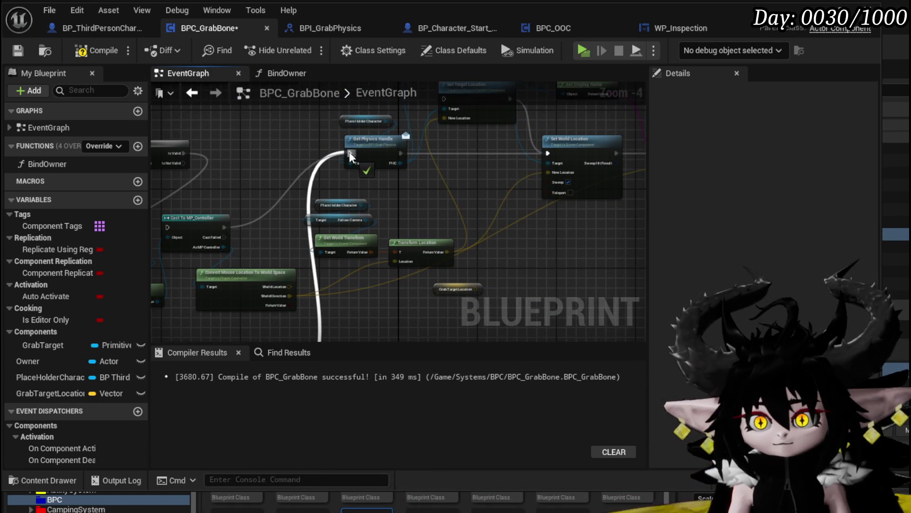
pyautogui.moveTo(463, 282)
pyautogui.mouseDown()
pyautogui.moveTo(348, 287)
pyautogui.moveTo(314, 304)
pyautogui.moveTo(329, 314)
pyautogui.moveTo(311, 292)
pyautogui.moveTo(472, 117)
pyautogui.moveTo(480, 240)
pyautogui.mouseUp()
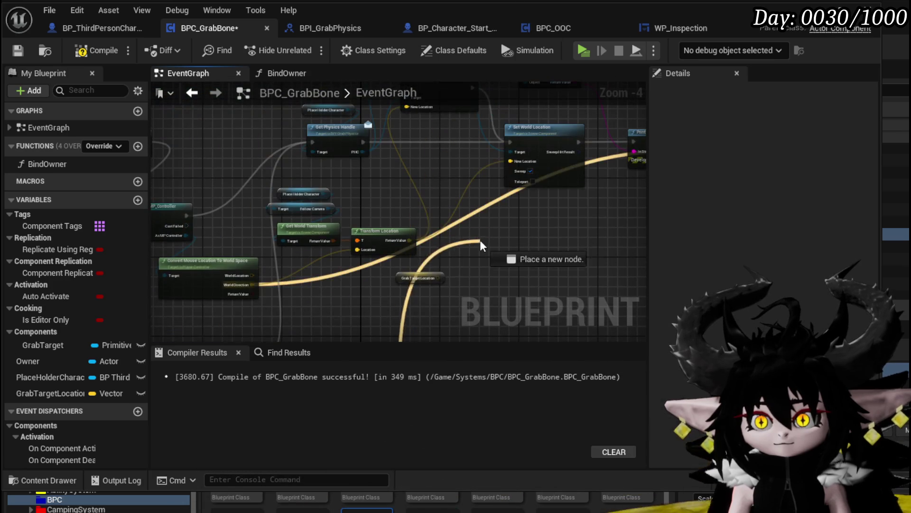
pyautogui.moveTo(519, 161); pyautogui.dragTo(519, 163)
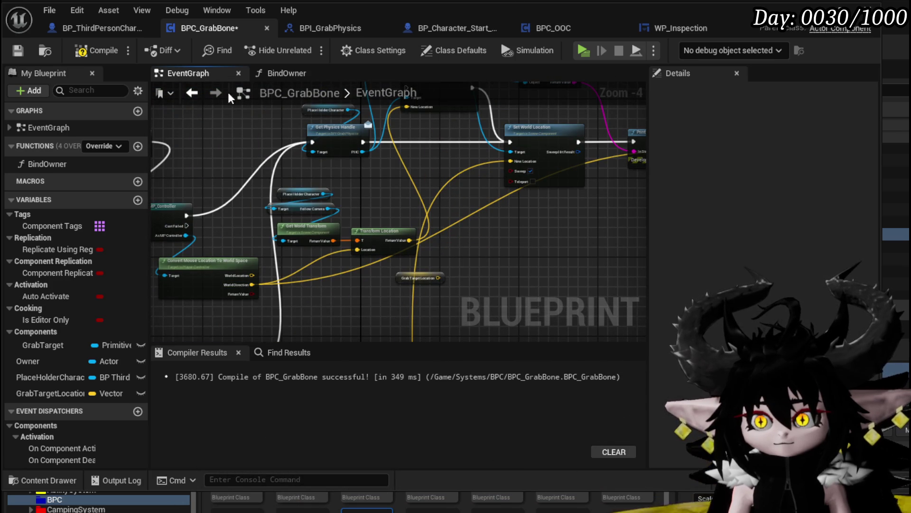
pyautogui.click(86, 52)
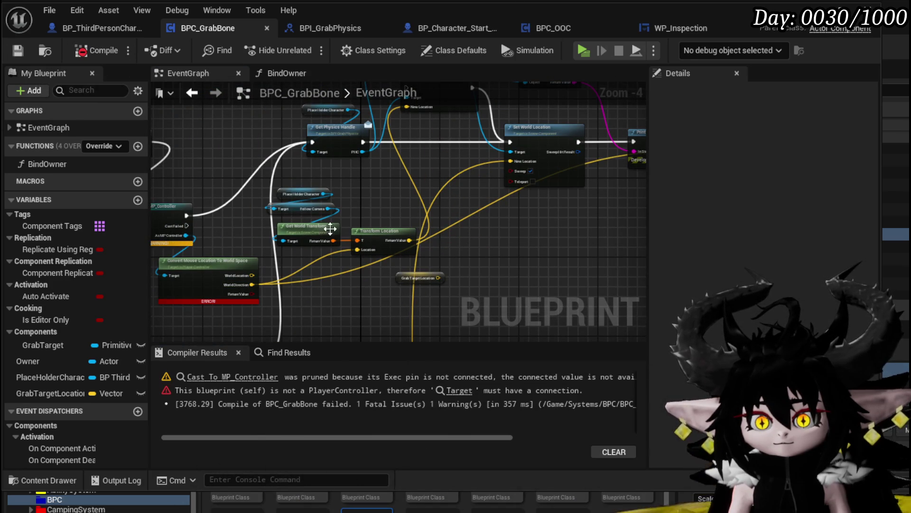
# - Connect New Location to Draw Debug Sphere's Center, recompile without errors, and return to the level
pyautogui.moveTo(282, 213); pyautogui.dragTo(394, 215)
pyautogui.moveTo(329, 177)
pyautogui.mouseDown()
pyautogui.moveTo(284, 162)
pyautogui.moveTo(274, 223)
pyautogui.mouseUp()
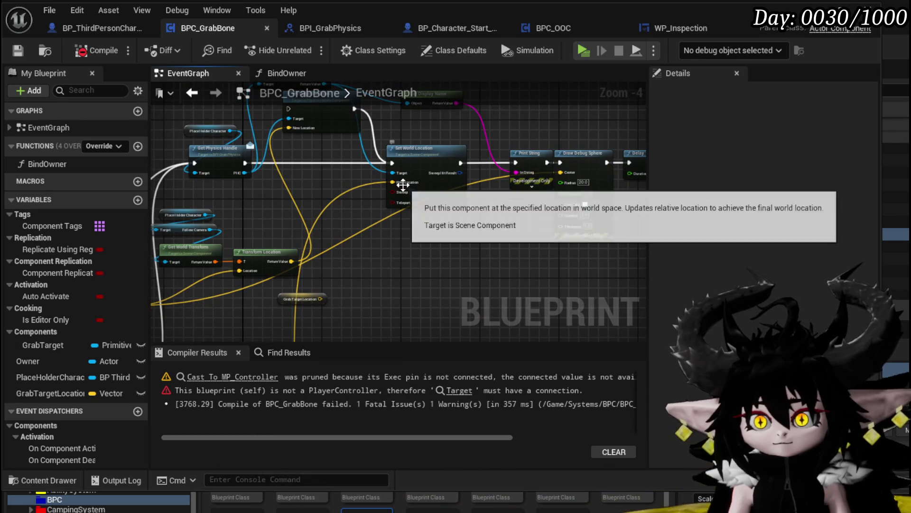
pyautogui.moveTo(402, 183); pyautogui.dragTo(562, 173)
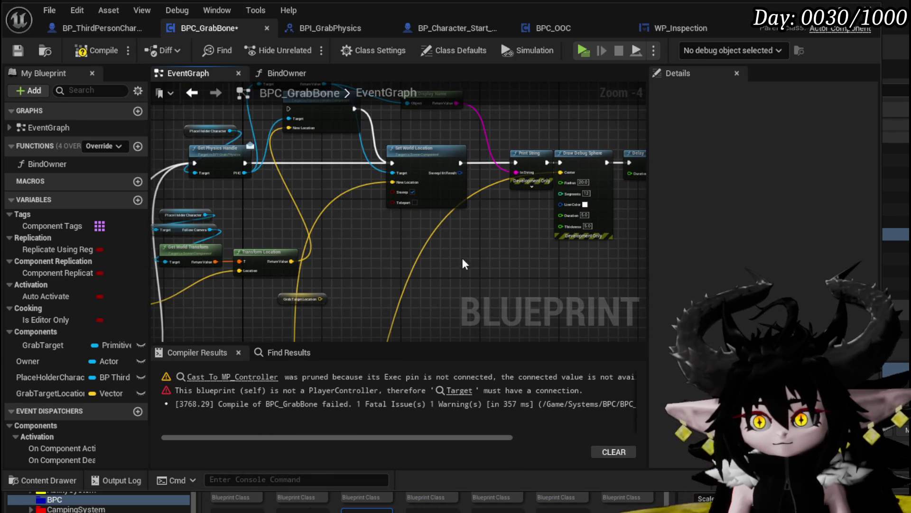
pyautogui.click(90, 55)
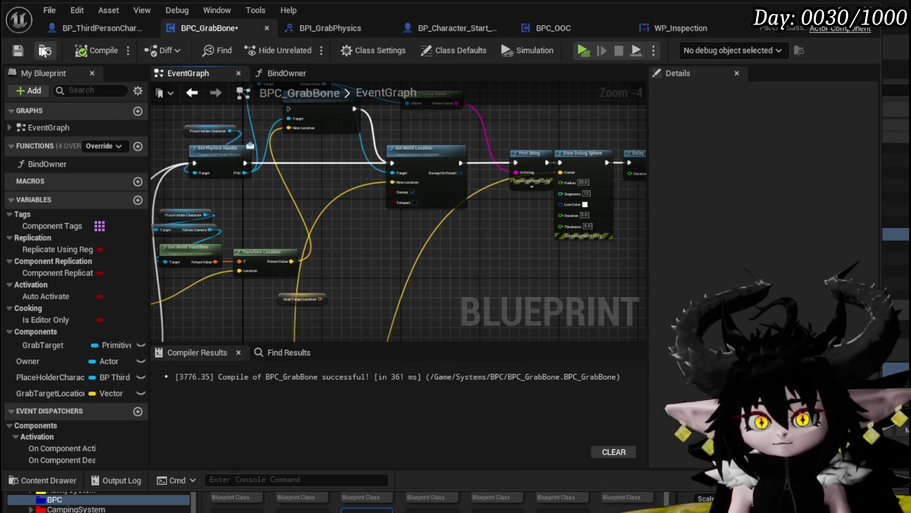
pyautogui.click(838, 7)
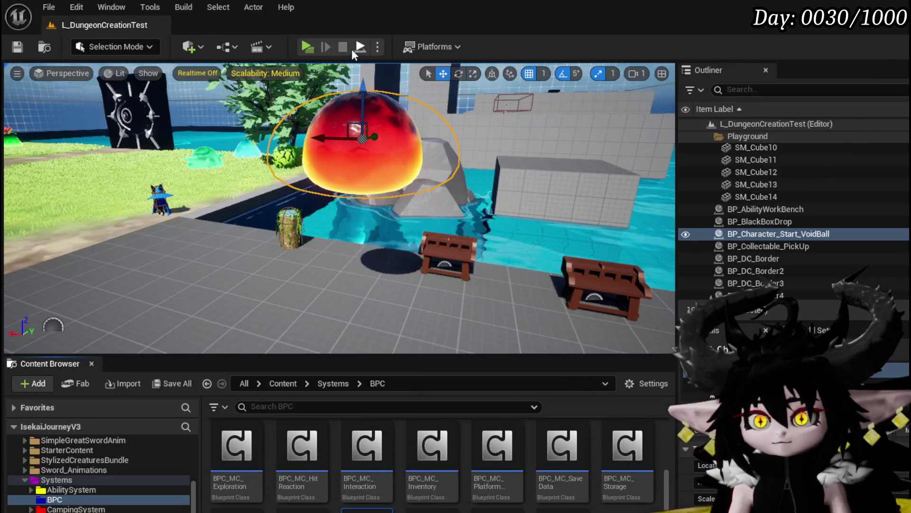
# - Play-test by firing five grab traces at the red slime, then stop and return to BPC_GrabBone
pyautogui.click(307, 46)
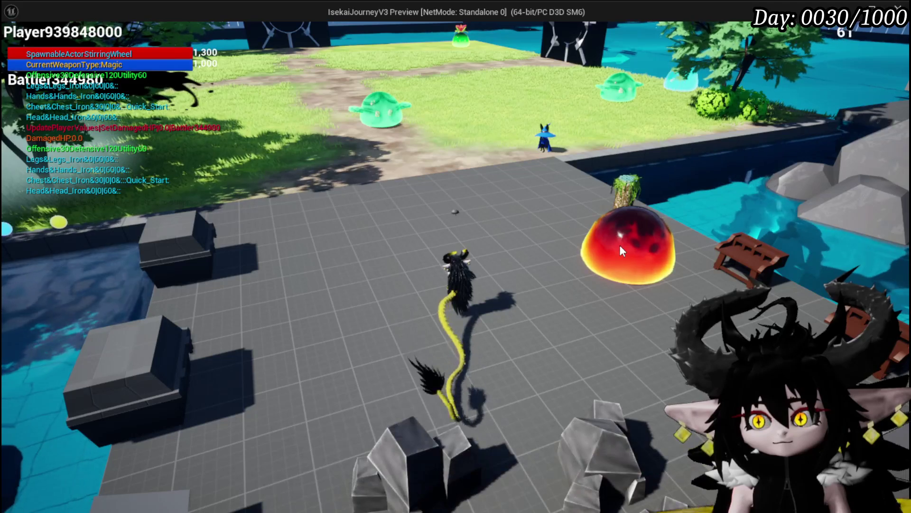
pyautogui.click(619, 244)
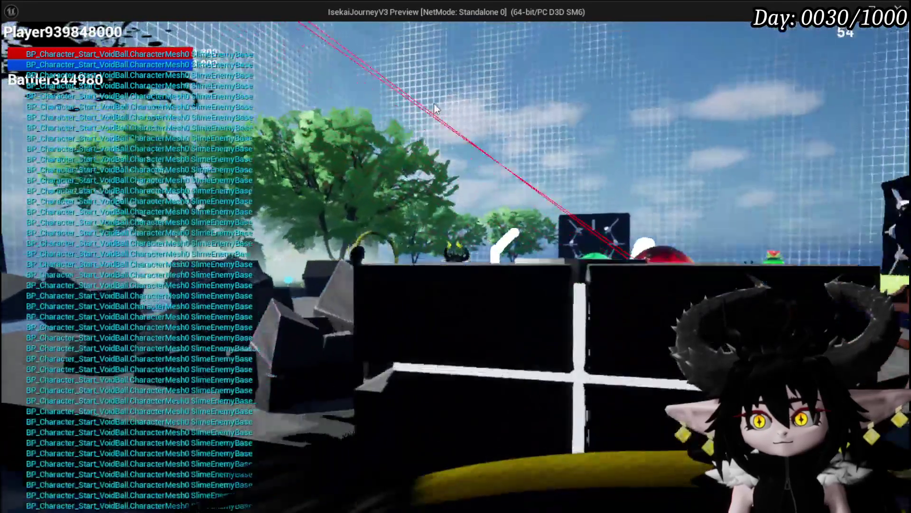
pyautogui.click(558, 137)
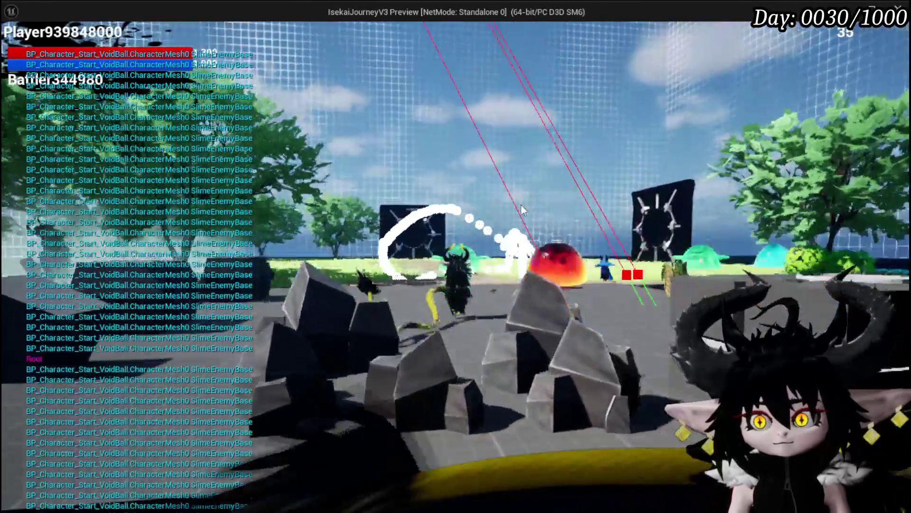
pyautogui.click(546, 242)
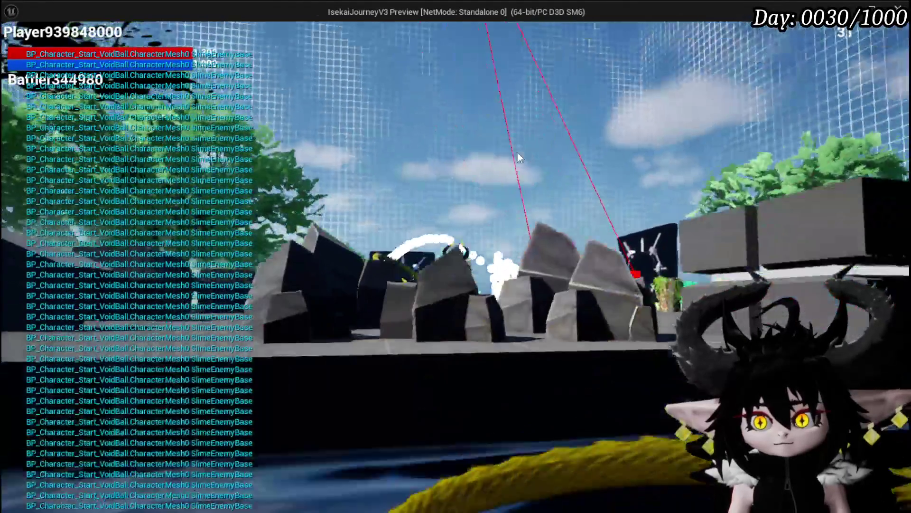
pyautogui.click(534, 230)
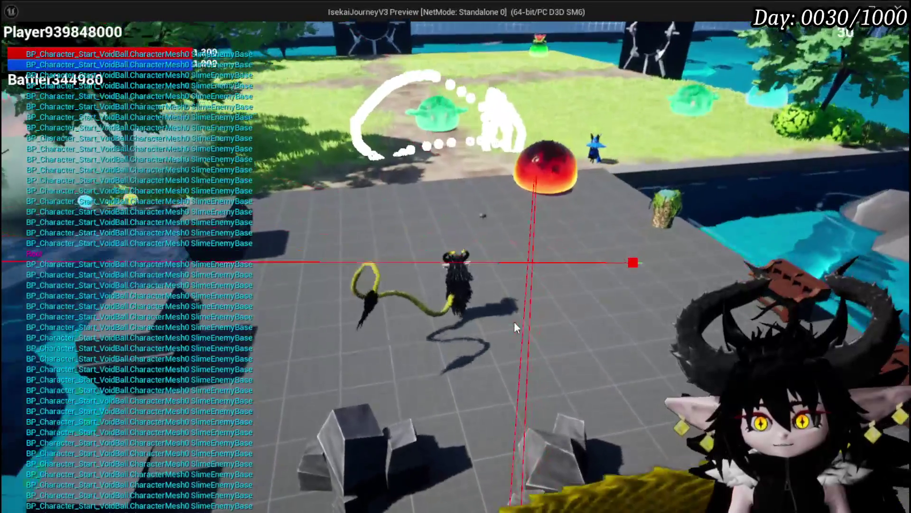
pyautogui.click(534, 296)
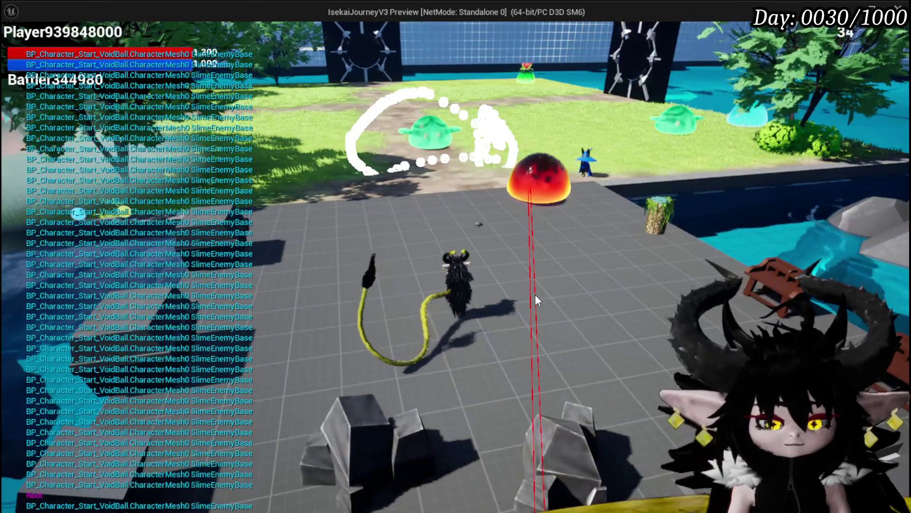
pyautogui.press('Escape')
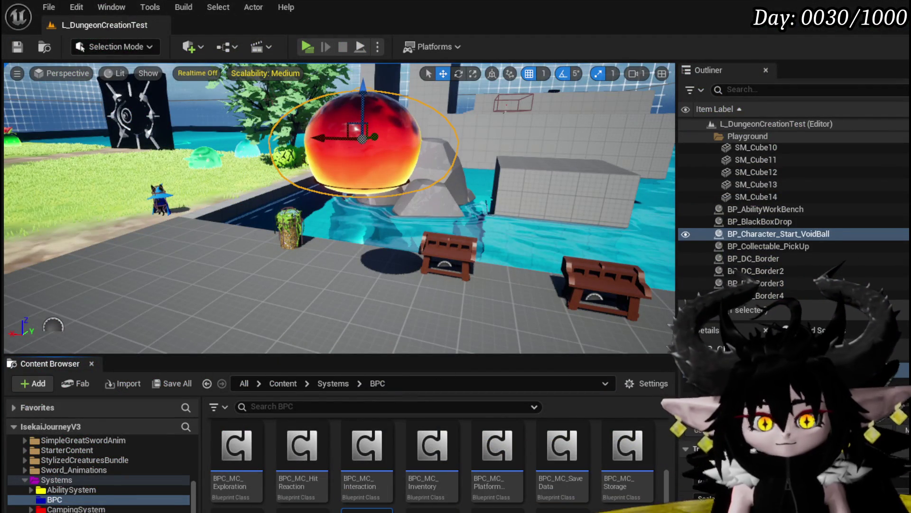
pyautogui.hotkey('alt', 'Tab')
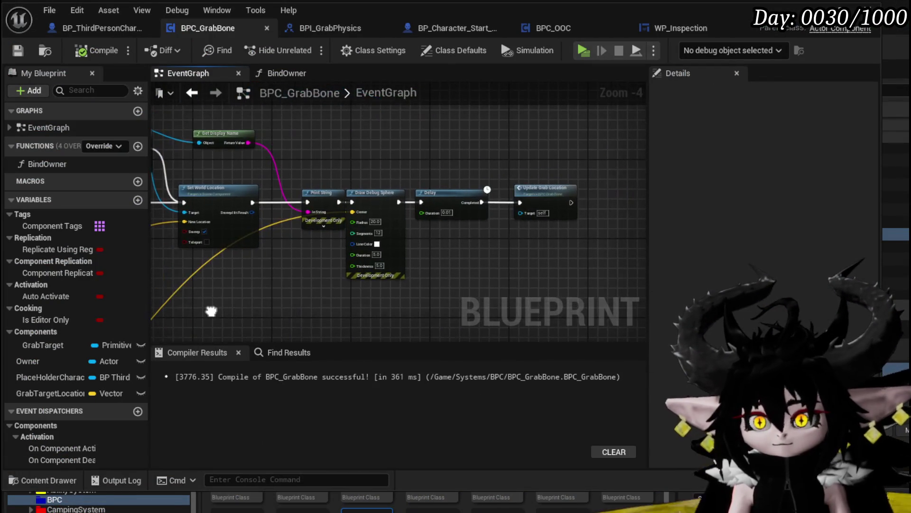
# - Change the World Direction multiplier from 800 to 100, then compile and save BPC_GrabBone
pyautogui.scroll(-2, 585, 199)
pyautogui.scroll(3, 586, 199)
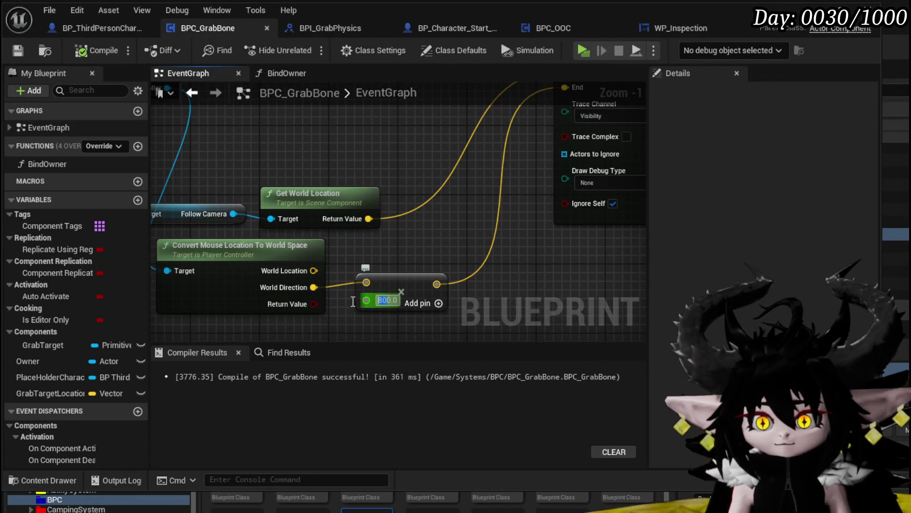
pyautogui.write('100')
pyautogui.press('Return')
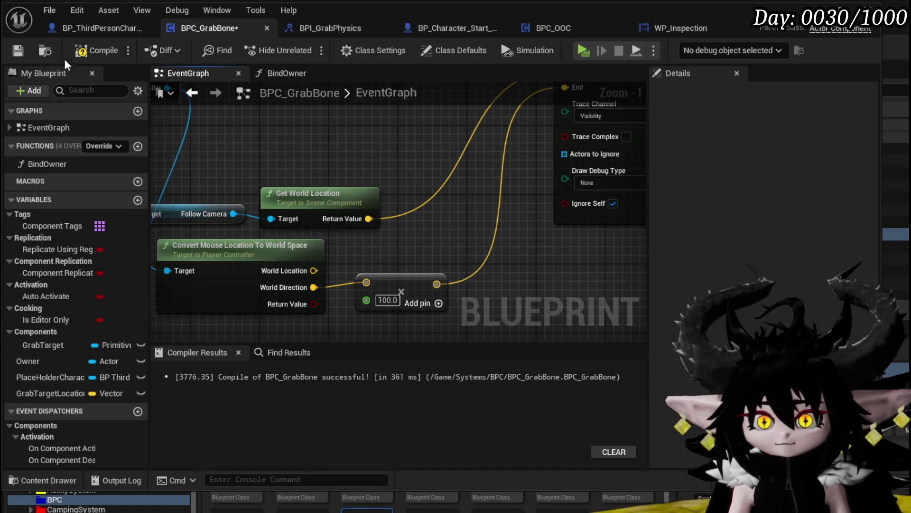
pyautogui.click(18, 51)
pyautogui.scroll(-3, 391, 155)
pyautogui.moveTo(392, 155)
pyautogui.mouseDown()
pyautogui.moveTo(239, 228)
pyautogui.moveTo(86, 224)
pyautogui.mouseUp()
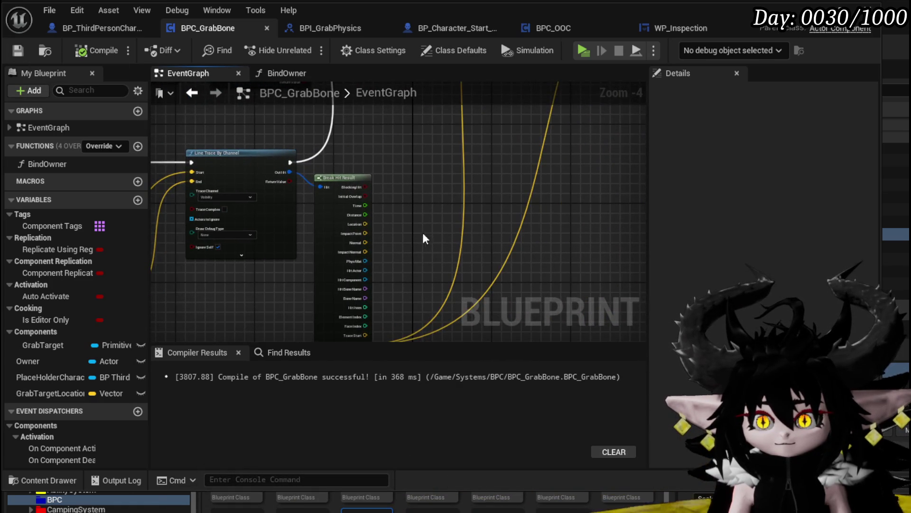
pyautogui.moveTo(420, 233); pyautogui.dragTo(411, 157)
pyautogui.moveTo(370, 243); pyautogui.dragTo(289, 377)
pyautogui.moveTo(328, 211); pyautogui.dragTo(343, 218)
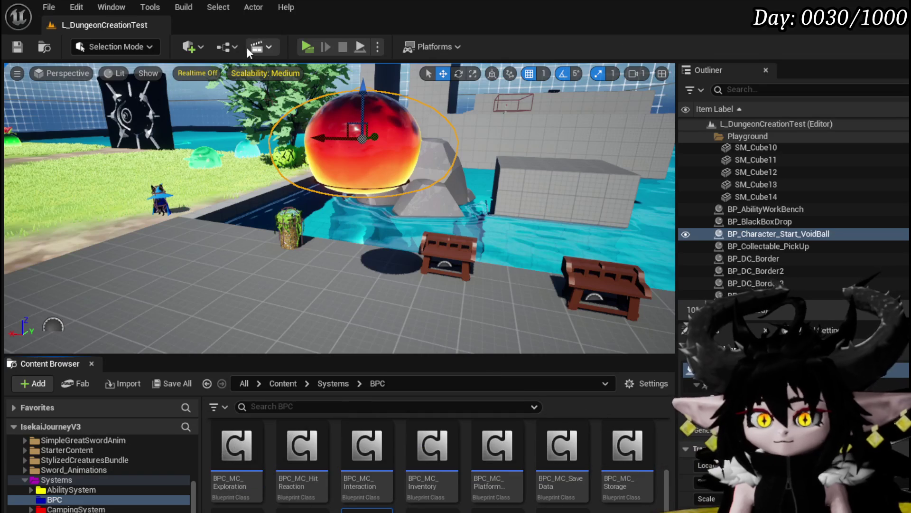
# - Play-test the 100-multiplier trace while looking around the red slime, then stop and save packages
pyautogui.click(301, 46)
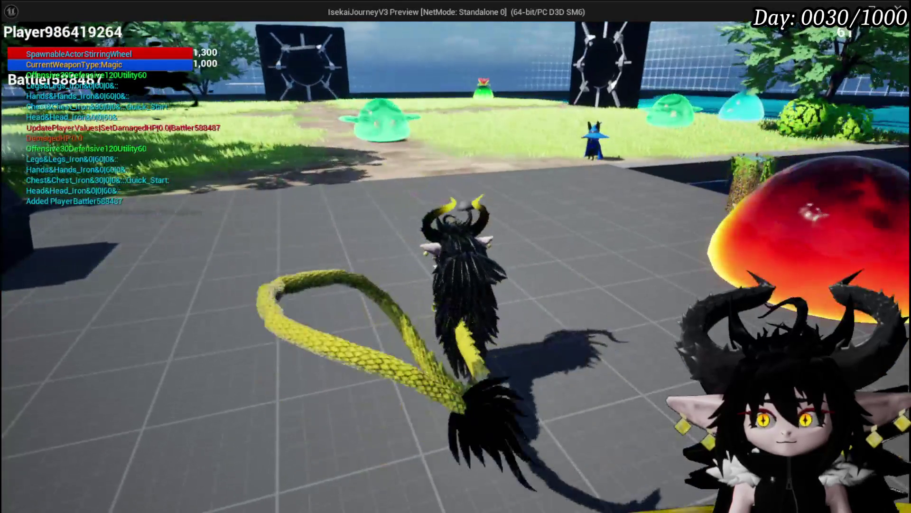
pyautogui.moveTo(822, 232)
pyautogui.mouseDown()
pyautogui.moveTo(717, 132)
pyautogui.moveTo(726, 34)
pyautogui.moveTo(477, 40)
pyautogui.moveTo(685, 124)
pyautogui.moveTo(711, 148)
pyautogui.moveTo(566, 163)
pyautogui.moveTo(584, 200)
pyautogui.moveTo(685, 102)
pyautogui.mouseUp()
pyautogui.moveTo(588, 246)
pyautogui.mouseDown()
pyautogui.moveTo(525, 195)
pyautogui.moveTo(656, 303)
pyautogui.moveTo(729, 209)
pyautogui.moveTo(545, 271)
pyautogui.moveTo(559, 222)
pyautogui.moveTo(509, 258)
pyautogui.moveTo(565, 266)
pyautogui.moveTo(645, 310)
pyautogui.moveTo(648, 271)
pyautogui.moveTo(604, 160)
pyautogui.moveTo(570, 218)
pyautogui.mouseUp()
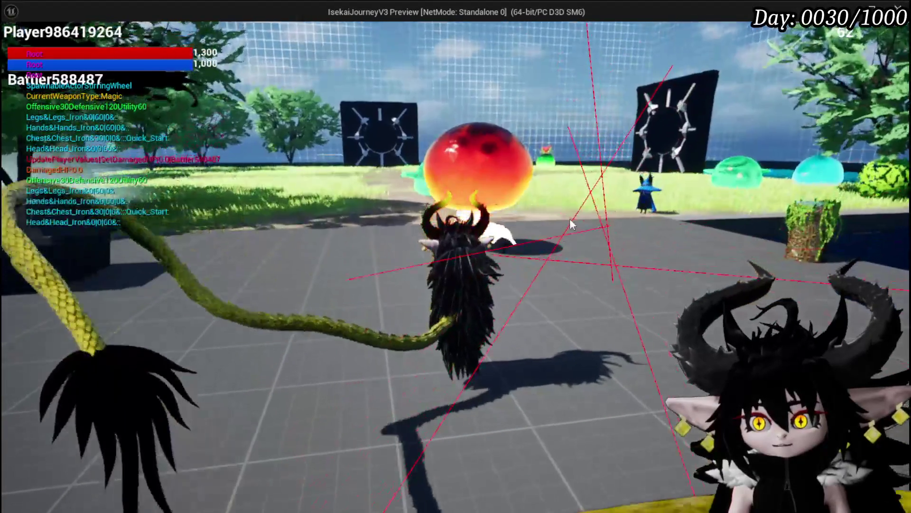
pyautogui.press('Escape')
pyautogui.hotkey('ctrl', 's')
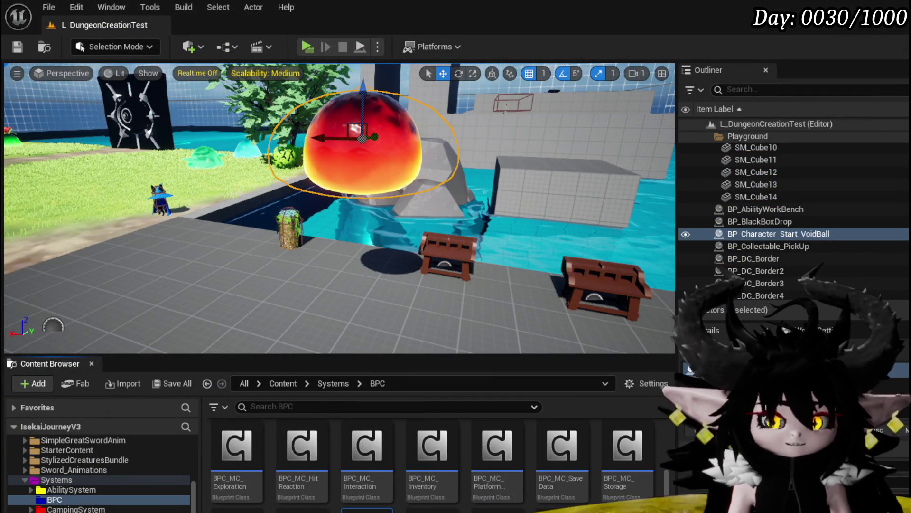
pyautogui.scroll(-4, 389, 209)
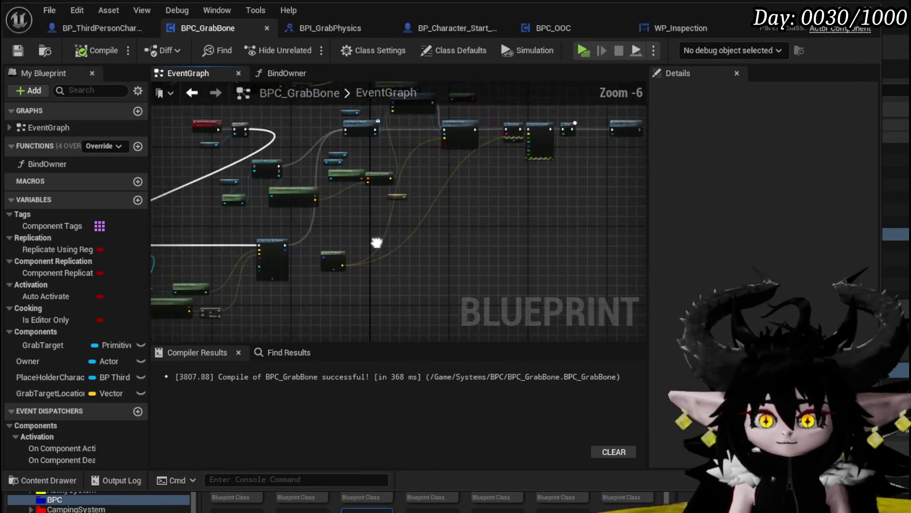
# - Add a Branch on Line Trace By Channel's return value, executed after the trace
pyautogui.scroll(3, 358, 215)
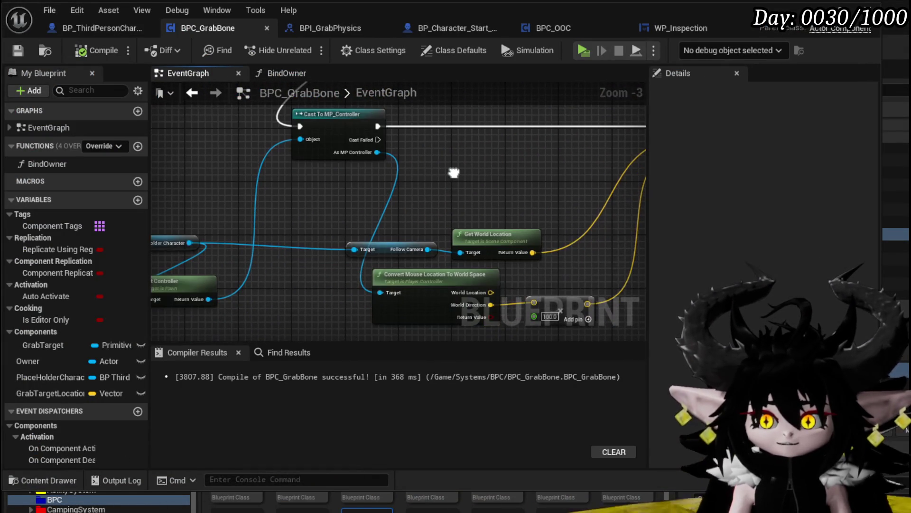
pyautogui.moveTo(454, 172)
pyautogui.mouseDown()
pyautogui.moveTo(369, 160)
pyautogui.moveTo(277, 184)
pyautogui.moveTo(191, 228)
pyautogui.mouseUp()
pyautogui.moveTo(503, 189); pyautogui.dragTo(246, 238)
pyautogui.moveTo(358, 226)
pyautogui.mouseDown()
pyautogui.moveTo(304, 330)
pyautogui.moveTo(253, 198)
pyautogui.moveTo(284, 204)
pyautogui.mouseUp()
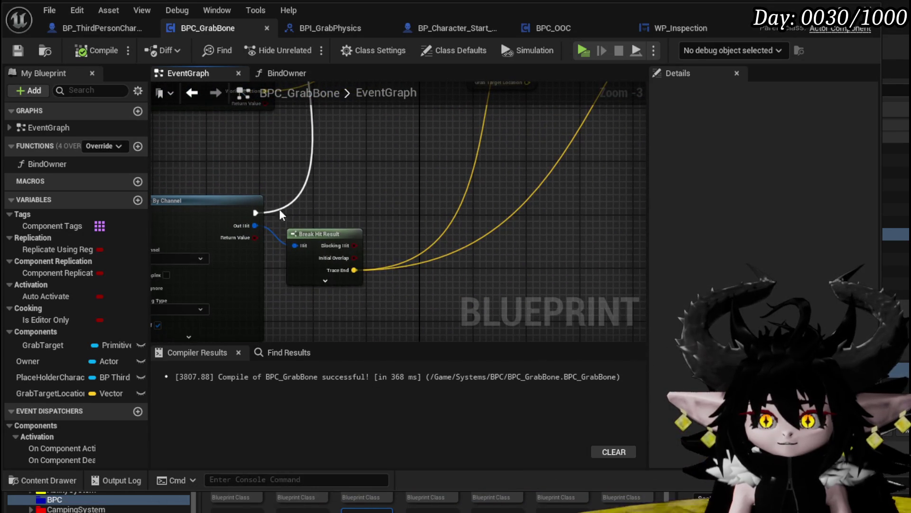
pyautogui.moveTo(251, 237); pyautogui.dragTo(313, 183)
pyautogui.moveTo(256, 212); pyautogui.dragTo(317, 178)
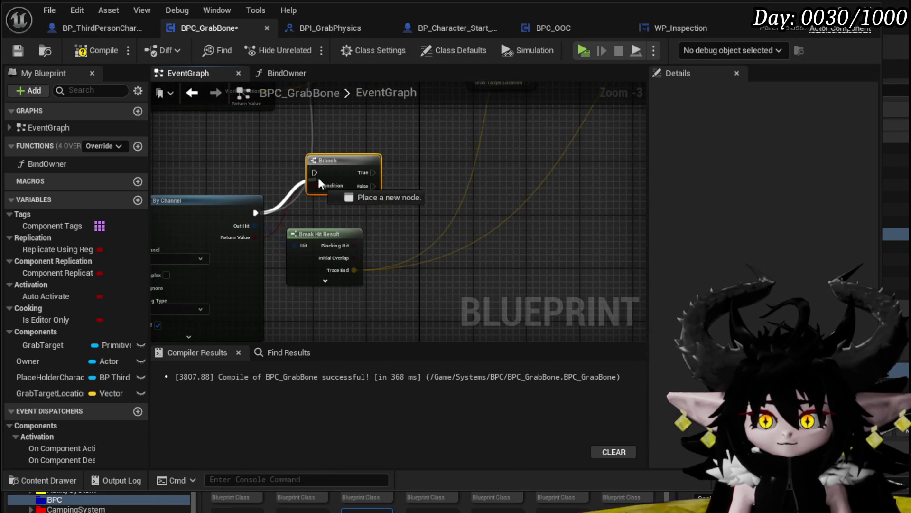
# - Expand Break Hit Result to show all of its output pins
pyautogui.scroll(3, 317, 232)
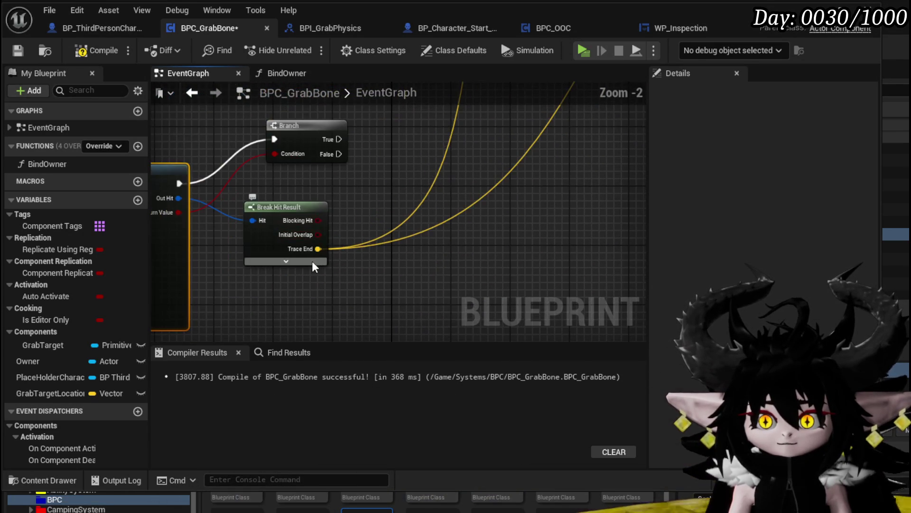
pyautogui.click(285, 261)
pyautogui.moveTo(355, 292)
pyautogui.mouseDown()
pyautogui.moveTo(318, 221)
pyautogui.moveTo(276, 200)
pyautogui.moveTo(328, 130)
pyautogui.mouseUp()
pyautogui.scroll(-1, 223, 232)
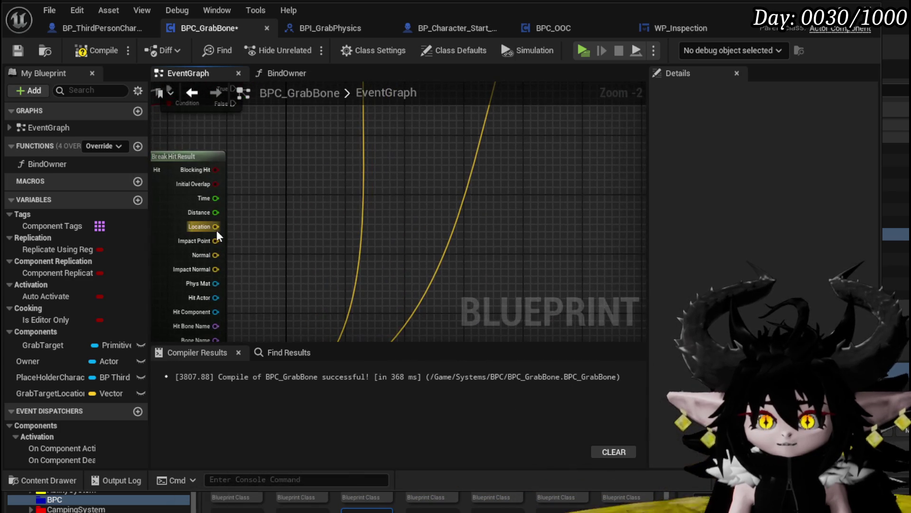
pyautogui.scroll(-1, 215, 237)
pyautogui.moveTo(300, 224)
pyautogui.mouseDown()
pyautogui.moveTo(282, 330)
pyautogui.moveTo(312, 260)
pyautogui.mouseUp()
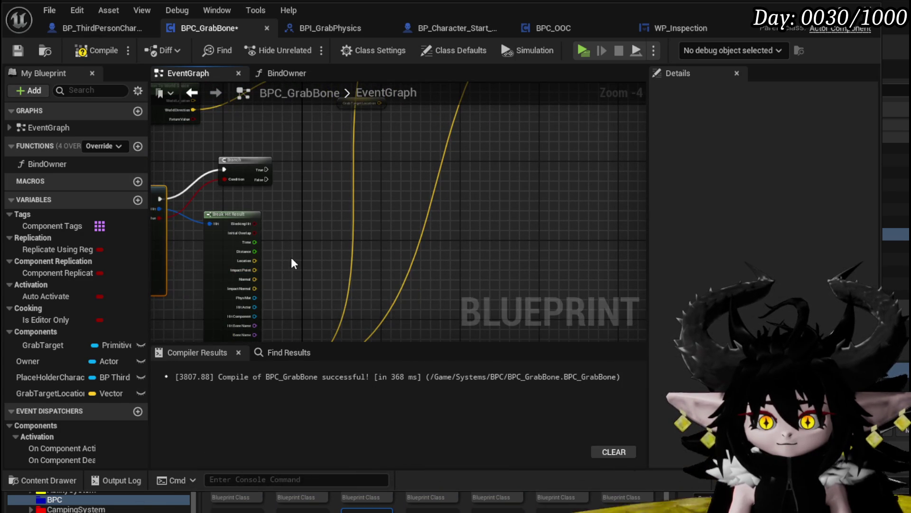
pyautogui.moveTo(291, 262)
pyautogui.mouseDown()
pyautogui.moveTo(328, 313)
pyautogui.moveTo(370, 342)
pyautogui.moveTo(391, 334)
pyautogui.moveTo(347, 192)
pyautogui.moveTo(332, 210)
pyautogui.mouseUp()
# - Drop GrabTargetLocation into the graph as a Set node beside the Branch
pyautogui.click(70, 389)
pyautogui.click(346, 244)
pyautogui.moveTo(357, 131)
pyautogui.mouseDown()
pyautogui.moveTo(493, 311)
pyautogui.moveTo(299, 162)
pyautogui.moveTo(354, 149)
pyautogui.mouseUp()
pyautogui.moveTo(57, 400); pyautogui.dragTo(331, 218)
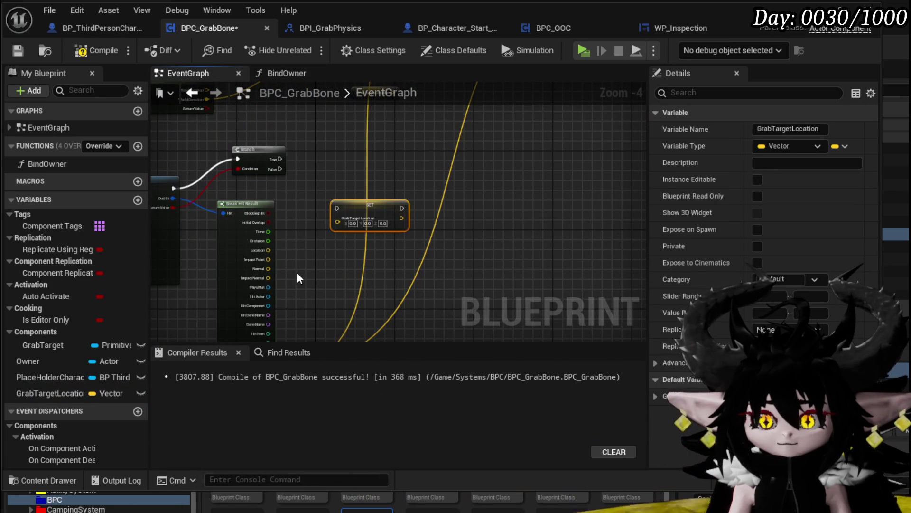
# - Feed Impact Point into the GrabTargetLocation setter, run it on Branch True, and route it toward Get Physics Handle
pyautogui.scroll(1, 294, 258)
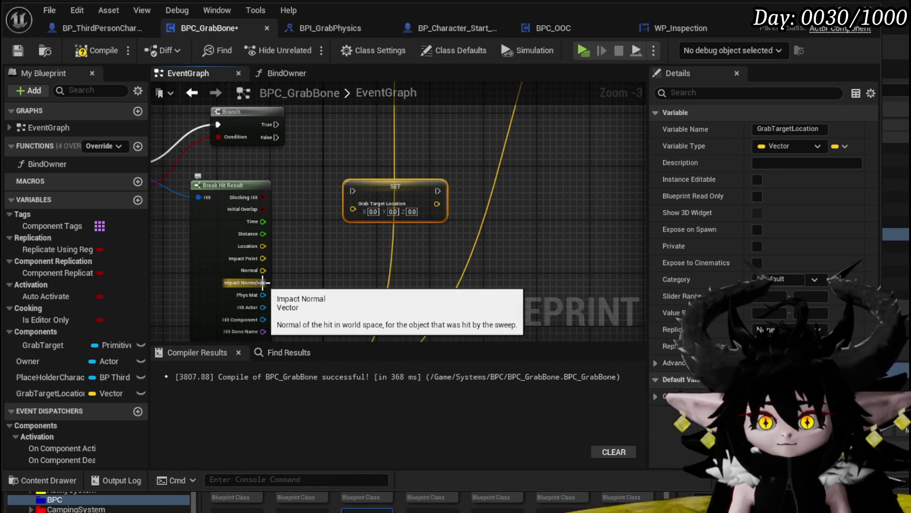
pyautogui.moveTo(263, 259); pyautogui.dragTo(365, 211)
pyautogui.moveTo(386, 178); pyautogui.dragTo(368, 100)
pyautogui.moveTo(276, 124); pyautogui.dragTo(338, 112)
pyautogui.moveTo(334, 178)
pyautogui.mouseDown()
pyautogui.moveTo(375, 114)
pyautogui.moveTo(352, 162)
pyautogui.moveTo(313, 175)
pyautogui.moveTo(290, 258)
pyautogui.moveTo(327, 174)
pyautogui.moveTo(361, 181)
pyautogui.mouseUp()
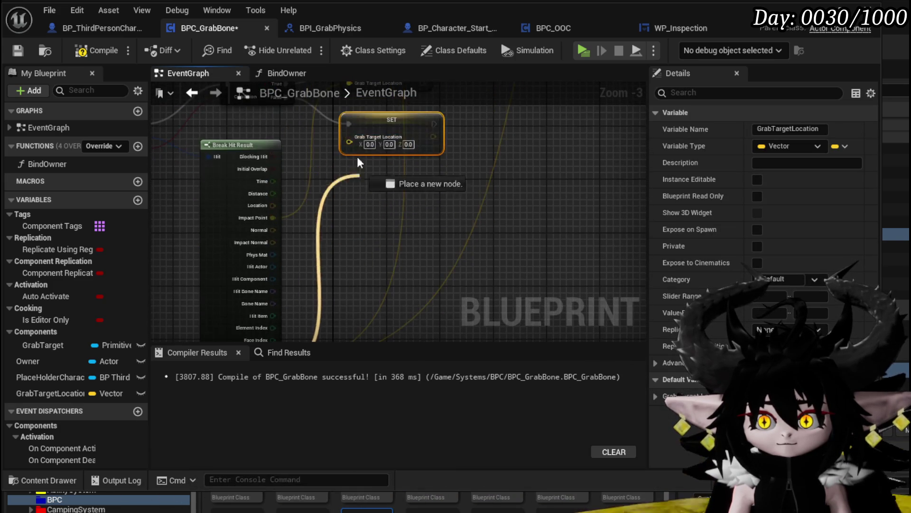
pyautogui.moveTo(476, 153)
pyautogui.mouseDown()
pyautogui.moveTo(380, 192)
pyautogui.moveTo(352, 280)
pyautogui.mouseUp()
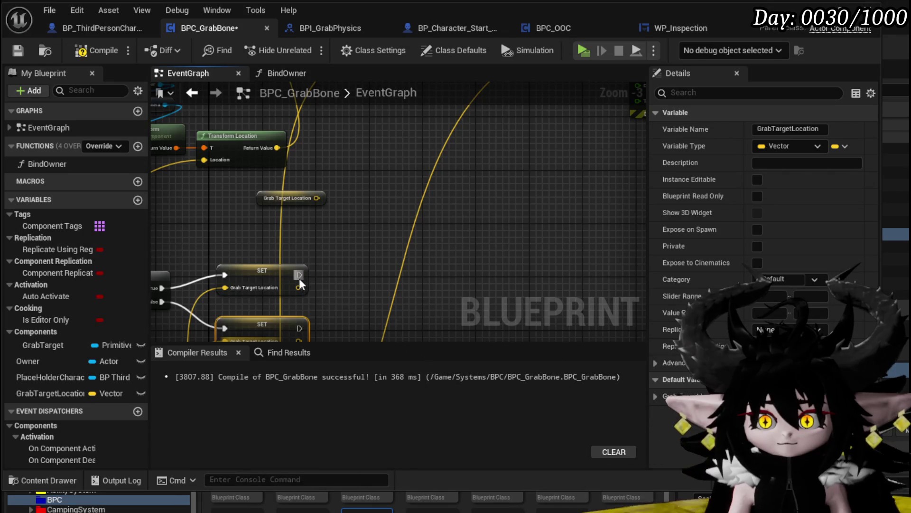
pyautogui.moveTo(345, 177)
pyautogui.mouseDown()
pyautogui.moveTo(379, 188)
pyautogui.moveTo(38, 171)
pyautogui.moveTo(329, 178)
pyautogui.moveTo(299, 185)
pyautogui.moveTo(436, 160)
pyautogui.moveTo(397, 186)
pyautogui.moveTo(492, 206)
pyautogui.moveTo(426, 201)
pyautogui.moveTo(386, 163)
pyautogui.moveTo(456, 304)
pyautogui.moveTo(506, 241)
pyautogui.moveTo(482, 276)
pyautogui.moveTo(372, 54)
pyautogui.moveTo(363, 252)
pyautogui.moveTo(372, 269)
pyautogui.mouseUp()
# - Delete the Cast To MP_Controller node from the controller chain
pyautogui.scroll(-3, 397, 186)
pyautogui.scroll(1, 480, 203)
pyautogui.scroll(1, 480, 204)
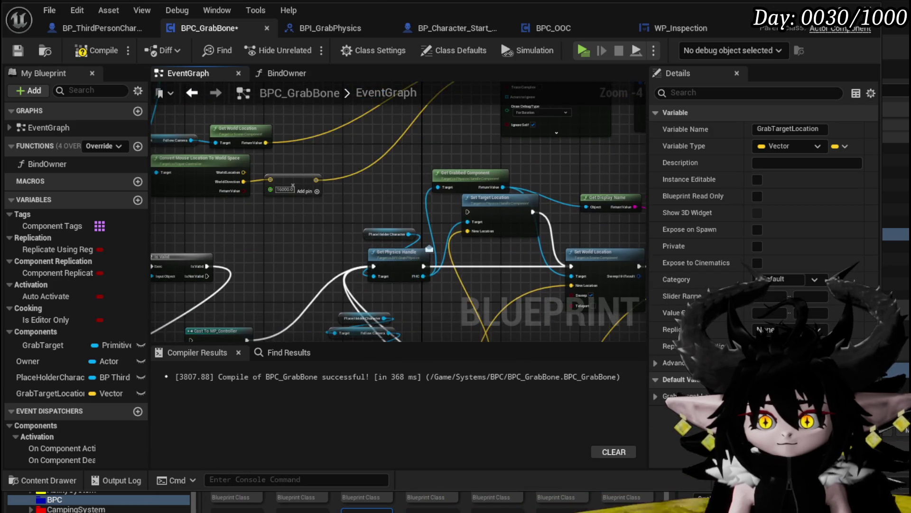
pyautogui.moveTo(436, 125); pyautogui.dragTo(454, 128)
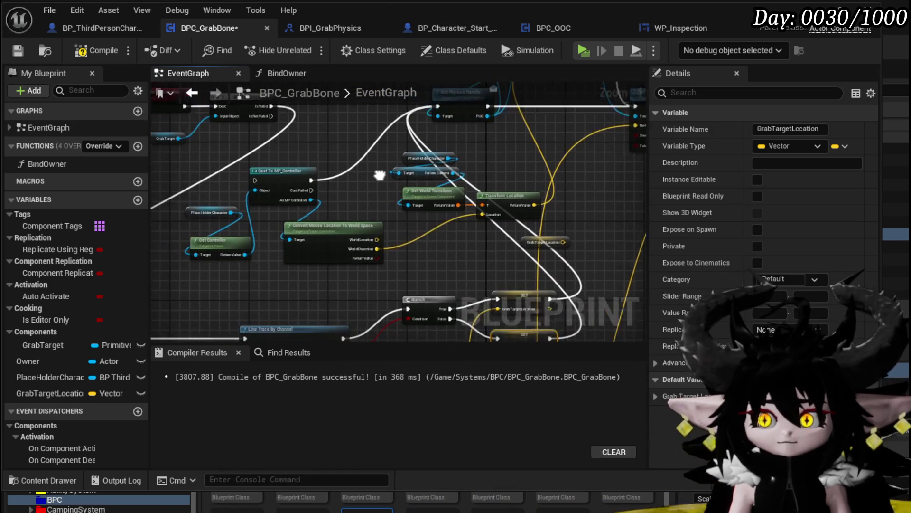
pyautogui.click(299, 179)
pyautogui.press('Delete')
pyautogui.moveTo(259, 204); pyautogui.dragTo(271, 271)
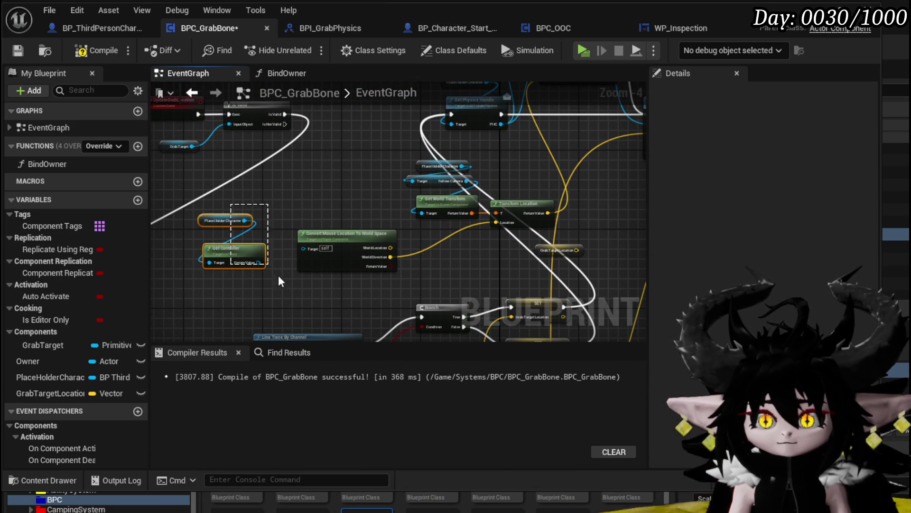
# - Plug a GrabTargetLocation getter into Set World Location's New Location
pyautogui.moveTo(388, 269); pyautogui.dragTo(100, 294)
pyautogui.click(247, 240)
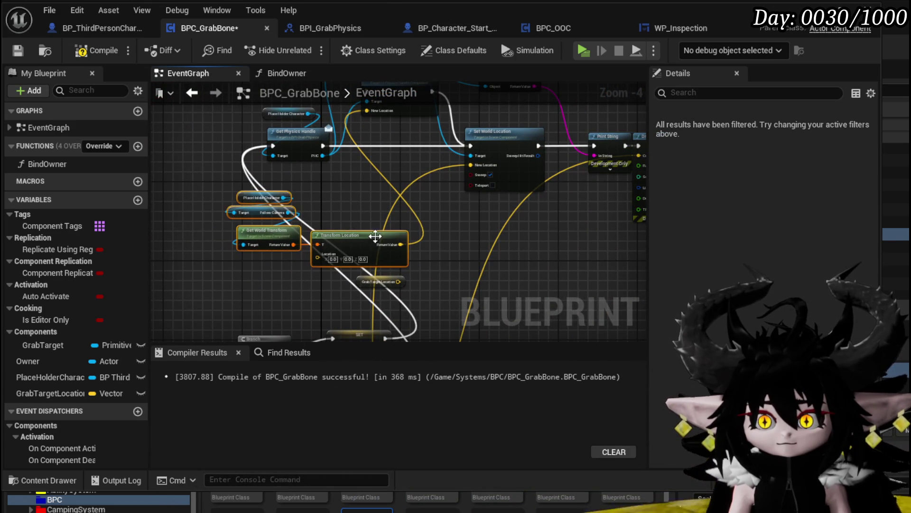
pyautogui.moveTo(398, 287)
pyautogui.mouseDown()
pyautogui.moveTo(188, 272)
pyautogui.moveTo(184, 263)
pyautogui.mouseUp()
pyautogui.moveTo(309, 252)
pyautogui.mouseDown()
pyautogui.moveTo(338, 255)
pyautogui.moveTo(295, 277)
pyautogui.mouseUp()
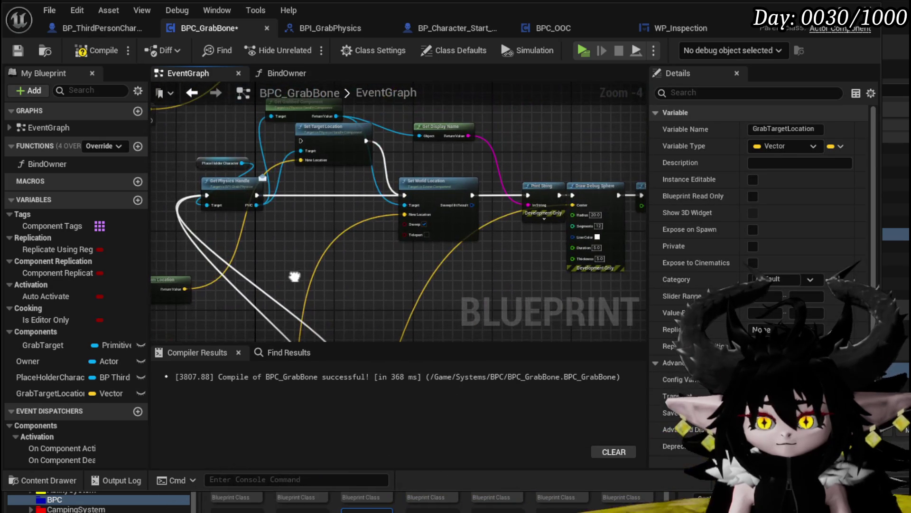
pyautogui.moveTo(72, 393)
pyautogui.mouseDown()
pyautogui.moveTo(294, 224)
pyautogui.moveTo(569, 204)
pyautogui.moveTo(528, 205)
pyautogui.mouseUp()
pyautogui.press('Escape')
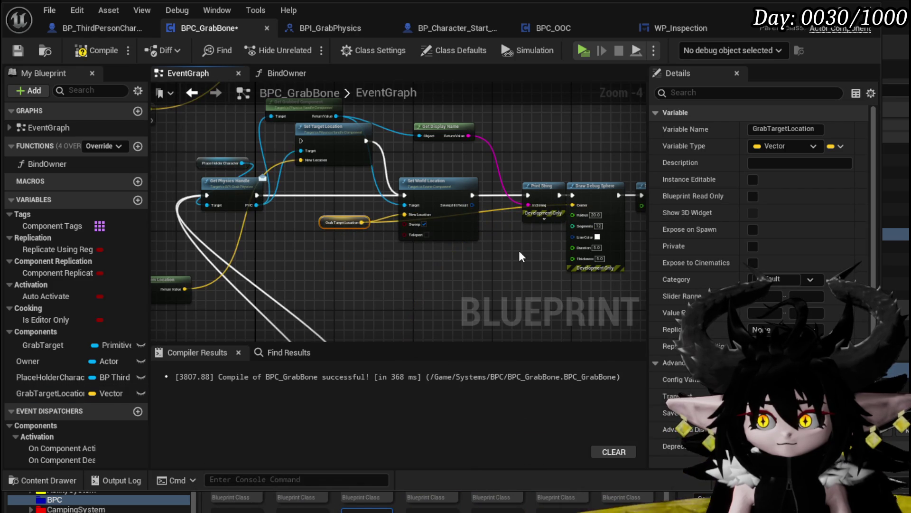
pyautogui.click(354, 192)
pyautogui.moveTo(355, 192)
pyautogui.mouseDown()
pyautogui.moveTo(430, 144)
pyautogui.moveTo(218, 308)
pyautogui.moveTo(297, 169)
pyautogui.moveTo(346, 124)
pyautogui.mouseUp()
# - End the grab play-test in the preview and return to the BPC_GrabBone event graph
pyautogui.scroll(-2, 391, 194)
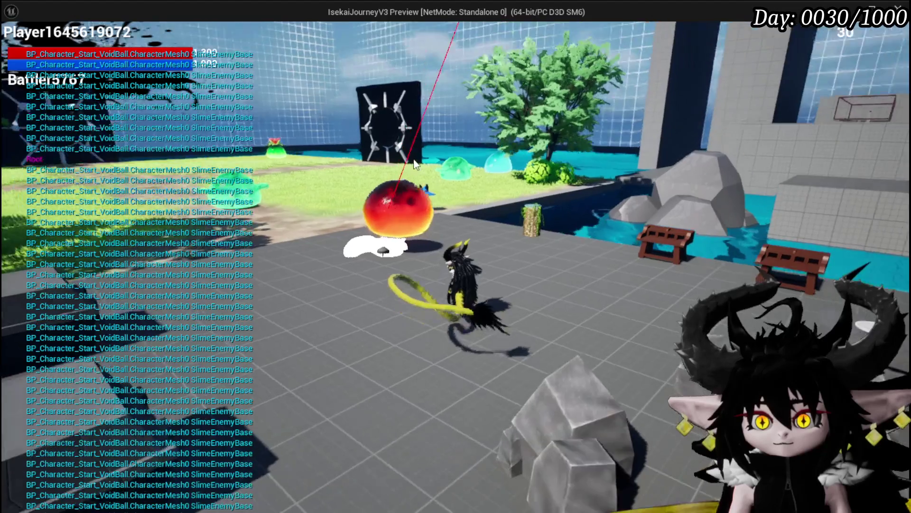
pyautogui.press('Escape')
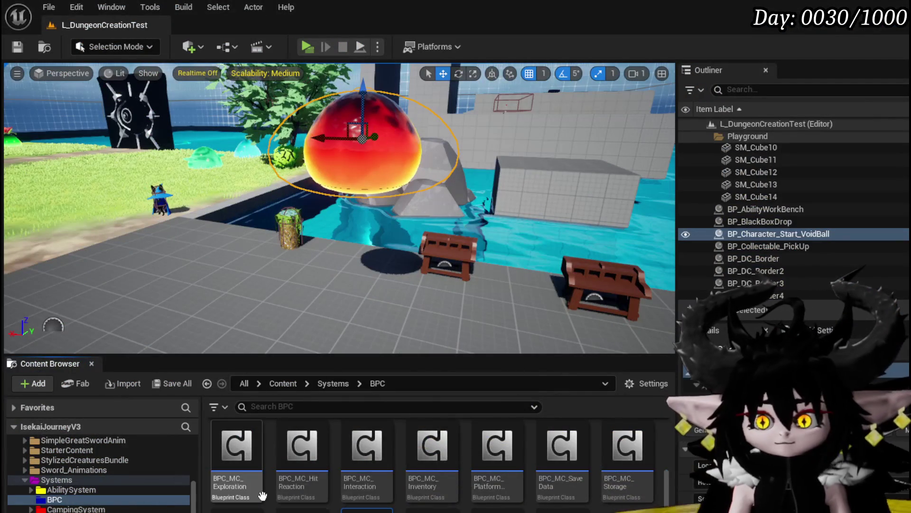
pyautogui.scroll(-6, 437, 267)
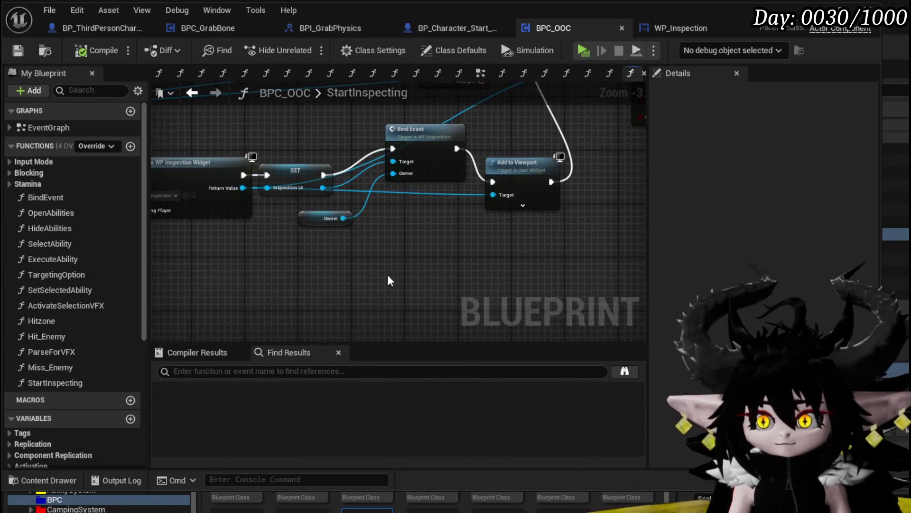
pyautogui.moveTo(561, 262); pyautogui.dragTo(520, 269)
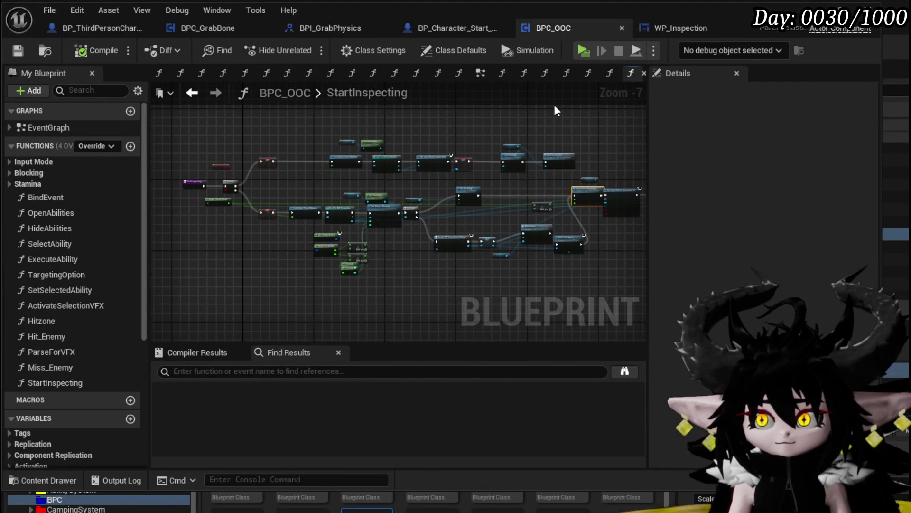
pyautogui.click(192, 26)
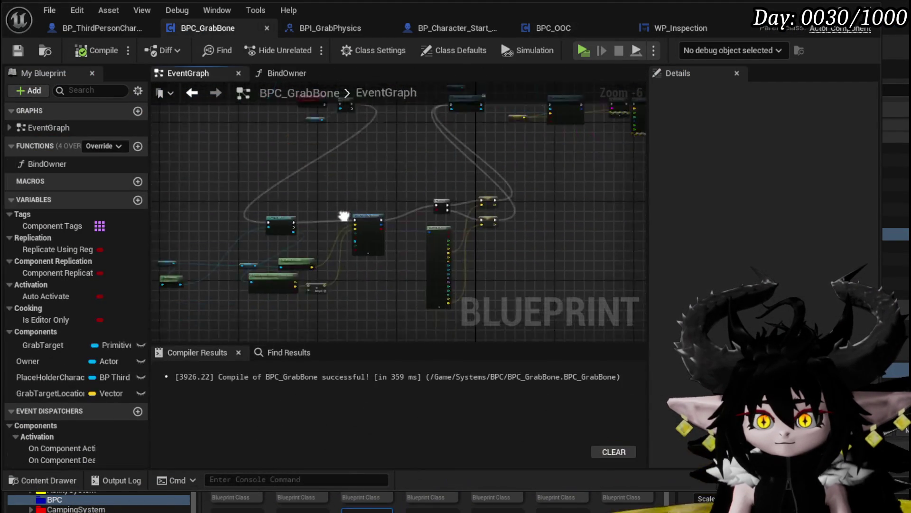
# - Move the Get Controller and Place Holder Character nodes up-right, check Break Hit Result pins, and save
pyautogui.scroll(3, 326, 184)
pyautogui.moveTo(258, 224)
pyautogui.mouseDown()
pyautogui.moveTo(120, 164)
pyautogui.moveTo(413, 238)
pyautogui.moveTo(406, 205)
pyautogui.mouseUp()
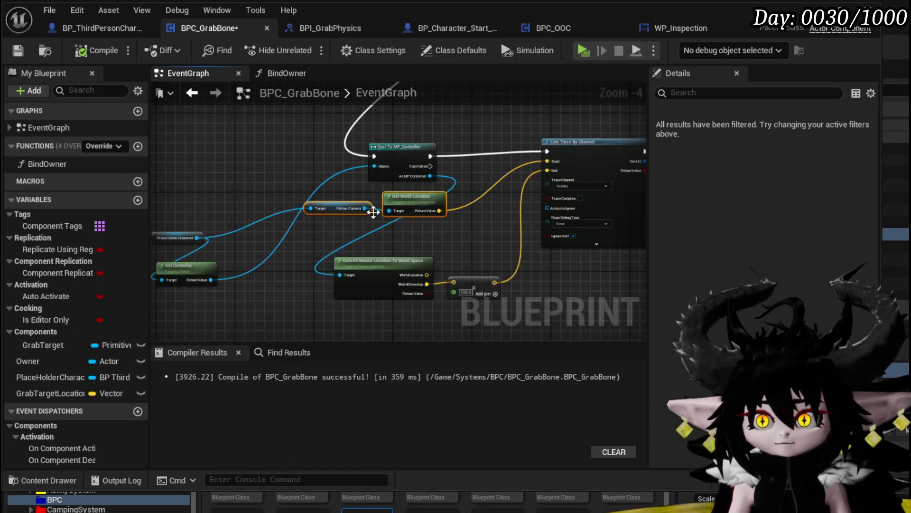
pyautogui.moveTo(194, 275); pyautogui.dragTo(260, 237)
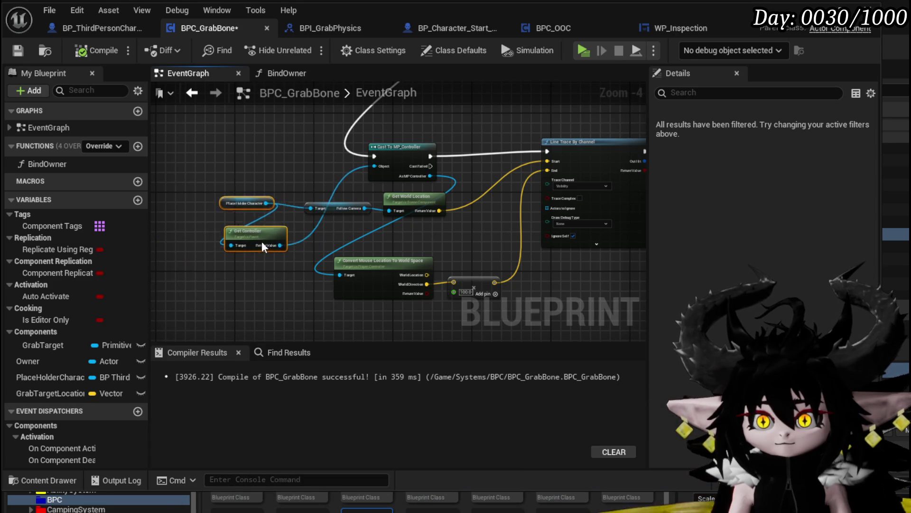
pyautogui.scroll(3, 451, 229)
pyautogui.moveTo(381, 241)
pyautogui.mouseDown()
pyautogui.moveTo(451, 213)
pyautogui.moveTo(509, 225)
pyautogui.moveTo(534, 276)
pyautogui.moveTo(507, 243)
pyautogui.moveTo(526, 213)
pyautogui.moveTo(617, 282)
pyautogui.moveTo(587, 225)
pyautogui.moveTo(260, 209)
pyautogui.moveTo(280, 234)
pyautogui.moveTo(328, 231)
pyautogui.moveTo(294, 230)
pyautogui.moveTo(285, 255)
pyautogui.moveTo(434, 251)
pyautogui.moveTo(221, 252)
pyautogui.moveTo(289, 189)
pyautogui.mouseUp()
pyautogui.scroll(-1, 429, 226)
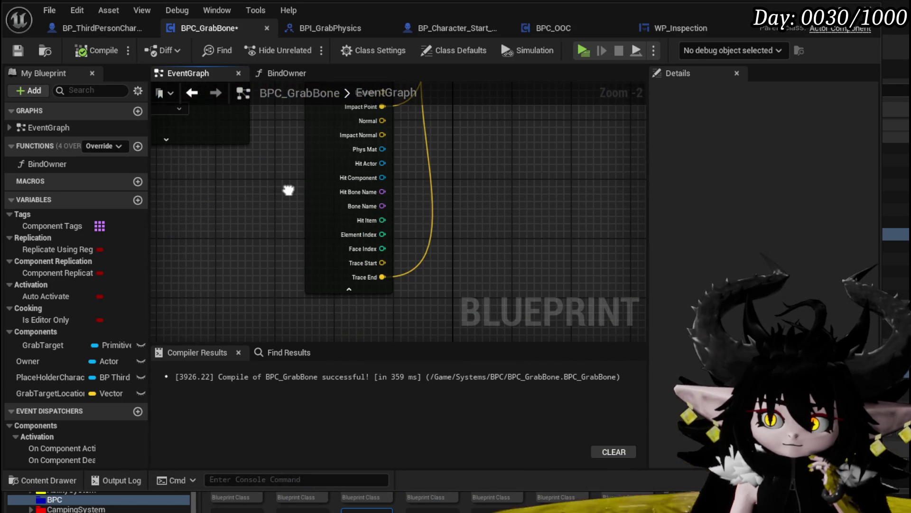
pyautogui.moveTo(288, 190); pyautogui.dragTo(281, 234)
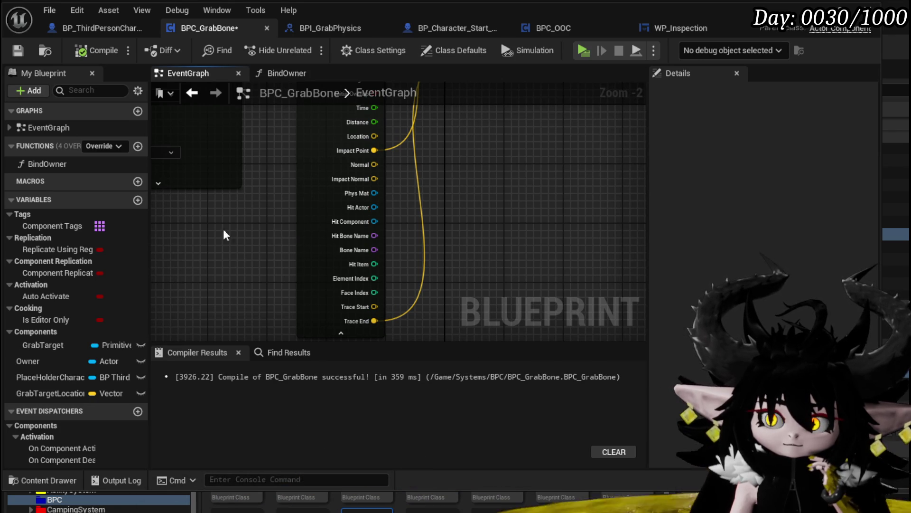
pyautogui.click(19, 51)
# - Switch to the level editor and start a new play-test in the game preview
pyautogui.moveTo(350, 289)
pyautogui.mouseDown()
pyautogui.moveTo(309, 282)
pyautogui.moveTo(615, 321)
pyautogui.mouseUp()
pyautogui.scroll(-2, 234, 137)
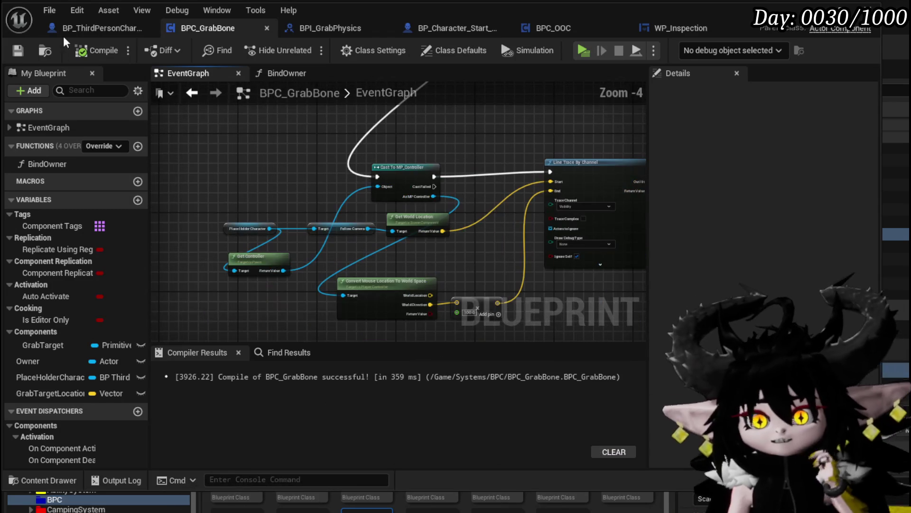
pyautogui.hotkey('alt', 'Tab')
pyautogui.click(307, 56)
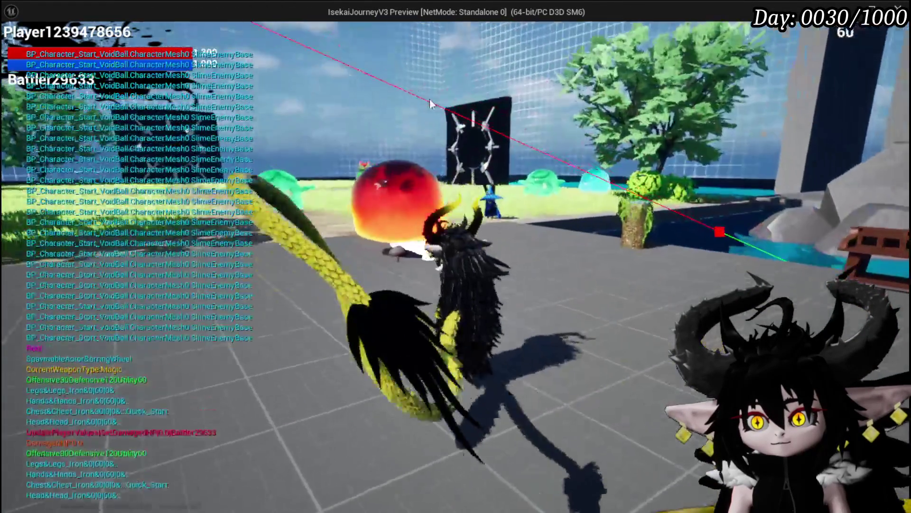
pyautogui.press('Escape')
pyautogui.hotkey('ctrl', 's')
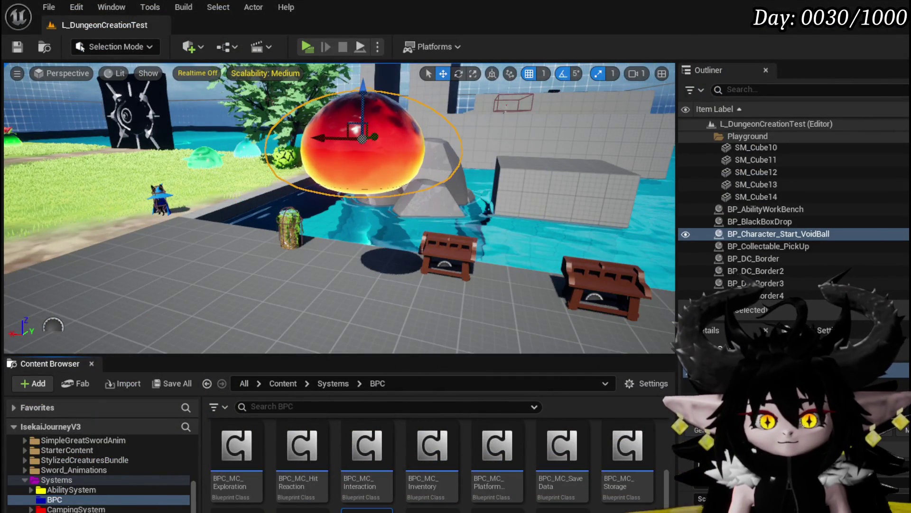
pyautogui.hotkey('alt', 'Tab')
pyautogui.scroll(-3, 312, 218)
pyautogui.scroll(3, 279, 227)
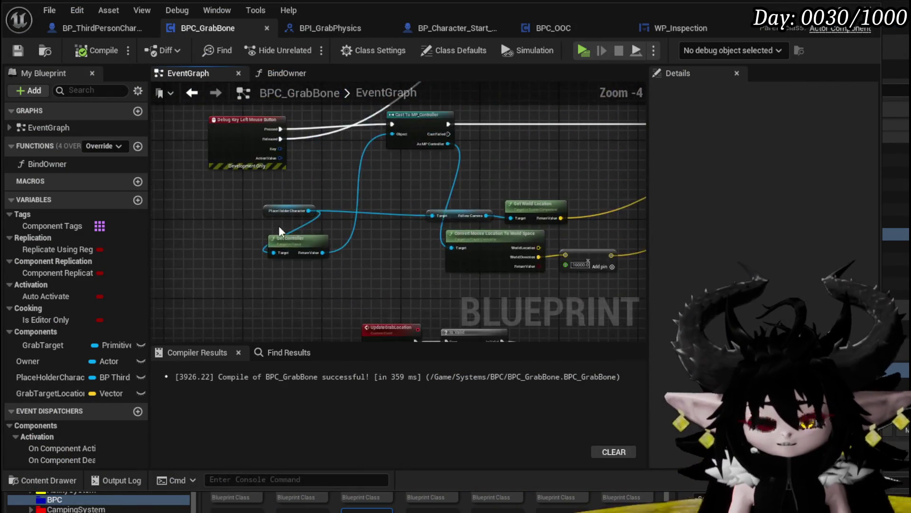
pyautogui.scroll(3, 280, 227)
# - Add a Debug Key Right Mouse Button event beside the left one, its Pressed running the same chain
pyautogui.rightClick(204, 261)
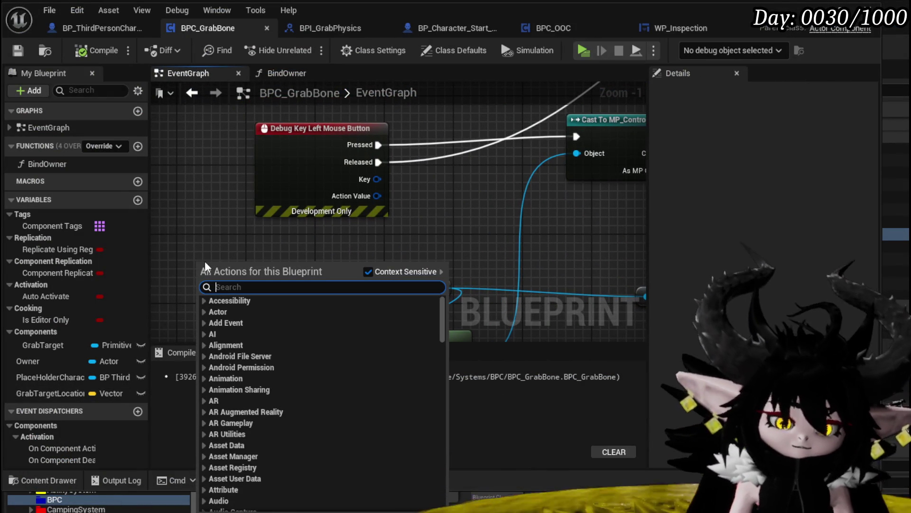
pyautogui.write('right mouse')
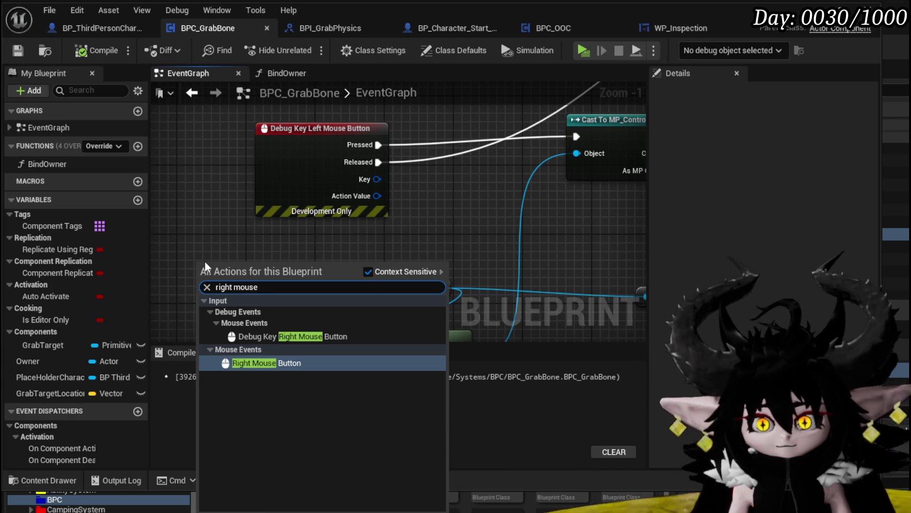
pyautogui.click(284, 336)
pyautogui.moveTo(332, 258); pyautogui.dragTo(252, 191)
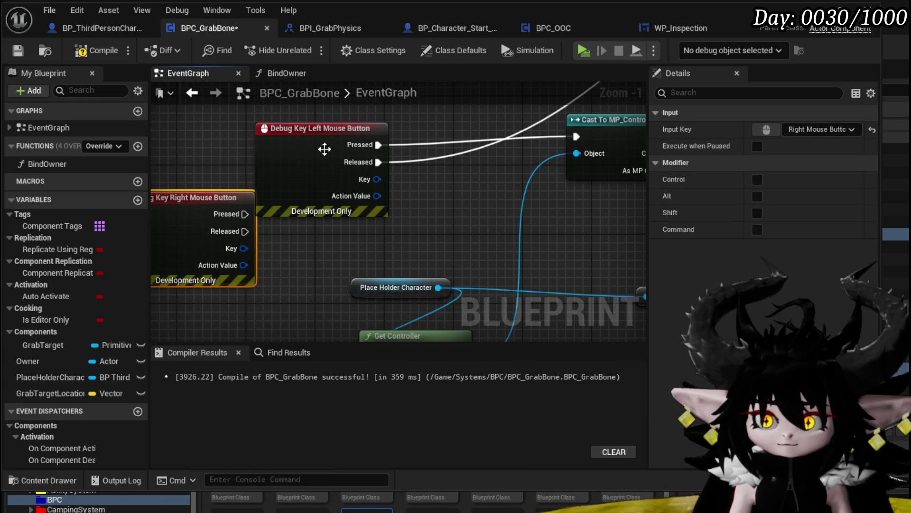
pyautogui.moveTo(427, 184)
pyautogui.keyDown('ctrl'); pyautogui.mouseDown()
pyautogui.moveTo(283, 274)
pyautogui.moveTo(294, 252)
pyautogui.moveTo(418, 198)
pyautogui.moveTo(271, 288)
pyautogui.mouseUp(); pyautogui.keyUp('ctrl')
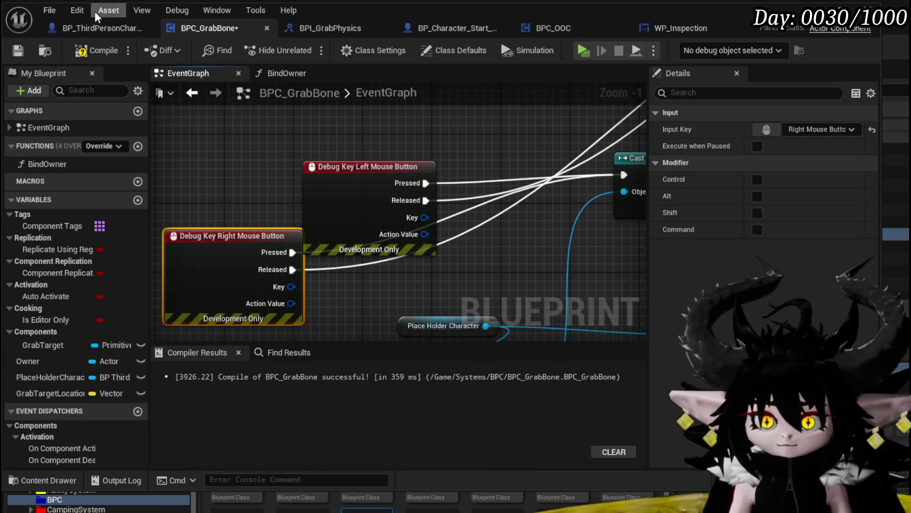
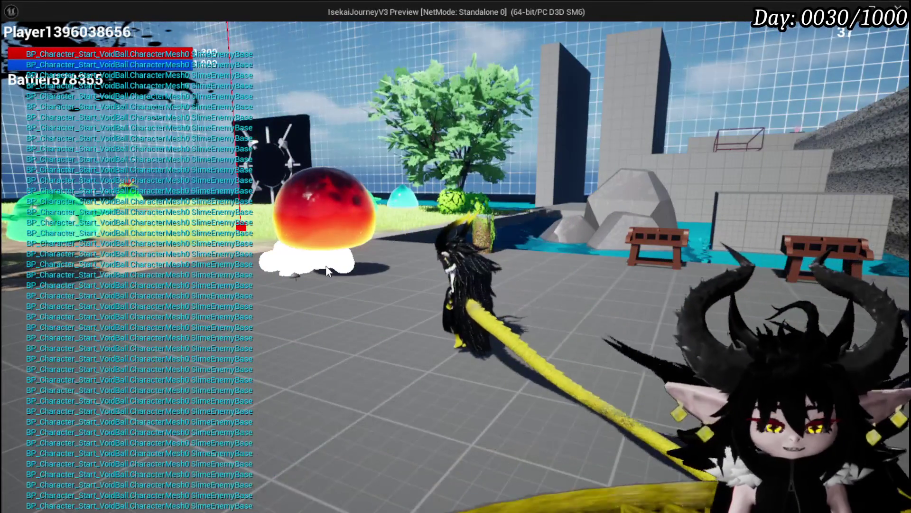
# - Stop the play test and reposition the Grab Target Location and Grab Component at Location nodes
pyautogui.press('Escape')
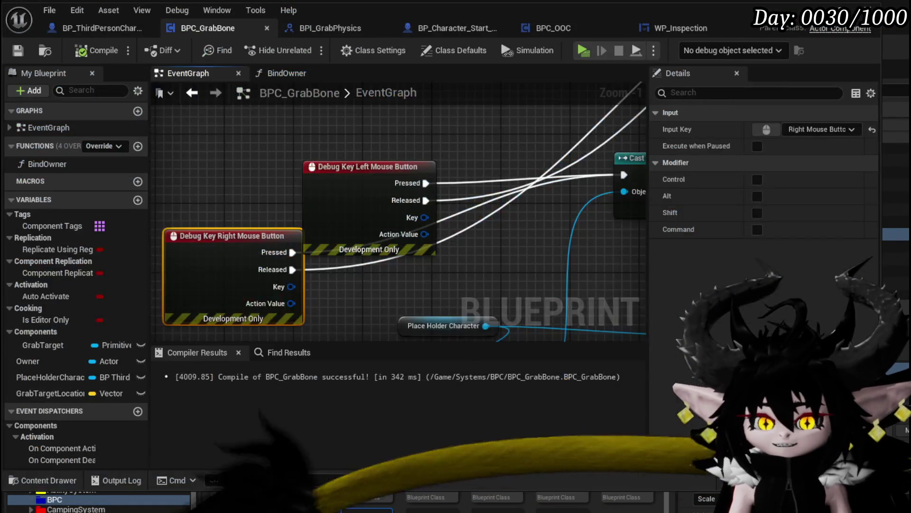
pyautogui.scroll(-6, 375, 193)
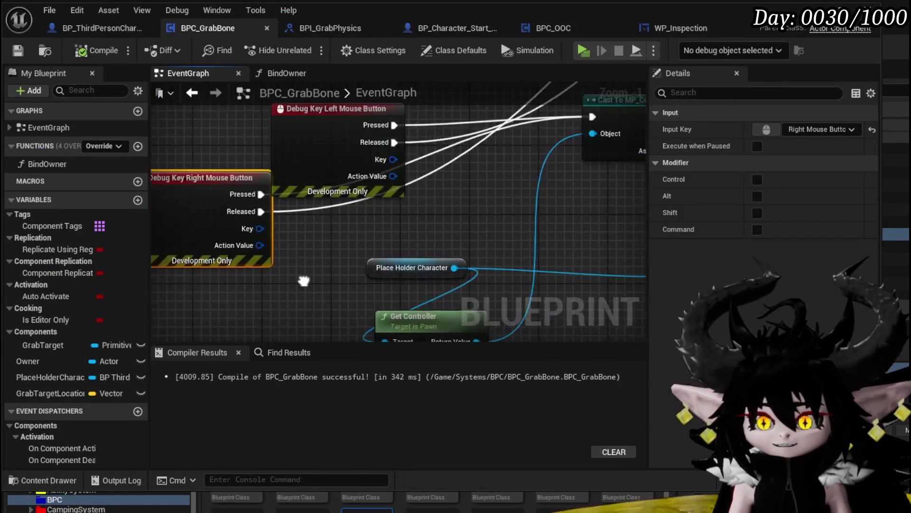
pyautogui.scroll(4, 374, 192)
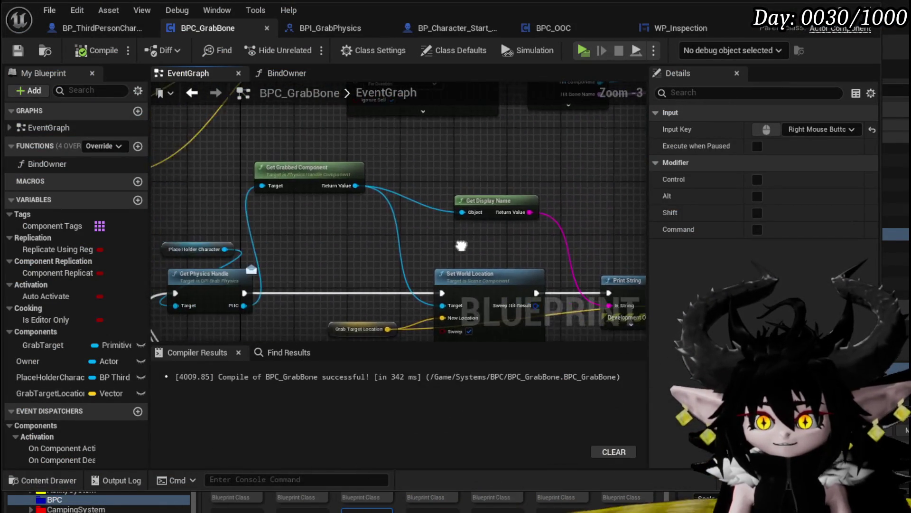
pyautogui.scroll(-3, 318, 286)
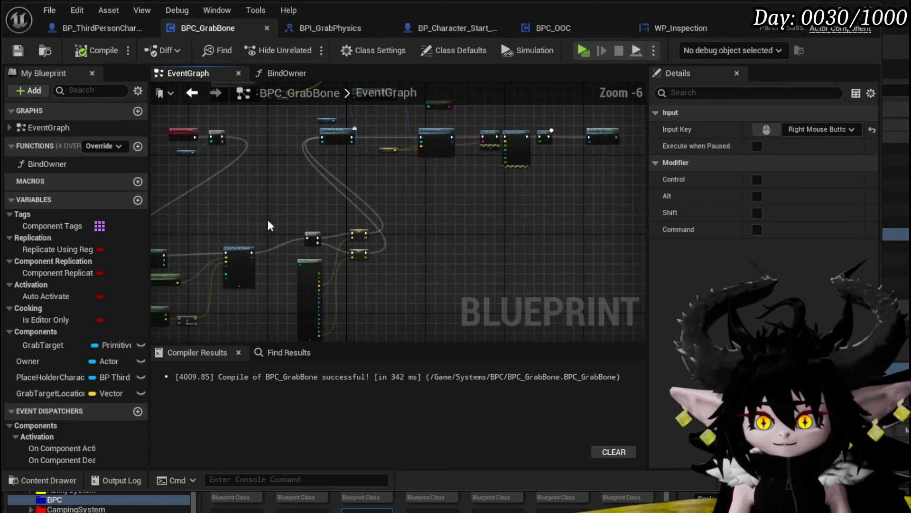
pyautogui.moveTo(285, 240); pyautogui.dragTo(301, 235)
pyautogui.scroll(2, 301, 235)
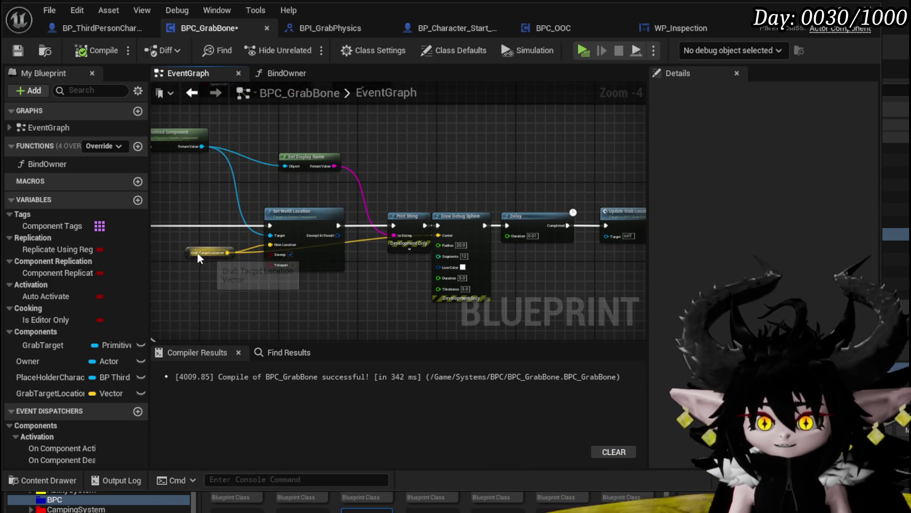
pyautogui.click(196, 254)
pyautogui.moveTo(205, 288)
pyautogui.mouseDown()
pyautogui.moveTo(532, 197)
pyautogui.moveTo(407, 199)
pyautogui.moveTo(451, 180)
pyautogui.mouseUp()
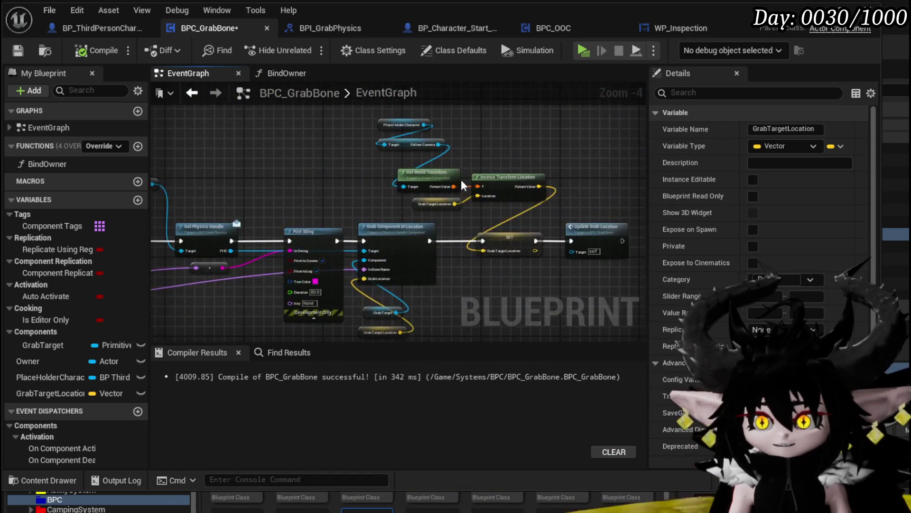
pyautogui.scroll(2, 451, 179)
pyautogui.scroll(1, 329, 160)
pyautogui.moveTo(330, 160)
pyautogui.mouseDown()
pyautogui.moveTo(329, 245)
pyautogui.moveTo(343, 193)
pyautogui.mouseUp()
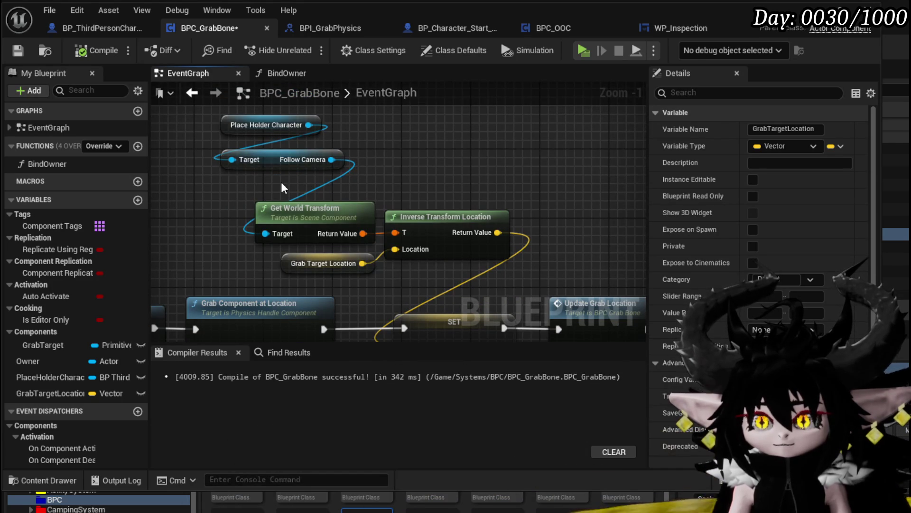
pyautogui.moveTo(281, 182)
pyautogui.mouseDown()
pyautogui.moveTo(277, 92)
pyautogui.moveTo(540, 133)
pyautogui.mouseUp()
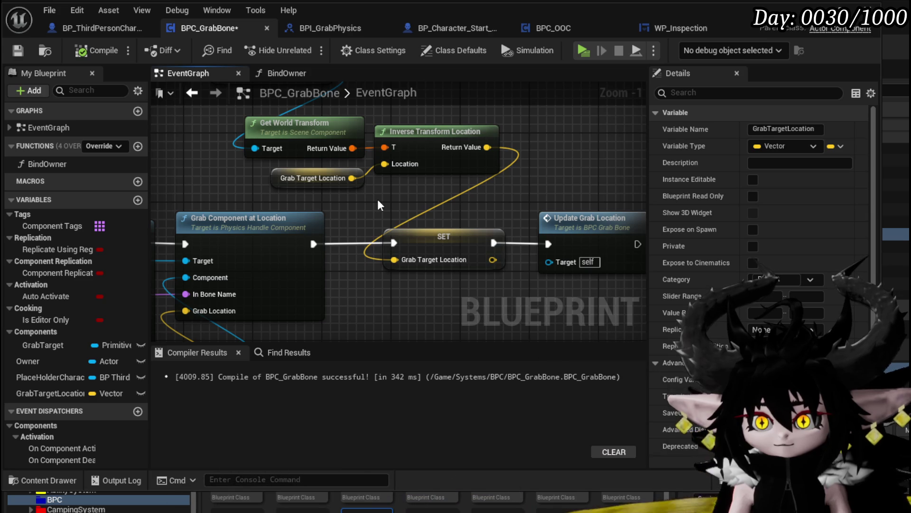
# - Regroup the UpdateGrabLocation, Is Valid, Grab Target and Get Physics Handle nodes into a tidier layout
pyautogui.scroll(-3, 377, 198)
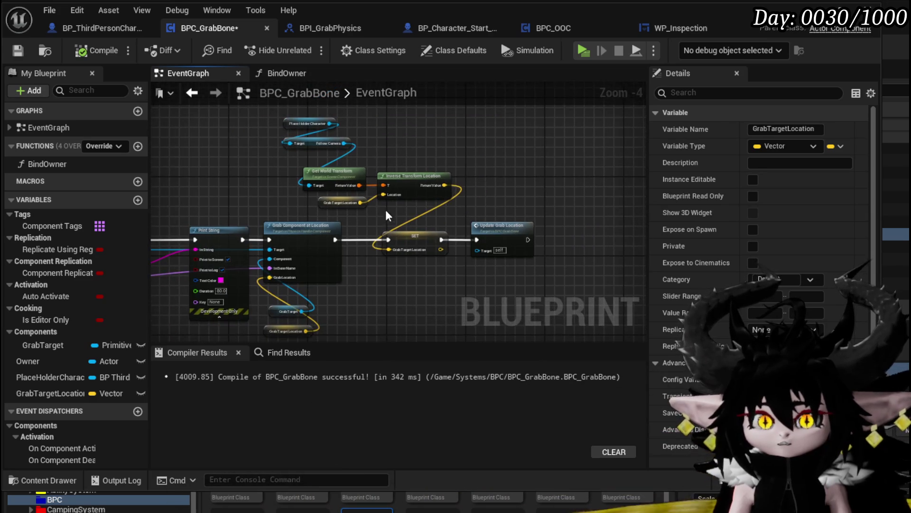
pyautogui.scroll(-4, 381, 212)
pyautogui.scroll(4, 379, 235)
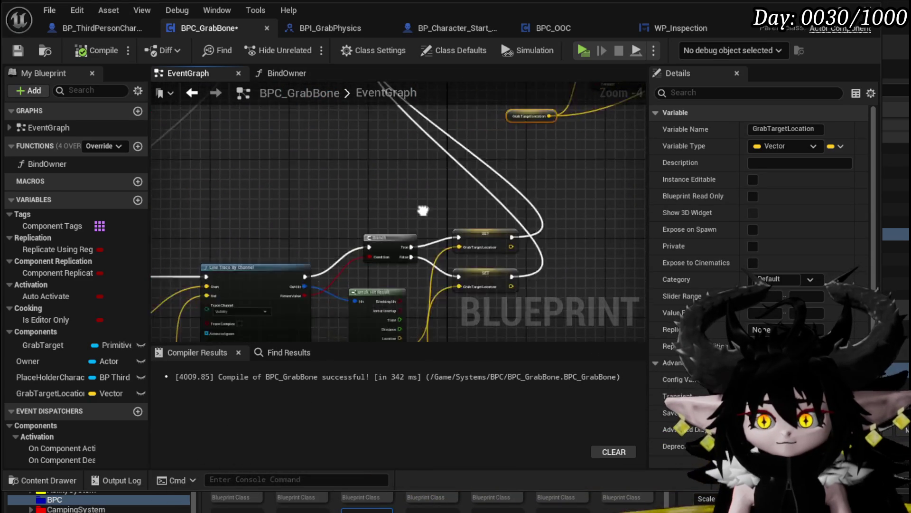
pyautogui.scroll(-3, 301, 218)
pyautogui.moveTo(193, 216); pyautogui.dragTo(476, 324)
pyautogui.moveTo(433, 247)
pyautogui.mouseDown()
pyautogui.moveTo(370, 166)
pyautogui.moveTo(321, 194)
pyautogui.mouseUp()
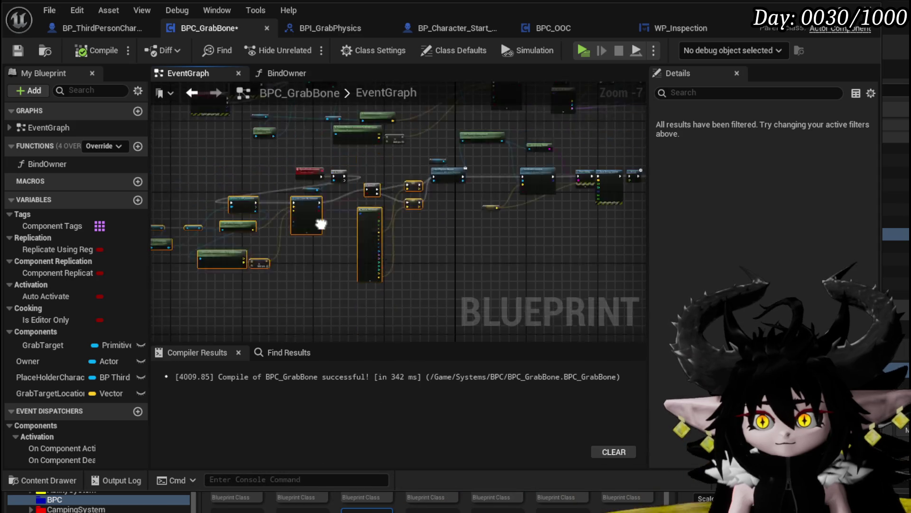
pyautogui.scroll(2, 303, 190)
pyautogui.moveTo(347, 225)
pyautogui.mouseDown()
pyautogui.moveTo(351, 235)
pyautogui.moveTo(468, 217)
pyautogui.mouseUp()
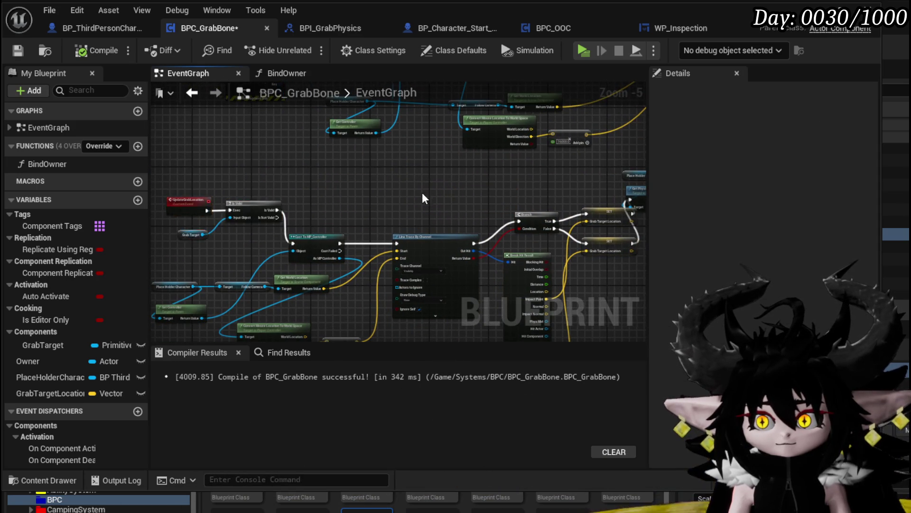
pyautogui.scroll(3, 424, 194)
pyautogui.click(459, 171)
pyautogui.moveTo(459, 172); pyautogui.dragTo(444, 194)
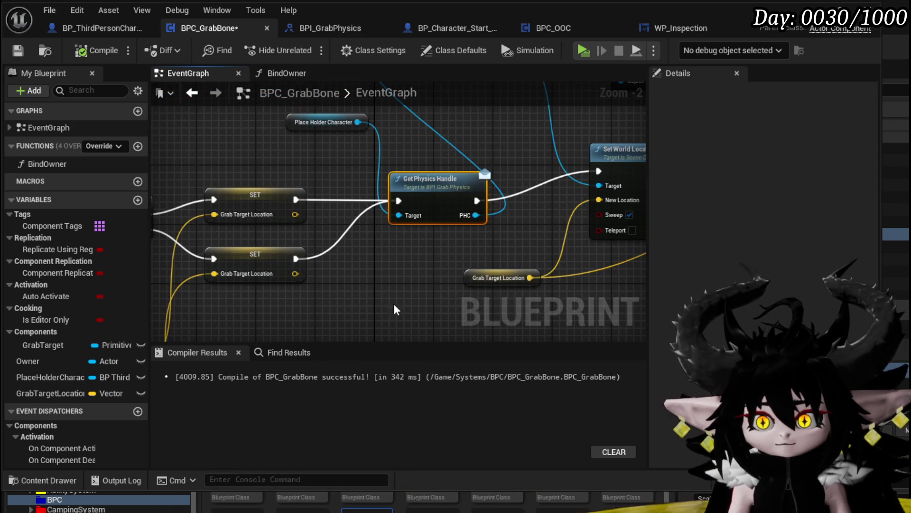
pyautogui.scroll(-2, 365, 228)
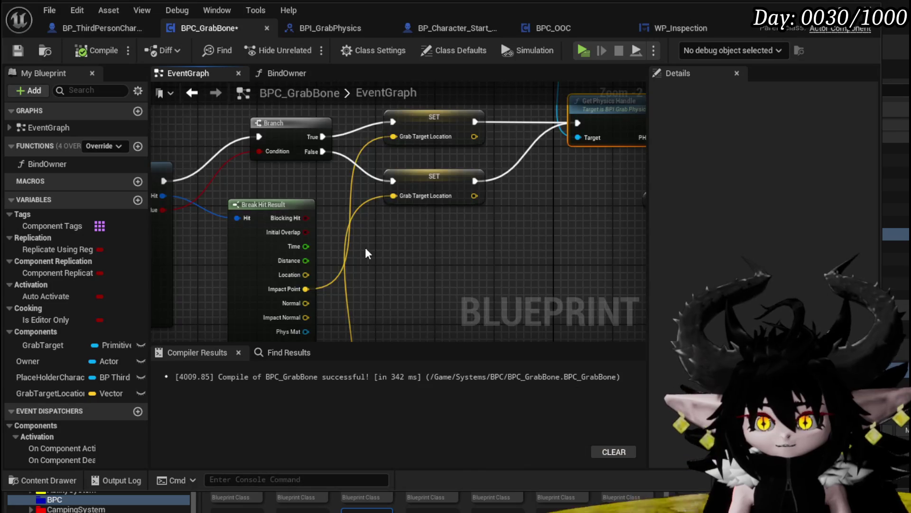
pyautogui.scroll(2, 301, 138)
pyautogui.scroll(-3, 299, 263)
pyautogui.scroll(3, 300, 268)
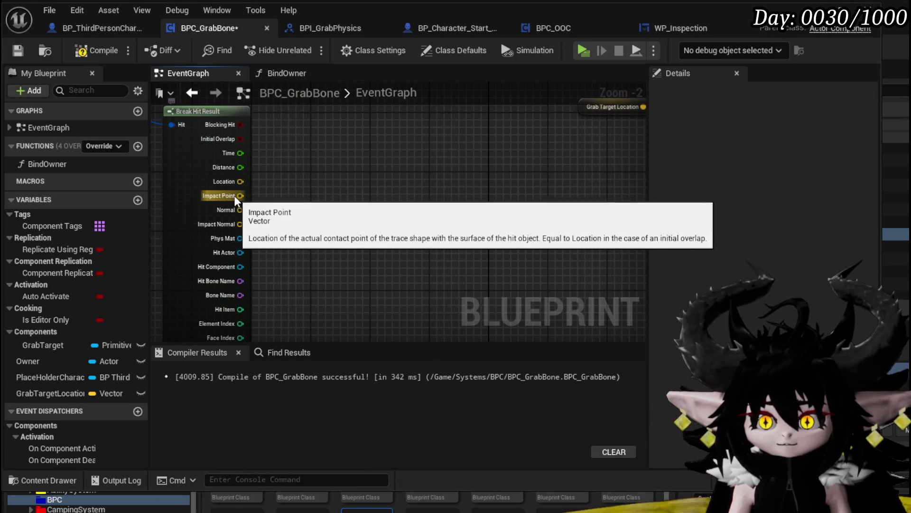
# - Promote Impact Point to a new MoveToLocation variable, set on the Branch True path before Get Physics Handle
pyautogui.rightClick(236, 196)
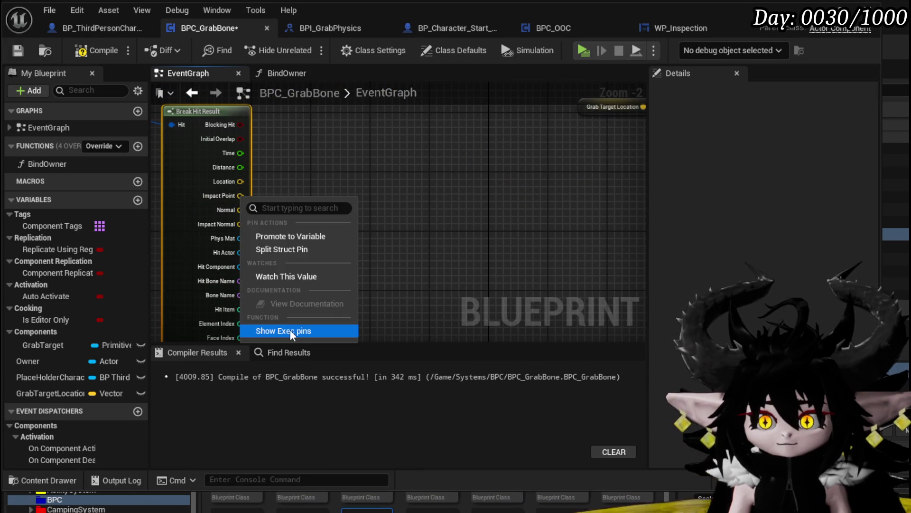
pyautogui.click(288, 237)
pyautogui.write('MoveToLocati')
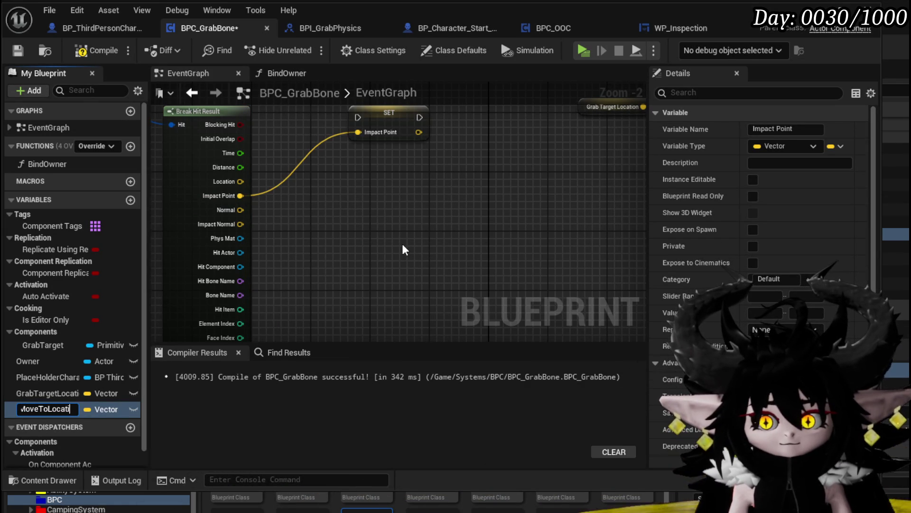
pyautogui.press('Return')
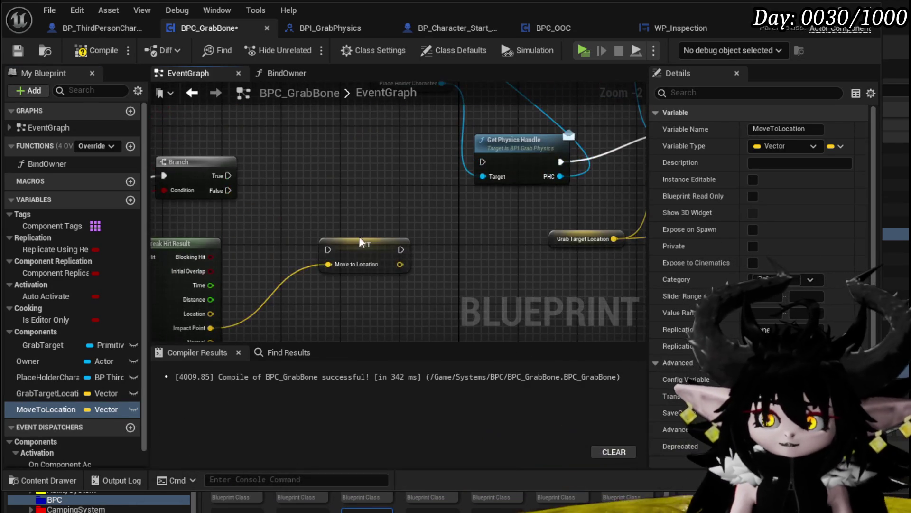
pyautogui.moveTo(230, 209)
pyautogui.mouseDown()
pyautogui.moveTo(261, 213)
pyautogui.moveTo(264, 271)
pyautogui.moveTo(302, 166)
pyautogui.mouseUp()
pyautogui.moveTo(358, 161); pyautogui.dragTo(487, 201)
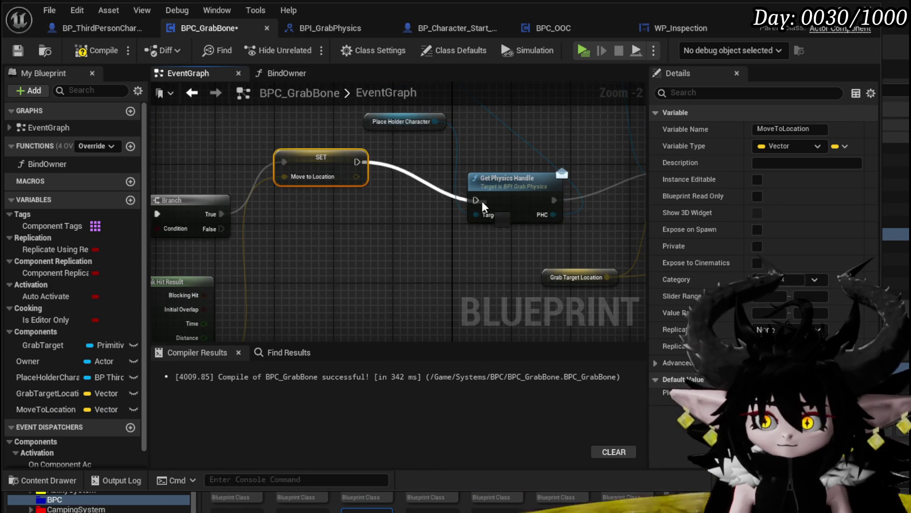
pyautogui.scroll(-5, 377, 246)
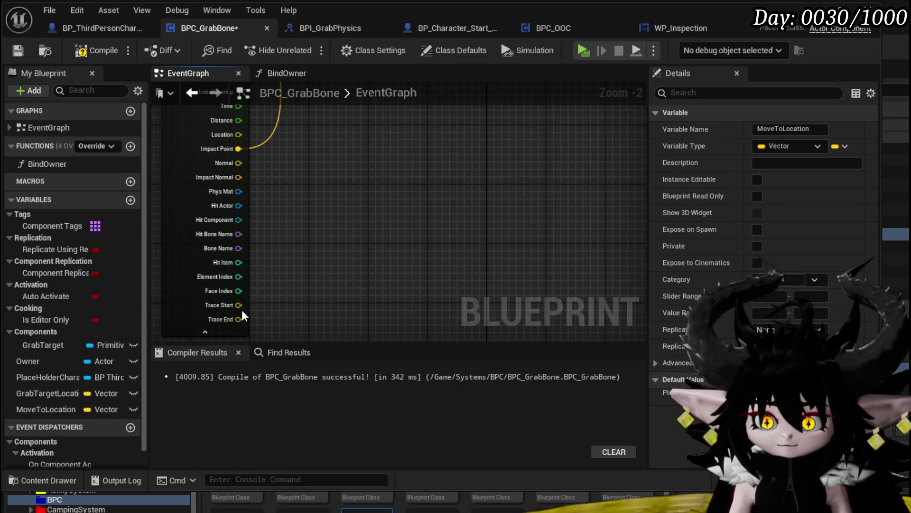
# - Add a second MoveToLocation setter fed by Trace End, chained into Get Physics Handle
pyautogui.rightClick(239, 319)
pyautogui.click(298, 229)
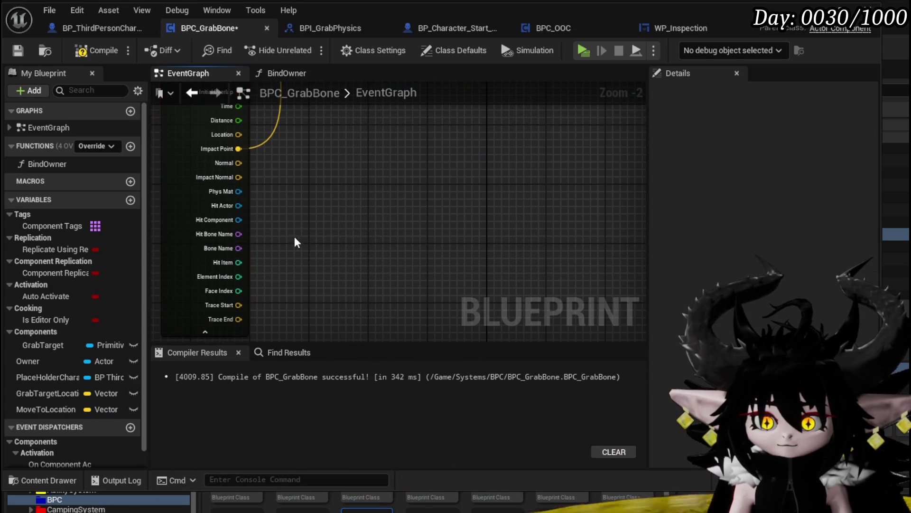
pyautogui.moveTo(41, 408); pyautogui.dragTo(356, 167)
pyautogui.click(379, 190)
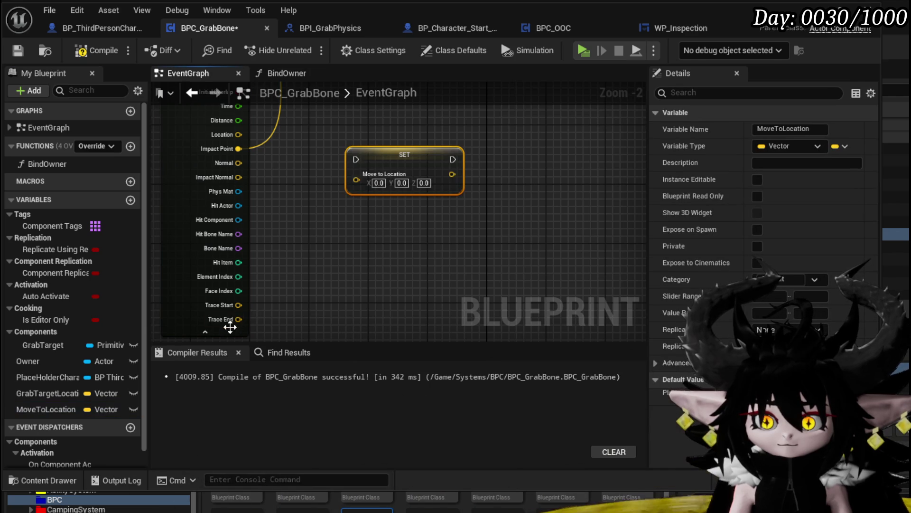
pyautogui.moveTo(292, 280); pyautogui.dragTo(357, 180)
pyautogui.moveTo(317, 270)
pyautogui.mouseDown()
pyautogui.moveTo(299, 124)
pyautogui.moveTo(268, 133)
pyautogui.mouseUp()
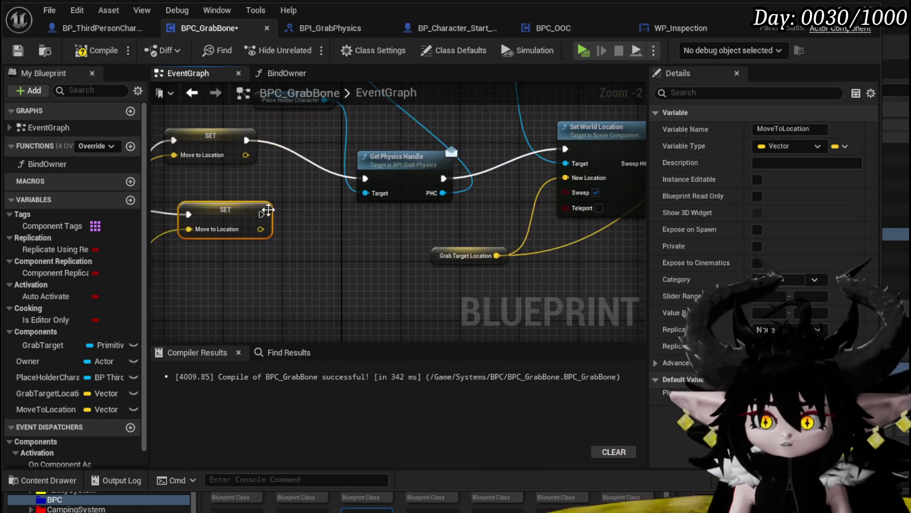
pyautogui.moveTo(366, 182); pyautogui.dragTo(365, 179)
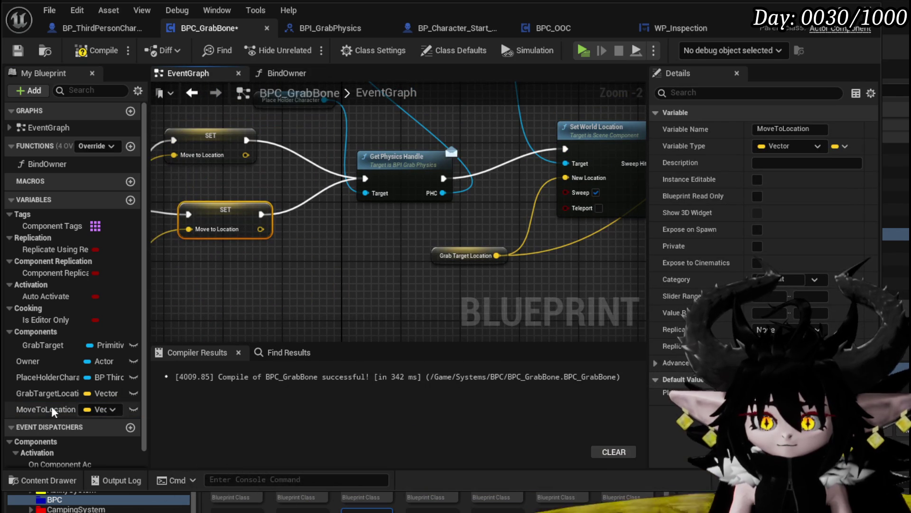
# - Replace the Grab Target Location wires with a MoveToLocation getter
pyautogui.moveTo(39, 409)
pyautogui.mouseDown()
pyautogui.moveTo(442, 290)
pyautogui.moveTo(430, 285)
pyautogui.mouseUp()
pyautogui.click(447, 291)
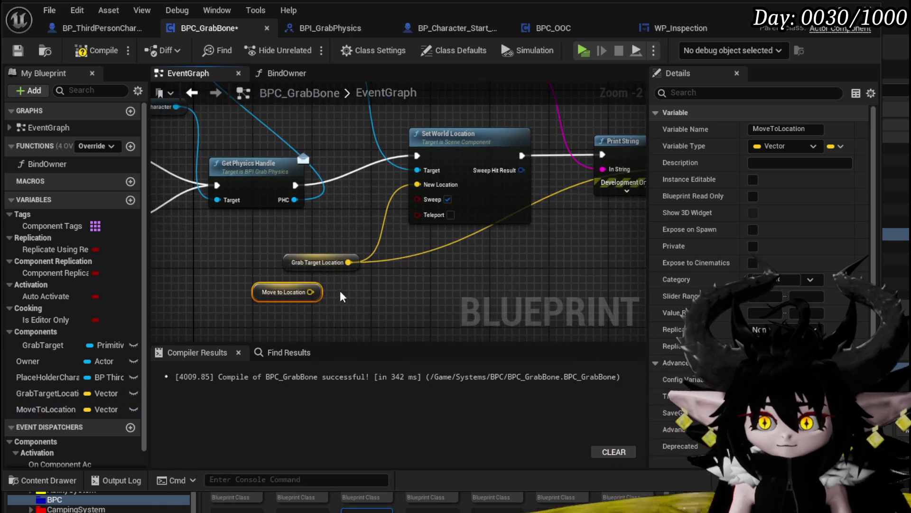
pyautogui.moveTo(349, 262); pyautogui.dragTo(310, 292)
pyautogui.moveTo(313, 236); pyautogui.dragTo(317, 254)
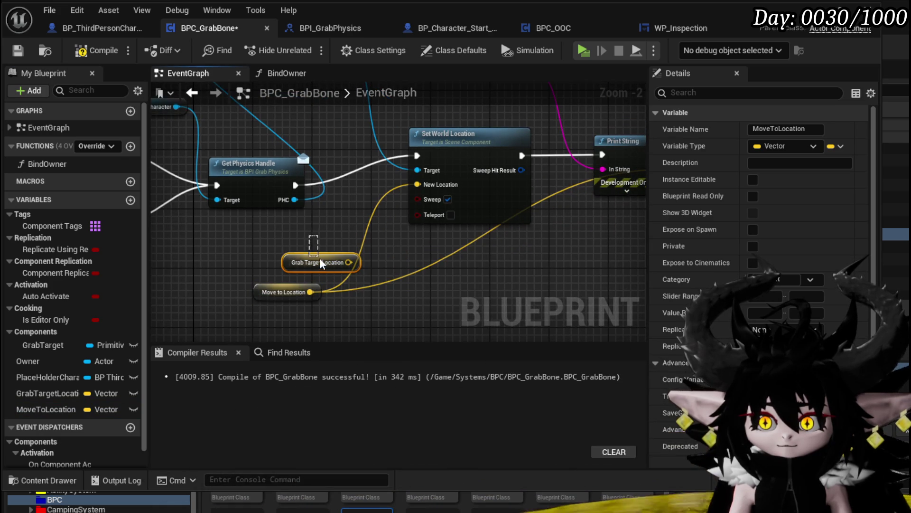
pyautogui.scroll(-1, 491, 265)
# - Rearrange the Print String, Draw Debug Sphere, Delay and display-name nodes, then compile and save BPC_GrabBone
pyautogui.moveTo(529, 207)
pyautogui.mouseDown()
pyautogui.moveTo(515, 179)
pyautogui.moveTo(232, 188)
pyautogui.moveTo(301, 238)
pyautogui.moveTo(518, 163)
pyautogui.moveTo(649, 138)
pyautogui.moveTo(546, 169)
pyautogui.mouseUp()
pyautogui.moveTo(382, 178); pyautogui.dragTo(342, 204)
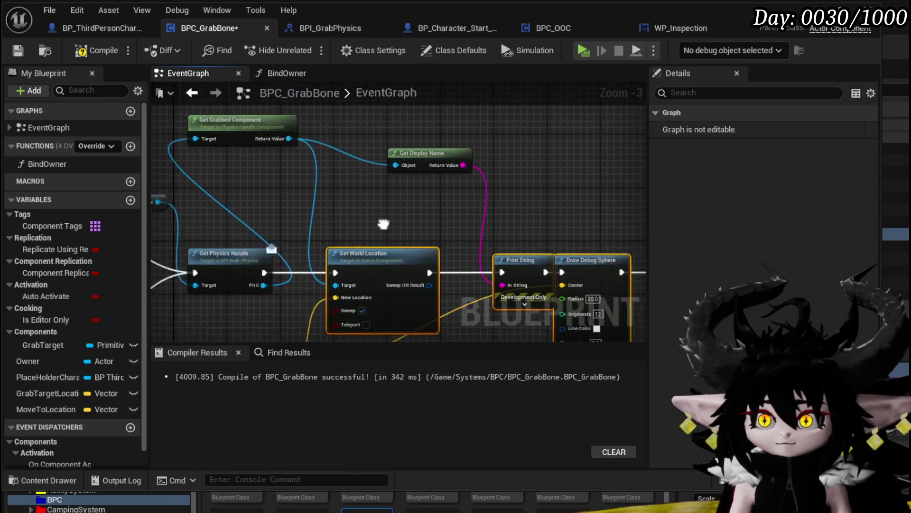
pyautogui.moveTo(287, 140)
pyautogui.mouseDown()
pyautogui.moveTo(320, 161)
pyautogui.moveTo(283, 203)
pyautogui.moveTo(299, 219)
pyautogui.mouseUp()
pyautogui.moveTo(382, 189); pyautogui.dragTo(399, 194)
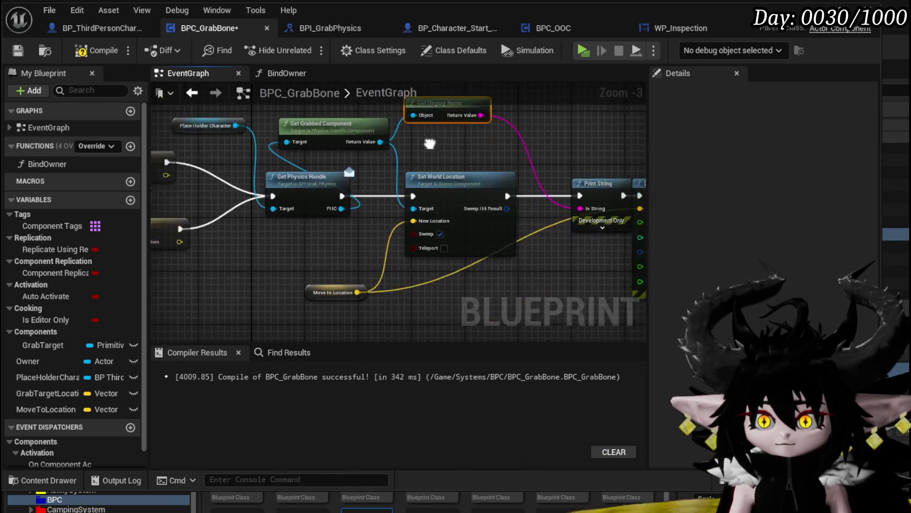
pyautogui.moveTo(440, 290); pyautogui.dragTo(380, 246)
pyautogui.click(98, 53)
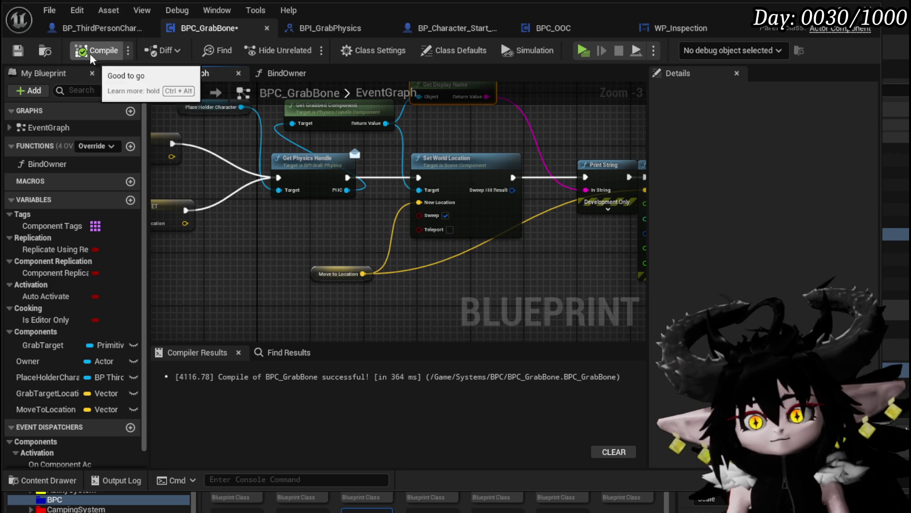
pyautogui.click(14, 51)
# - Collapse Break Hit Result's extra pins and set the line trace's Draw Debug Type to For Duration
pyautogui.moveTo(200, 309)
pyautogui.mouseDown()
pyautogui.moveTo(333, 228)
pyautogui.moveTo(357, 170)
pyautogui.moveTo(340, 252)
pyautogui.moveTo(340, 173)
pyautogui.mouseUp()
pyautogui.click(265, 312)
pyautogui.moveTo(297, 298); pyautogui.dragTo(516, 260)
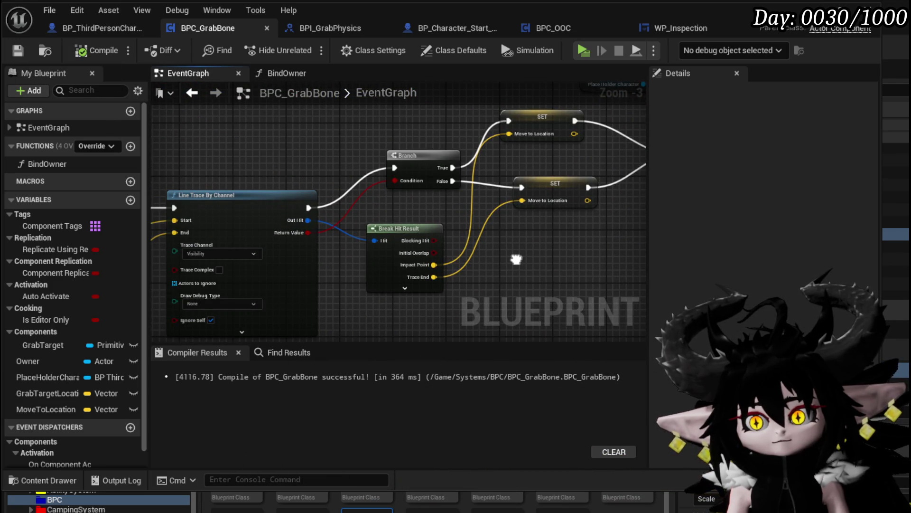
pyautogui.click(219, 302)
pyautogui.click(215, 327)
# - Review the controller, physics handle, Print String and SET nodes across the event graph
pyautogui.moveTo(365, 306)
pyautogui.mouseDown()
pyautogui.moveTo(580, 294)
pyautogui.moveTo(674, 243)
pyautogui.mouseUp()
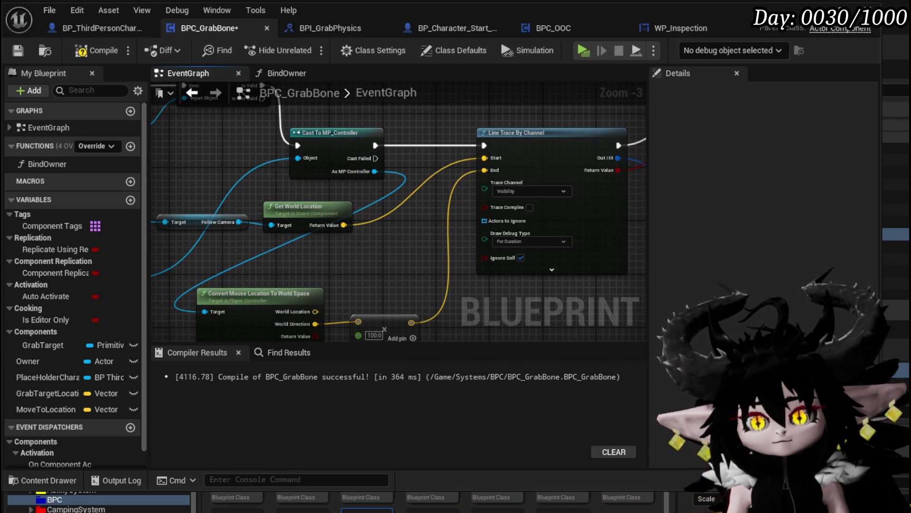
pyautogui.moveTo(399, 213); pyautogui.dragTo(425, 183)
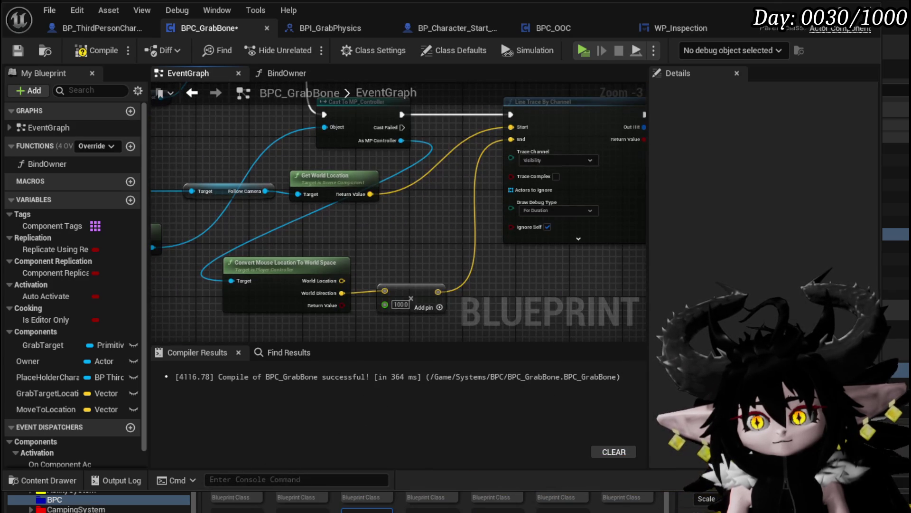
pyautogui.moveTo(331, 258)
pyautogui.mouseDown()
pyautogui.moveTo(463, 257)
pyautogui.moveTo(323, 254)
pyautogui.moveTo(63, 273)
pyautogui.mouseUp()
pyautogui.moveTo(494, 186); pyautogui.dragTo(178, 237)
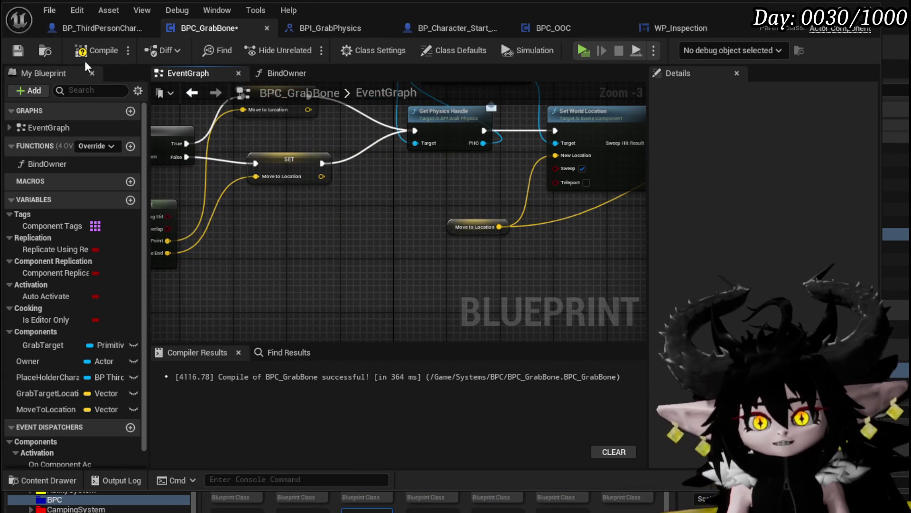
pyautogui.moveTo(387, 221)
pyautogui.mouseDown()
pyautogui.moveTo(316, 276)
pyautogui.moveTo(306, 266)
pyautogui.mouseUp()
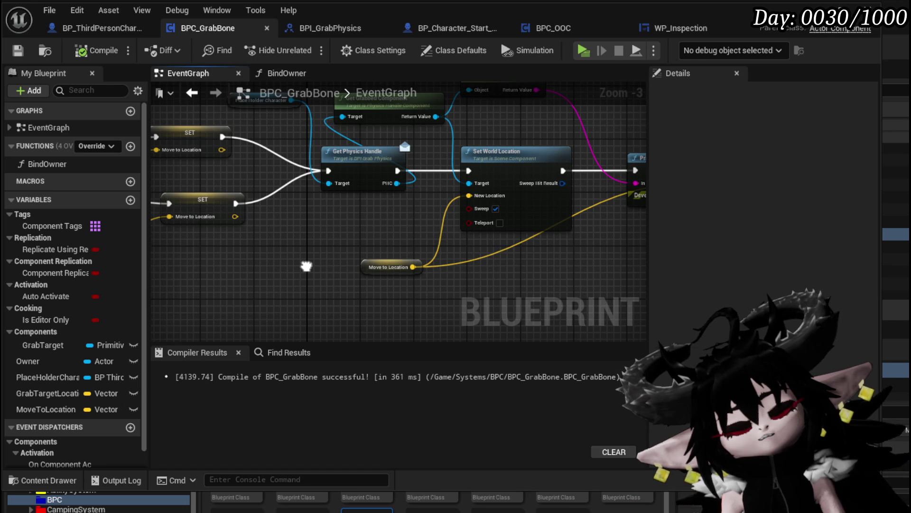
pyautogui.moveTo(306, 266); pyautogui.dragTo(202, 266)
pyautogui.moveTo(539, 264); pyautogui.dragTo(316, 264)
pyautogui.moveTo(575, 250); pyautogui.dragTo(448, 240)
pyautogui.moveTo(180, 239); pyautogui.dragTo(445, 229)
pyautogui.click(448, 162)
pyautogui.moveTo(159, 261)
pyautogui.mouseDown()
pyautogui.moveTo(278, 248)
pyautogui.moveTo(328, 228)
pyautogui.moveTo(409, 259)
pyautogui.moveTo(433, 226)
pyautogui.moveTo(458, 242)
pyautogui.moveTo(414, 270)
pyautogui.moveTo(427, 236)
pyautogui.moveTo(375, 267)
pyautogui.moveTo(485, 270)
pyautogui.moveTo(332, 213)
pyautogui.moveTo(329, 194)
pyautogui.mouseUp()
pyautogui.moveTo(412, 109); pyautogui.dragTo(423, 137)
pyautogui.moveTo(285, 228)
pyautogui.mouseDown()
pyautogui.moveTo(400, 167)
pyautogui.moveTo(428, 173)
pyautogui.moveTo(361, 105)
pyautogui.mouseUp()
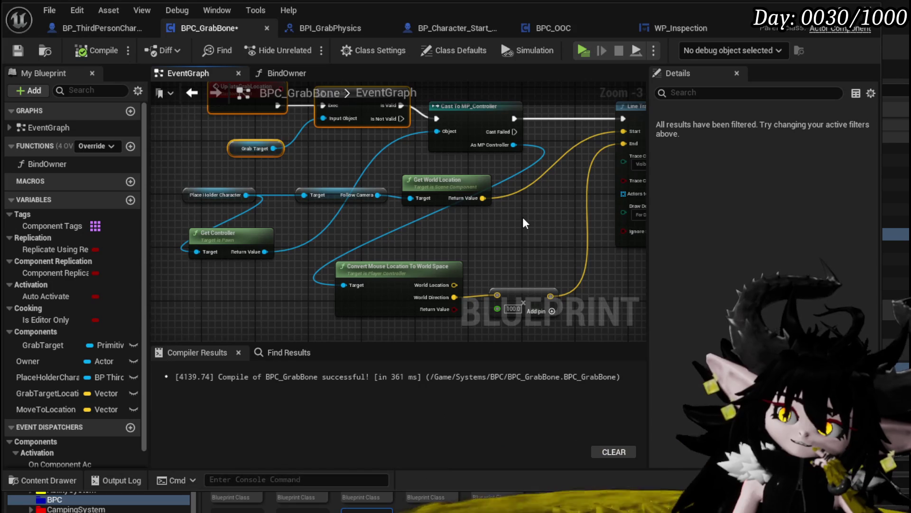
# - Set the other trace's Draw Debug Type to None and recompile BPC_GrabBone
pyautogui.moveTo(524, 219)
pyautogui.mouseDown()
pyautogui.moveTo(358, 182)
pyautogui.moveTo(356, 151)
pyautogui.mouseUp()
pyautogui.scroll(-4, 371, 195)
pyautogui.scroll(3, 368, 245)
pyautogui.moveTo(406, 225)
pyautogui.mouseDown()
pyautogui.moveTo(381, 187)
pyautogui.moveTo(297, 207)
pyautogui.mouseUp()
pyautogui.scroll(2, 383, 193)
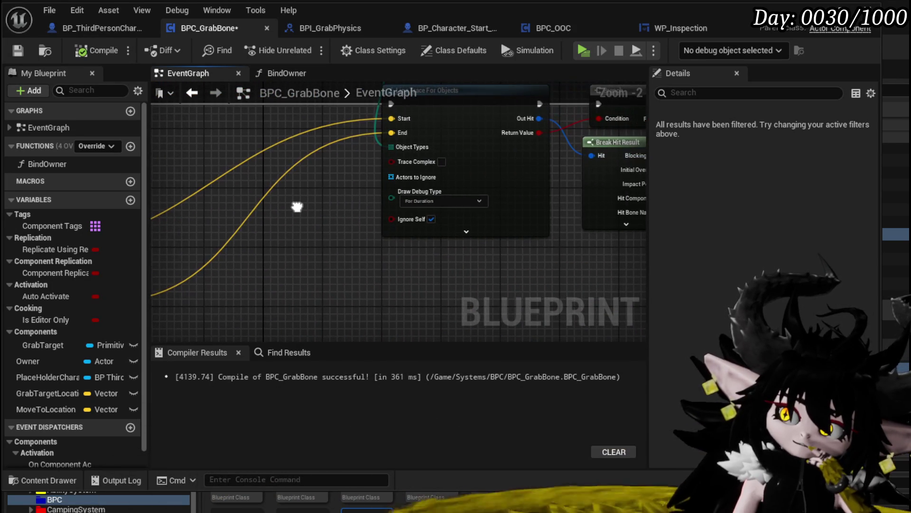
pyautogui.click(412, 202)
pyautogui.click(414, 209)
pyautogui.scroll(-1, 330, 225)
pyautogui.moveTo(330, 226); pyautogui.dragTo(231, 145)
pyautogui.click(95, 55)
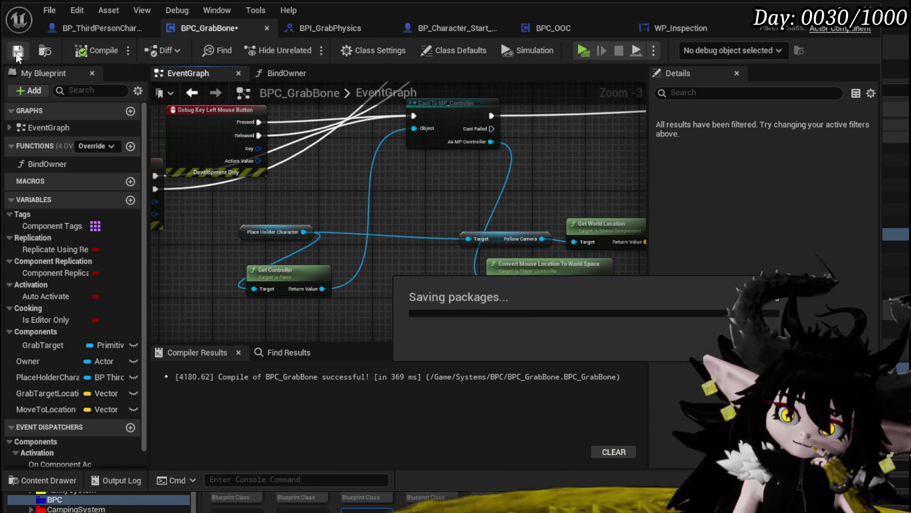
pyautogui.moveTo(258, 245)
pyautogui.mouseDown()
pyautogui.moveTo(239, 209)
pyautogui.moveTo(429, 282)
pyautogui.mouseUp()
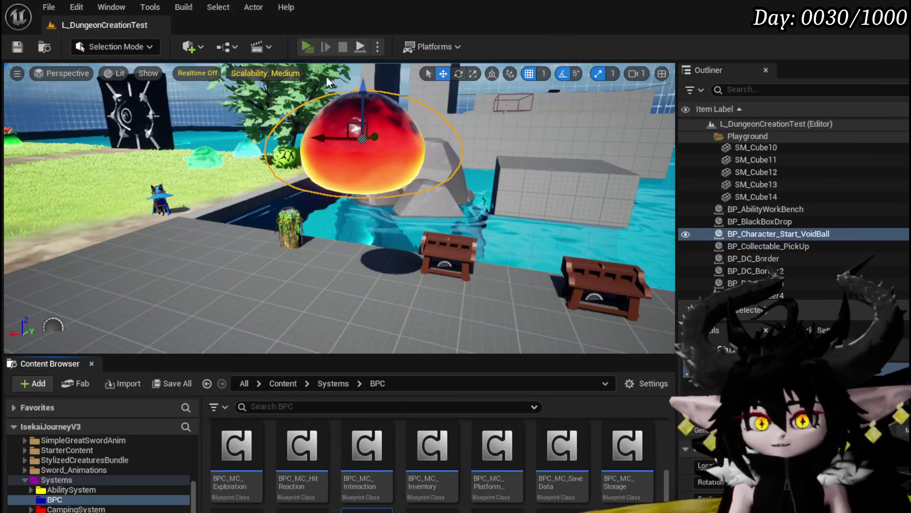
# - Play-test the level, aiming the grab trace at the red slime, then stop
pyautogui.click(307, 46)
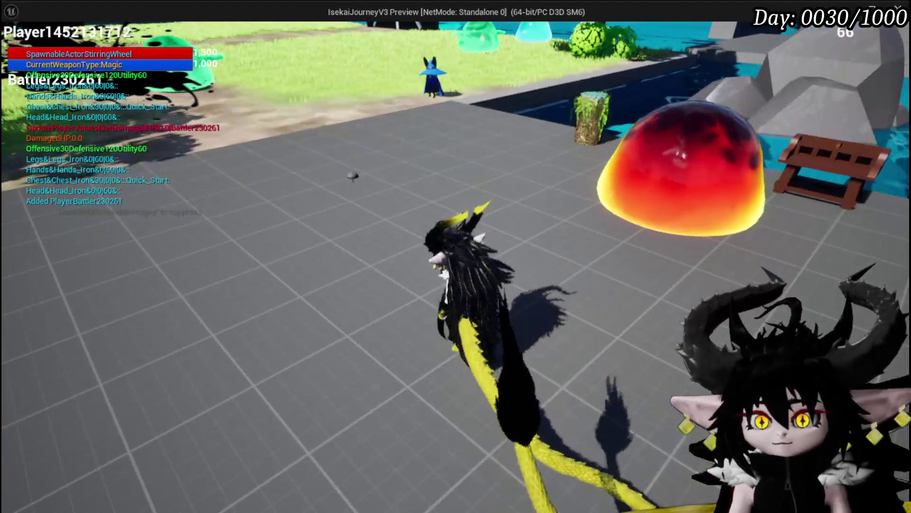
pyautogui.moveTo(454, 159)
pyautogui.mouseDown()
pyautogui.moveTo(414, 131)
pyautogui.moveTo(203, 141)
pyautogui.moveTo(114, 188)
pyautogui.moveTo(657, 167)
pyautogui.mouseUp()
pyautogui.moveTo(508, 112)
pyautogui.mouseDown()
pyautogui.moveTo(455, 84)
pyautogui.moveTo(380, 70)
pyautogui.moveTo(319, 131)
pyautogui.moveTo(421, 145)
pyautogui.moveTo(305, 153)
pyautogui.moveTo(431, 133)
pyautogui.moveTo(281, 138)
pyautogui.moveTo(42, 95)
pyautogui.moveTo(390, 76)
pyautogui.moveTo(351, 195)
pyautogui.moveTo(334, 213)
pyautogui.moveTo(320, 197)
pyautogui.moveTo(317, 168)
pyautogui.moveTo(378, 152)
pyautogui.moveTo(546, 138)
pyautogui.moveTo(304, 138)
pyautogui.moveTo(658, 158)
pyautogui.mouseUp()
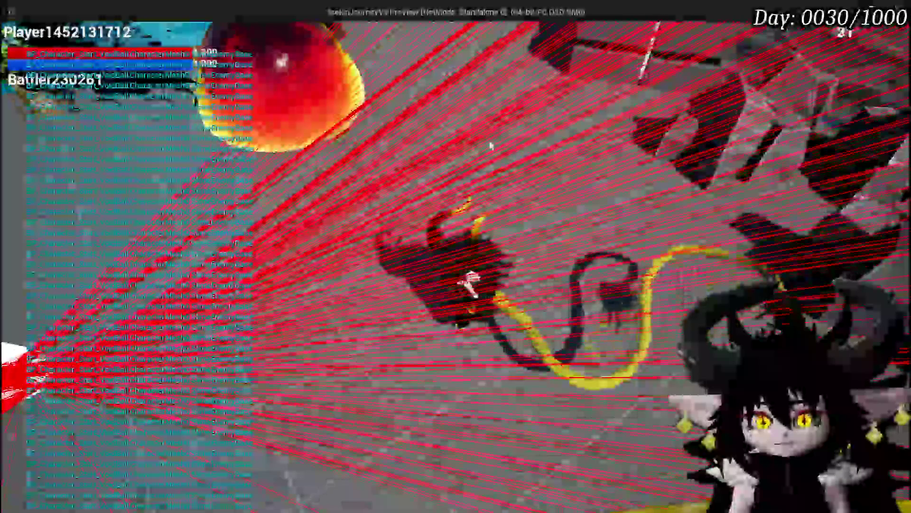
pyautogui.moveTo(602, 155); pyautogui.dragTo(347, 134)
pyautogui.press('Escape')
# - Close the game preview and return to the BPC_GrabBone graph near Get World Location
pyautogui.hotkey('ctrl', 's')
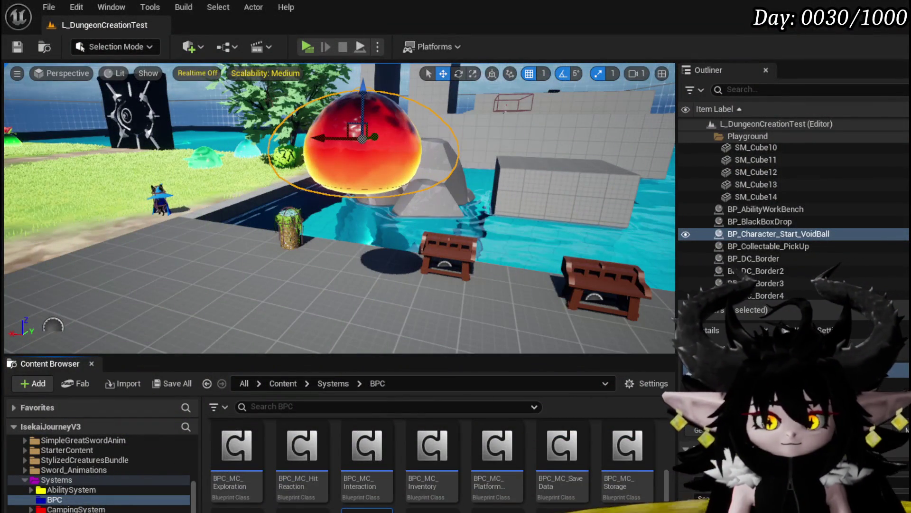
pyautogui.hotkey('alt', 'Tab')
pyautogui.moveTo(331, 288)
pyautogui.mouseDown()
pyautogui.moveTo(431, 187)
pyautogui.moveTo(422, 203)
pyautogui.mouseUp()
pyautogui.scroll(-3, 407, 179)
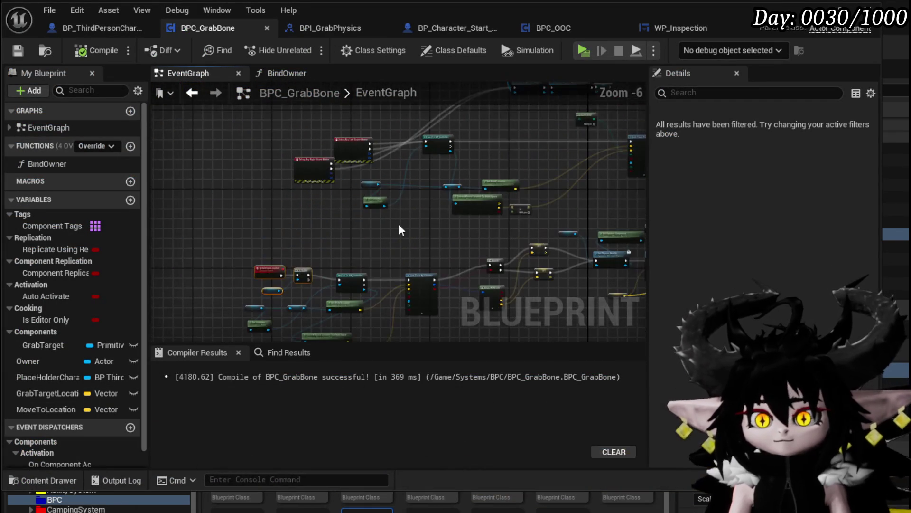
pyautogui.scroll(4, 361, 237)
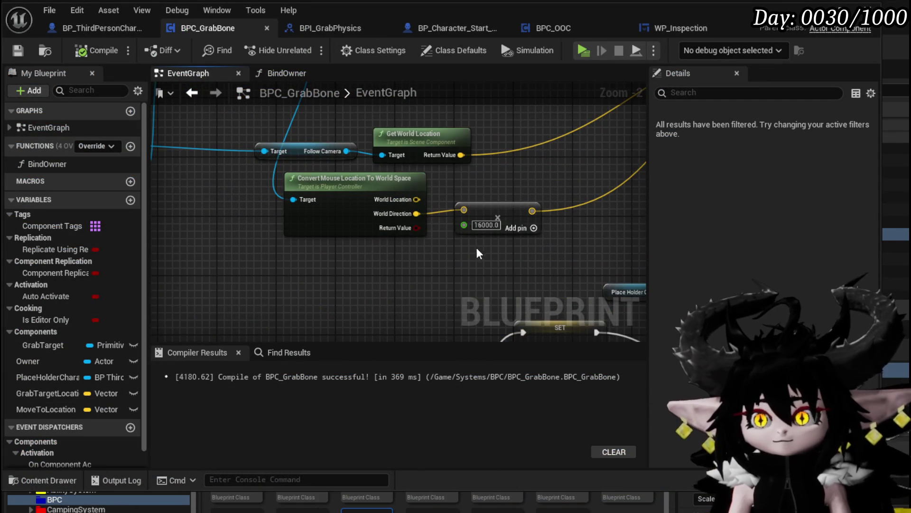
# - Delete the 100.0 multiply node and move the 16000.0 multiply node into its place
pyautogui.moveTo(387, 299)
pyautogui.mouseDown()
pyautogui.moveTo(361, 285)
pyautogui.moveTo(345, 258)
pyautogui.moveTo(318, 276)
pyautogui.moveTo(301, 254)
pyautogui.moveTo(358, 270)
pyautogui.moveTo(446, 84)
pyautogui.moveTo(457, 129)
pyautogui.mouseUp()
pyautogui.click(336, 285)
pyautogui.press('Delete')
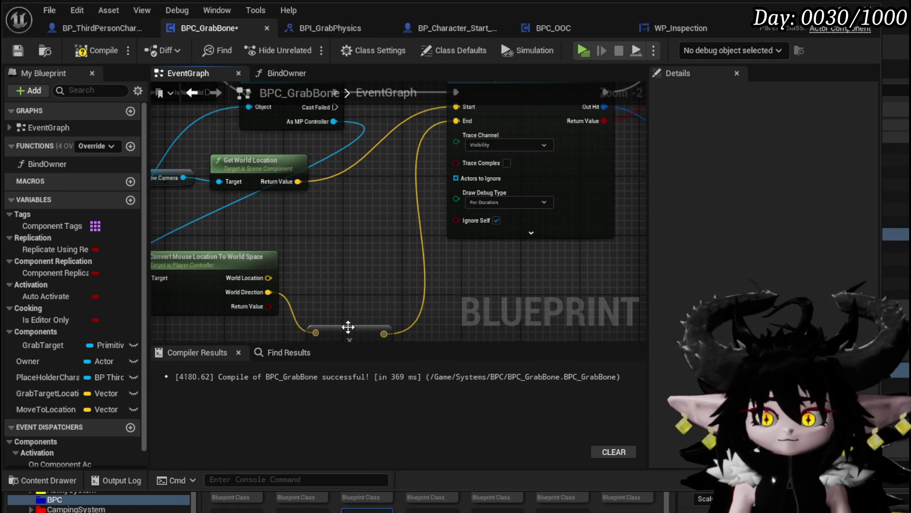
pyautogui.moveTo(350, 325); pyautogui.dragTo(361, 279)
# - Reposition the Convert Mouse Location node, recompile BPC_GrabBone and launch the standalone preview
pyautogui.moveTo(365, 211)
pyautogui.mouseDown()
pyautogui.moveTo(337, 269)
pyautogui.moveTo(347, 247)
pyautogui.moveTo(492, 222)
pyautogui.mouseUp()
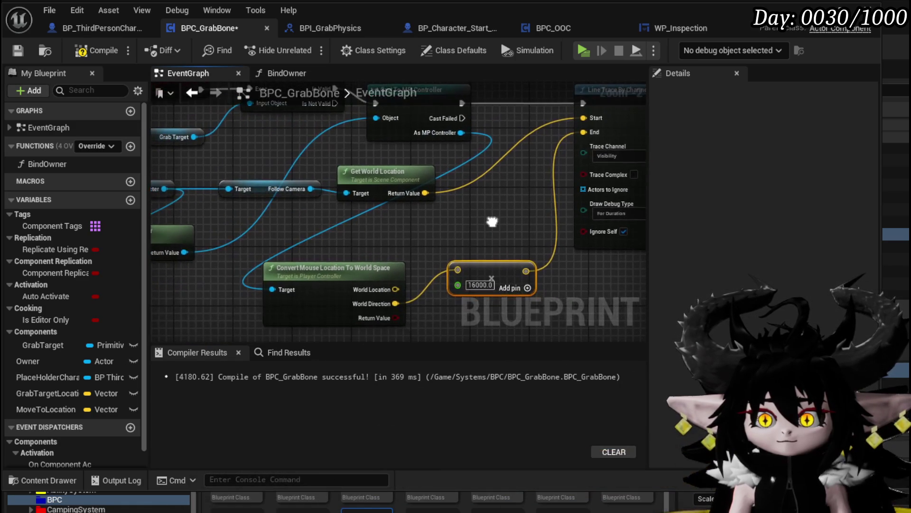
pyautogui.moveTo(338, 268); pyautogui.dragTo(352, 245)
pyautogui.moveTo(446, 235)
pyautogui.mouseDown()
pyautogui.moveTo(557, 252)
pyautogui.moveTo(450, 237)
pyautogui.mouseUp()
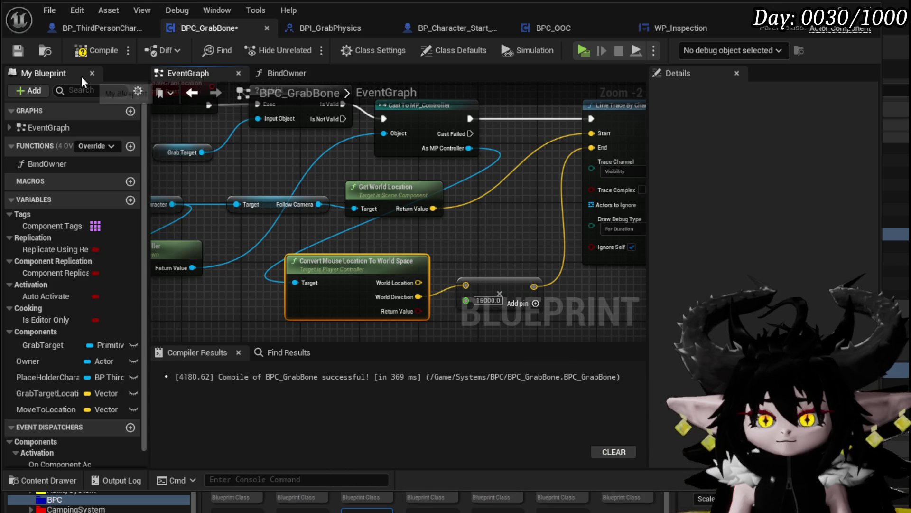
pyautogui.click(89, 56)
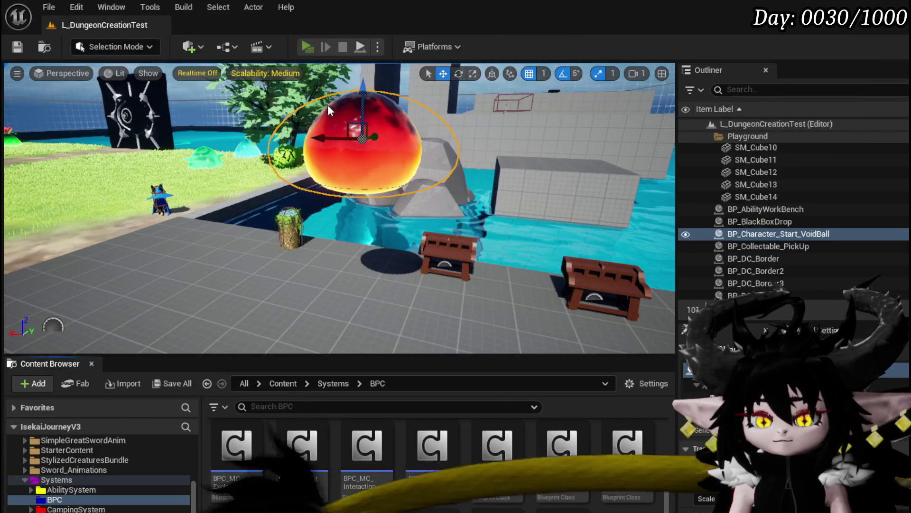
pyautogui.hotkey('alt', 'p')
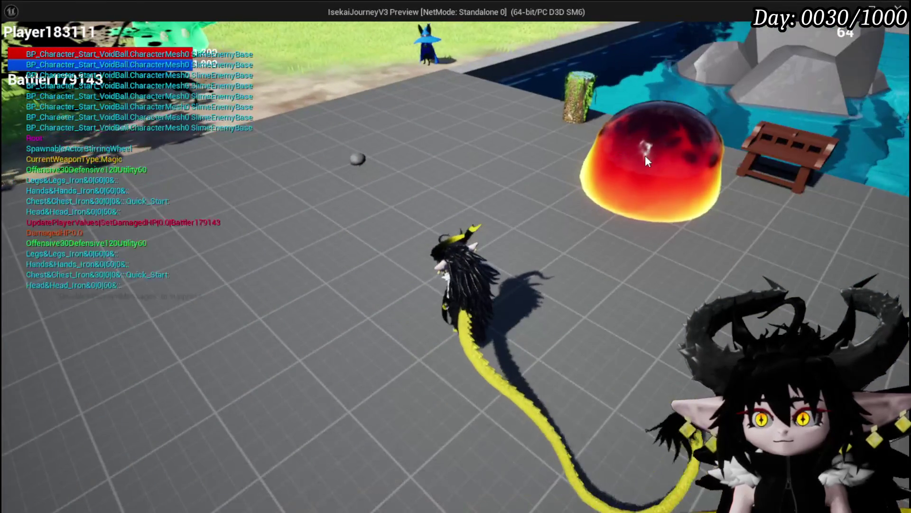
# - Fire the longer grab trace at the red slime, then close the preview
pyautogui.click(645, 156)
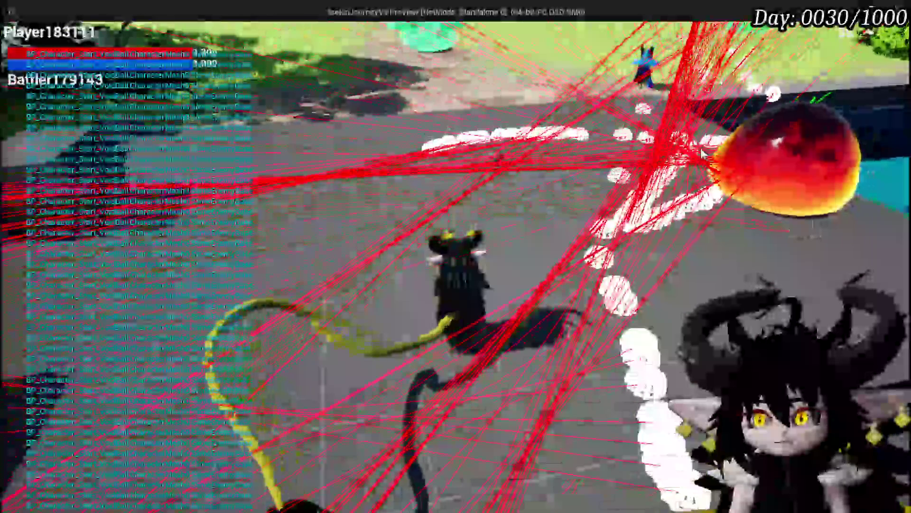
pyautogui.press('Escape')
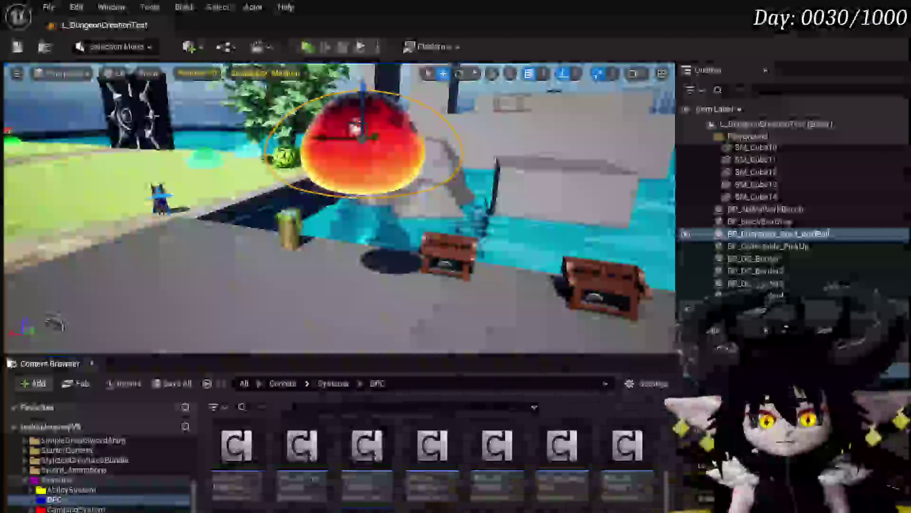
# - Connect Break Hit Result's Impact Point to Set World Location's New Location and launch the game preview
pyautogui.hotkey('alt', 'Tab')
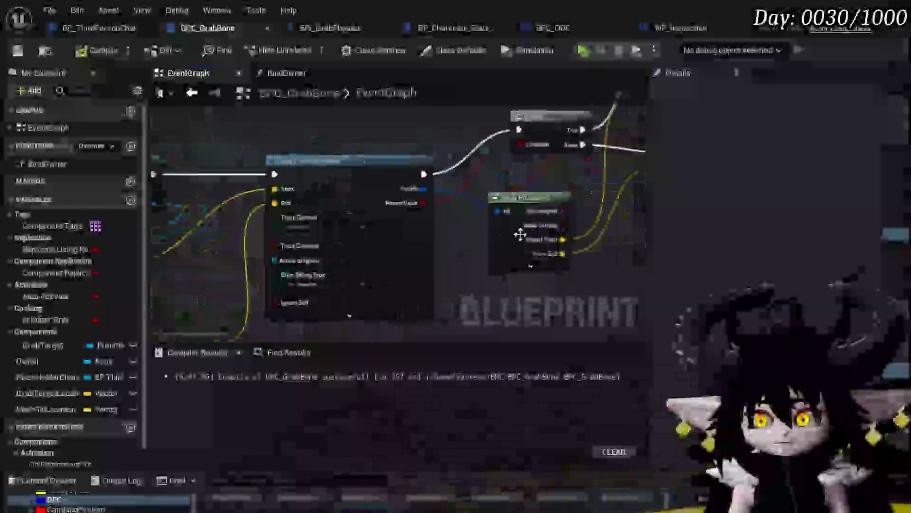
pyautogui.moveTo(255, 260); pyautogui.dragTo(203, 267)
pyautogui.moveTo(386, 257)
pyautogui.mouseDown()
pyautogui.moveTo(340, 260)
pyautogui.moveTo(327, 277)
pyautogui.mouseUp()
pyautogui.scroll(-1, 327, 276)
pyautogui.scroll(1, 212, 290)
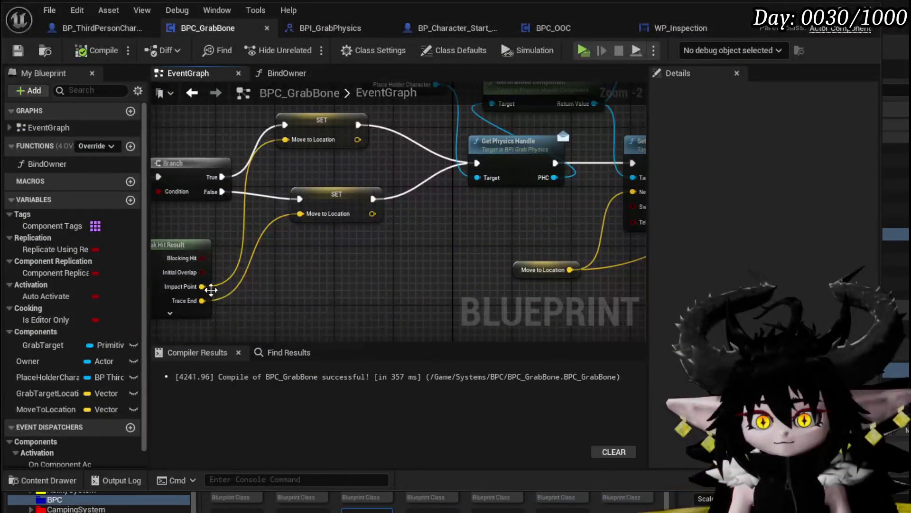
pyautogui.moveTo(561, 264); pyautogui.dragTo(605, 204)
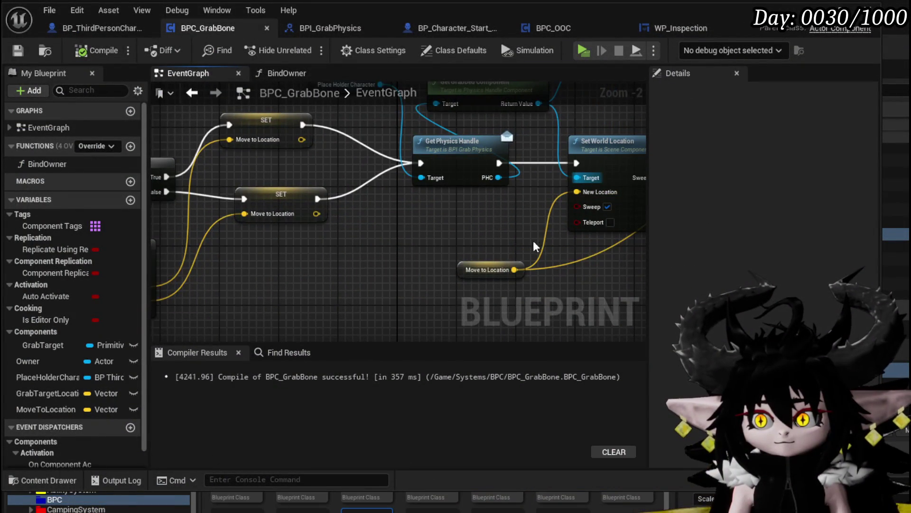
pyautogui.moveTo(539, 245); pyautogui.dragTo(298, 261)
pyautogui.moveTo(207, 277)
pyautogui.mouseDown()
pyautogui.moveTo(580, 193)
pyautogui.moveTo(385, 202)
pyautogui.moveTo(636, 198)
pyautogui.moveTo(590, 187)
pyautogui.mouseUp()
pyautogui.moveTo(492, 247); pyautogui.dragTo(562, 266)
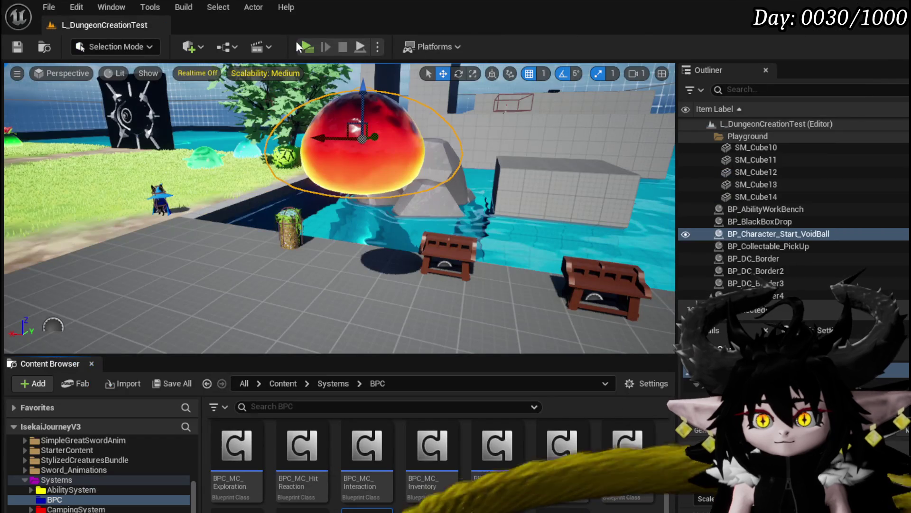
pyautogui.click(296, 41)
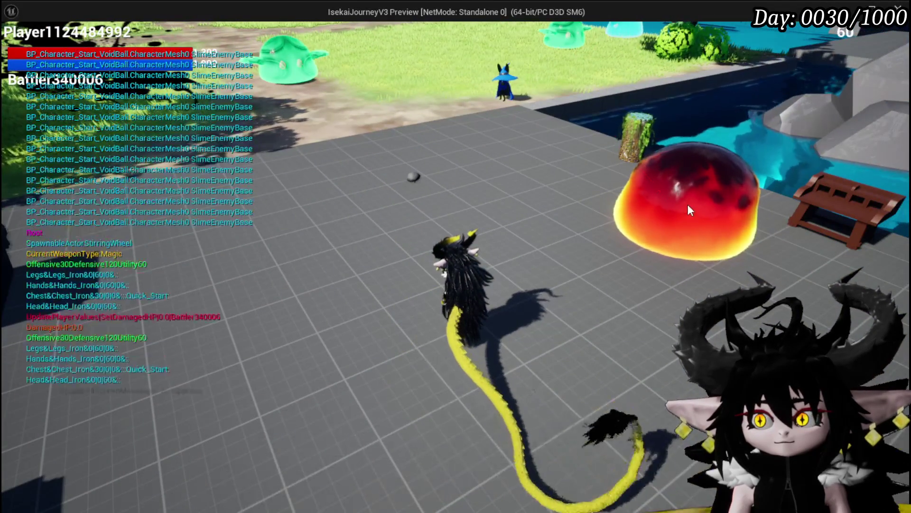
# - Fire the grab trace at the slime in game, then close the preview
pyautogui.click(689, 205)
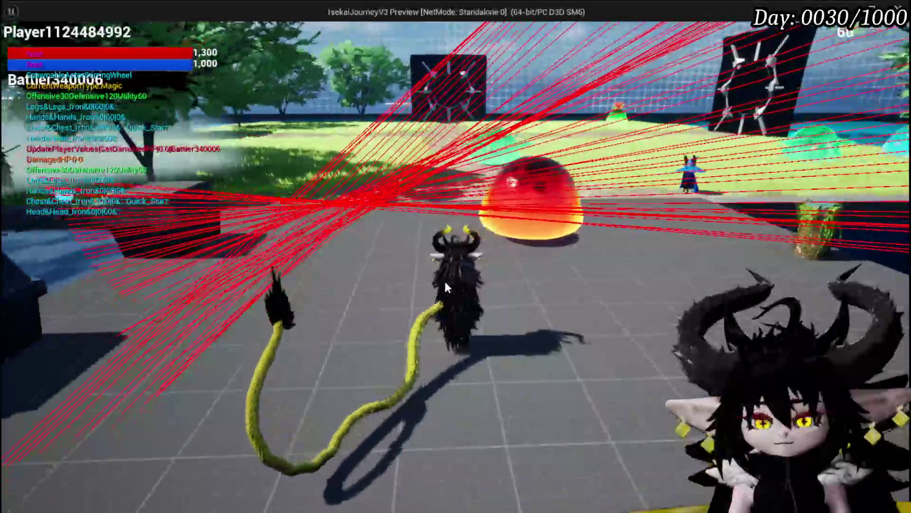
pyautogui.press('Escape')
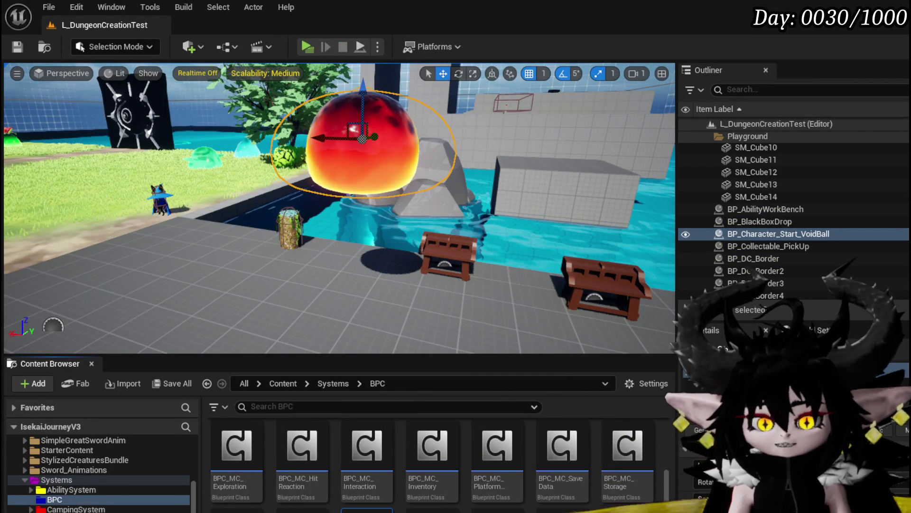
# - Link the mouse World Location output in BPC_GrabBone, then start a level play test
pyautogui.hotkey('alt', 'Tab')
pyautogui.scroll(-2, 427, 273)
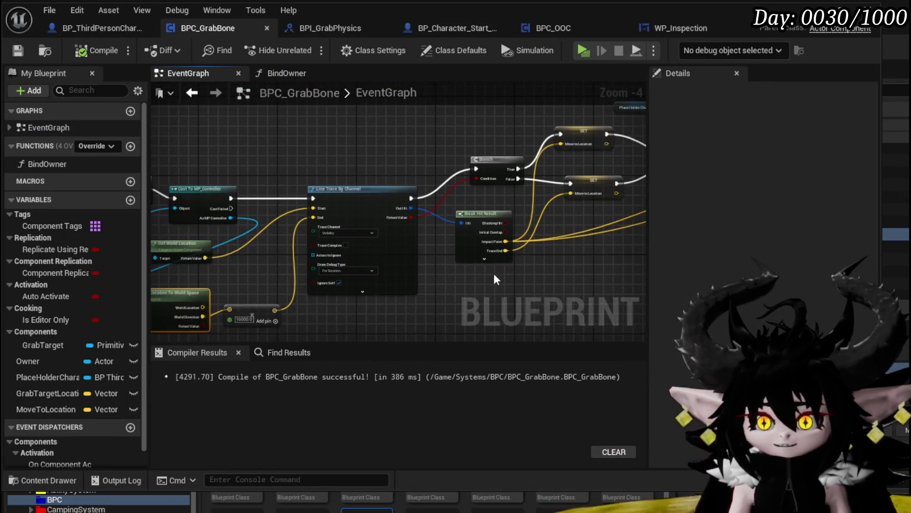
pyautogui.scroll(3, 326, 261)
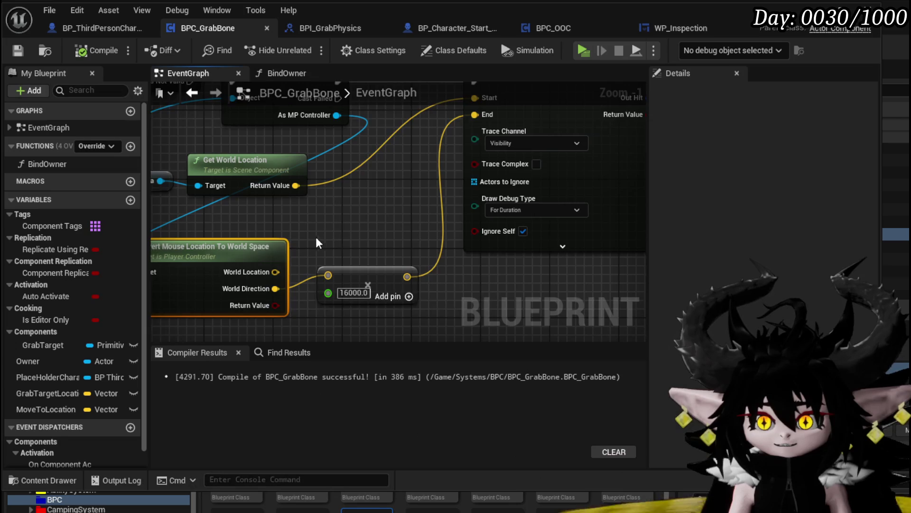
pyautogui.scroll(1, 317, 243)
pyautogui.scroll(-1, 312, 252)
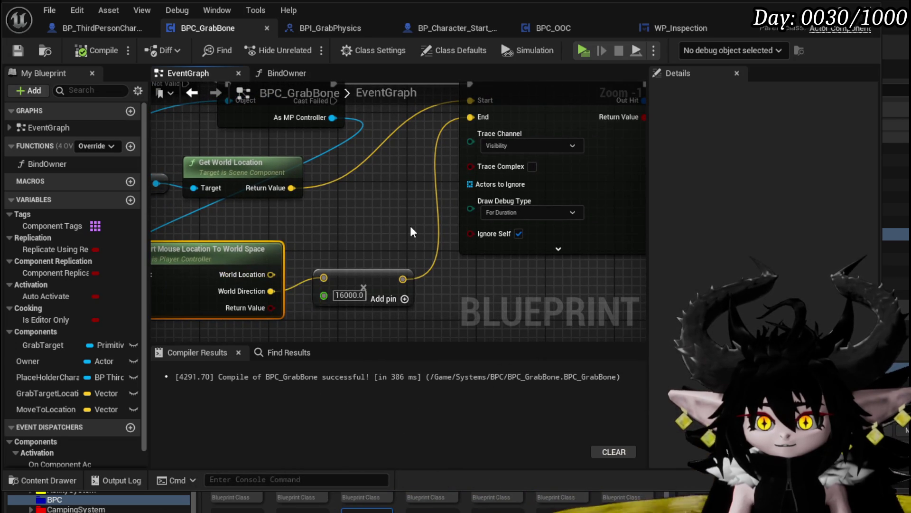
pyautogui.scroll(-3, 412, 231)
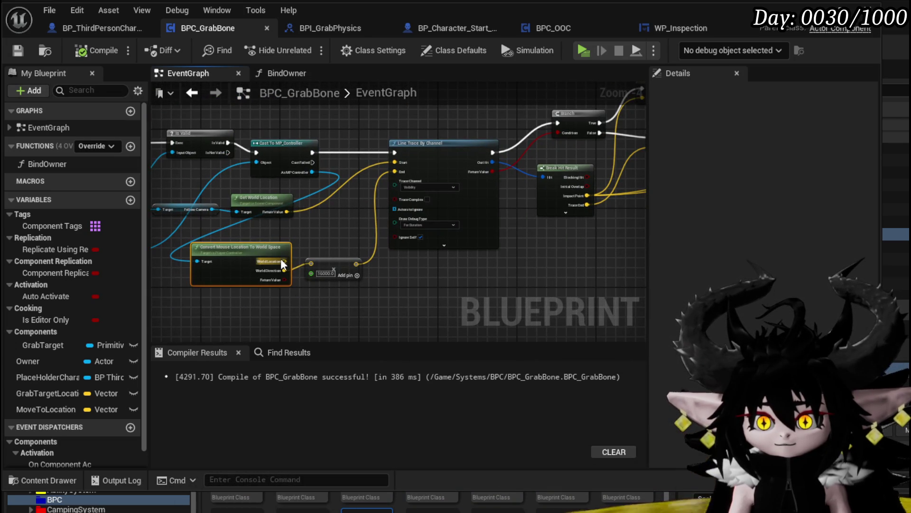
pyautogui.moveTo(282, 265)
pyautogui.mouseDown()
pyautogui.moveTo(676, 249)
pyautogui.moveTo(482, 238)
pyautogui.moveTo(432, 168)
pyautogui.mouseUp()
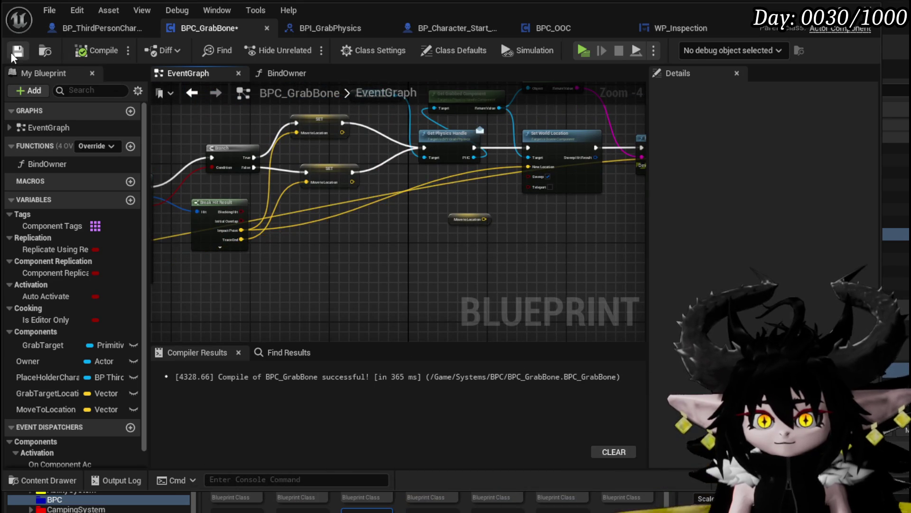
pyautogui.click(811, 5)
pyautogui.click(306, 47)
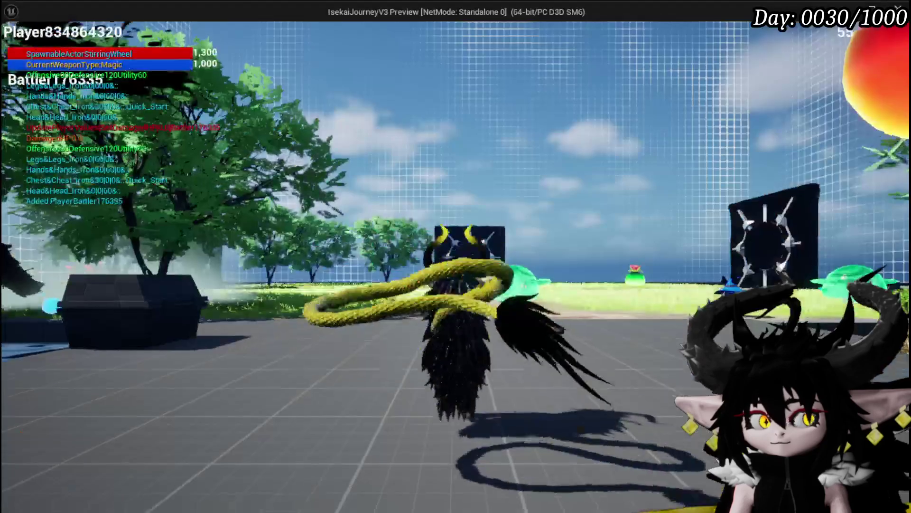
# - Cast the void ball grab attack in game, stop the session and reopen the BPC_GrabBone trace nodes
pyautogui.click(486, 197)
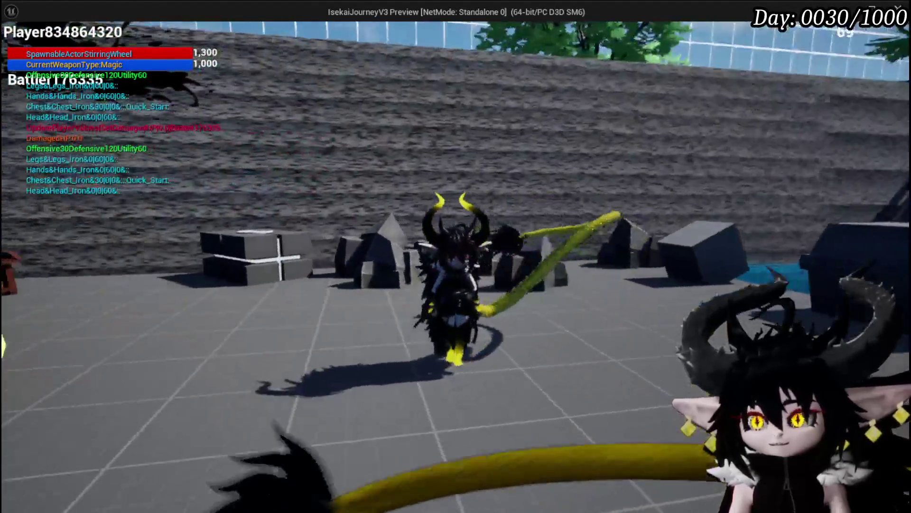
pyautogui.click(543, 119)
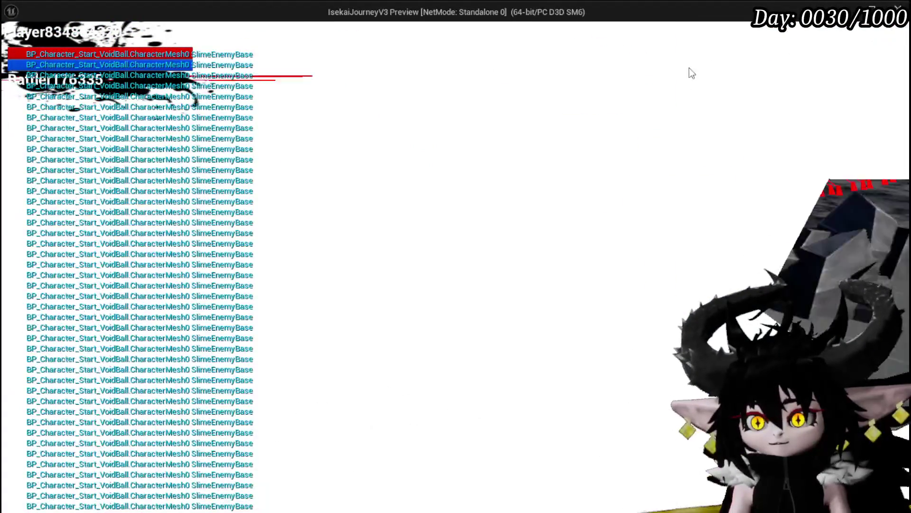
pyautogui.press('Escape')
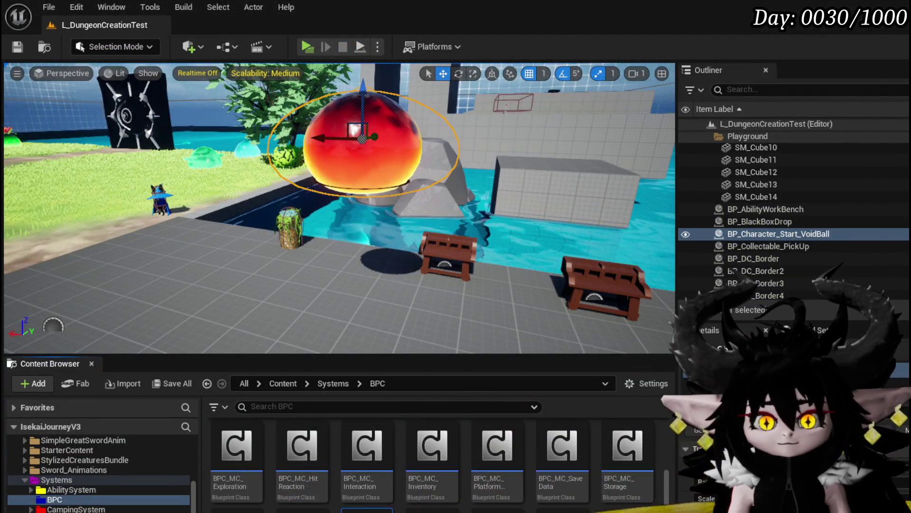
pyautogui.hotkey('alt', 'Tab')
pyautogui.moveTo(318, 269); pyautogui.dragTo(649, 229)
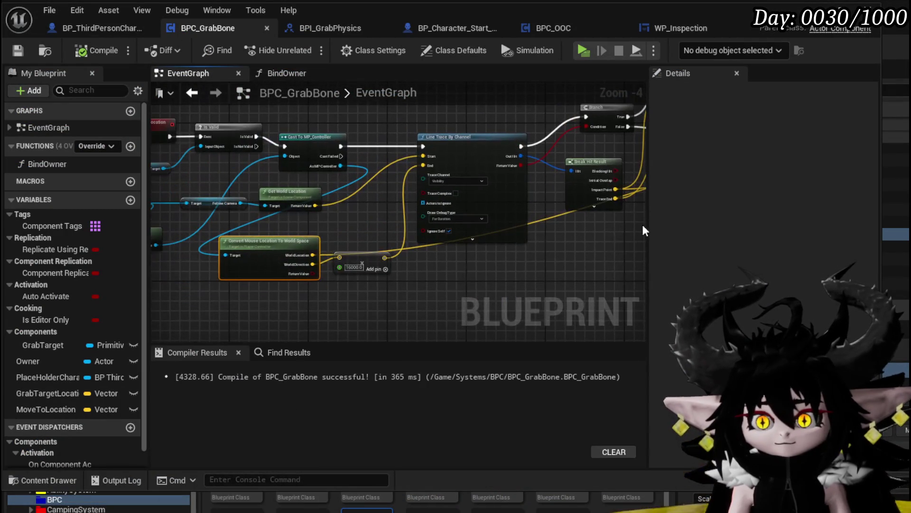
# - Feed camera location plus the scaled mouse direction into the line trace End and save BPC_GrabBone
pyautogui.scroll(2, 315, 238)
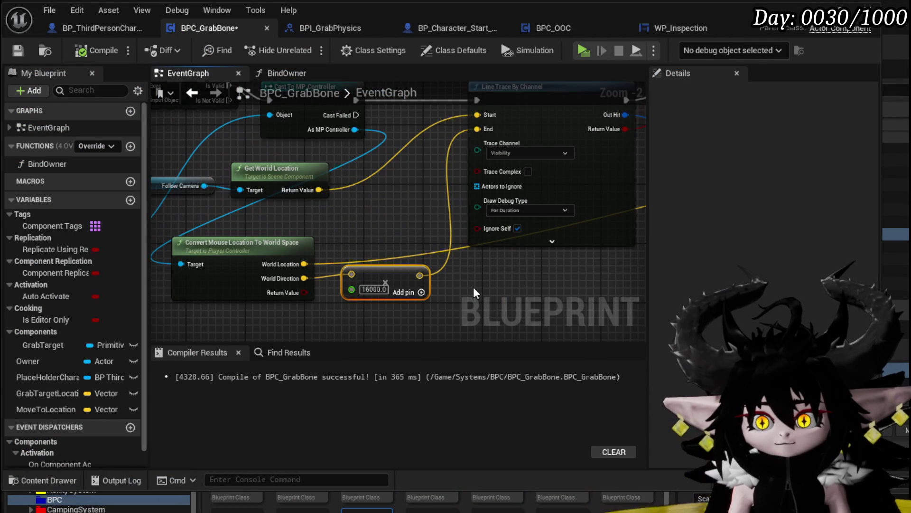
pyautogui.scroll(-2, 473, 292)
pyautogui.moveTo(466, 284); pyautogui.dragTo(385, 286)
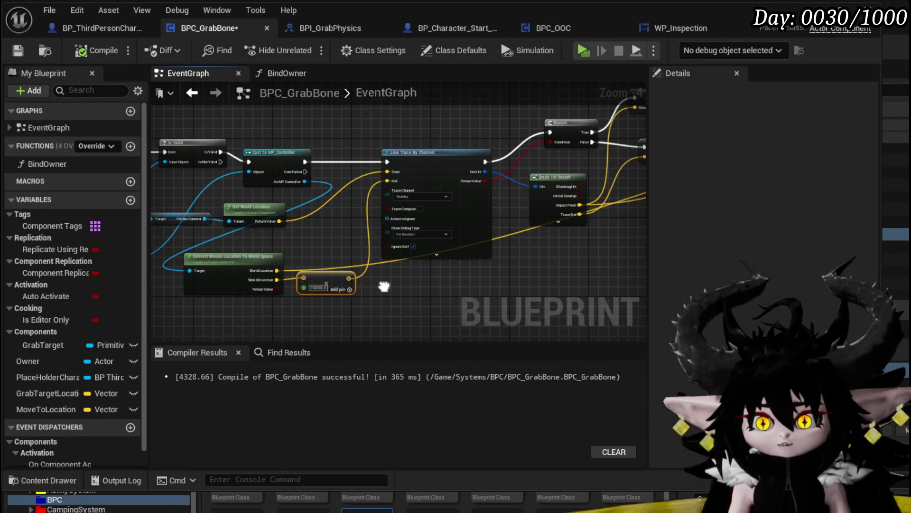
pyautogui.scroll(2, 313, 242)
pyautogui.moveTo(334, 219); pyautogui.dragTo(334, 218)
pyautogui.write('+')
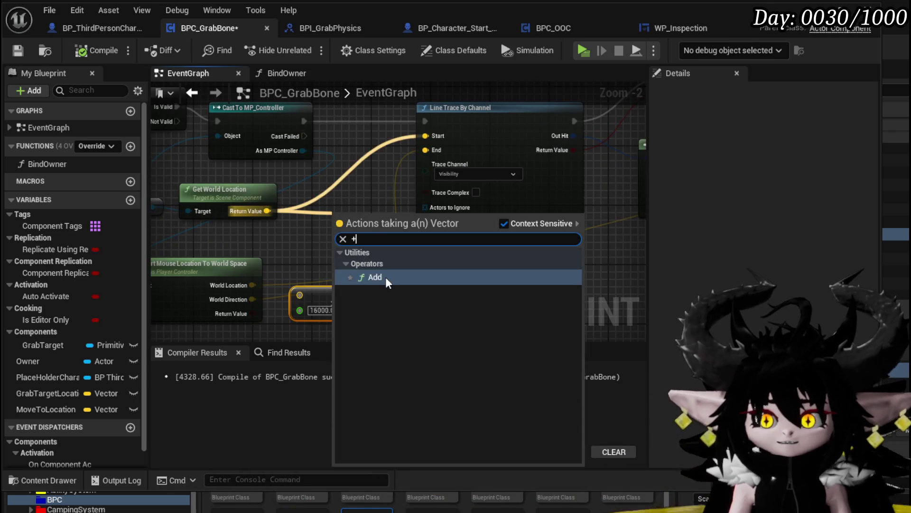
pyautogui.press('Return')
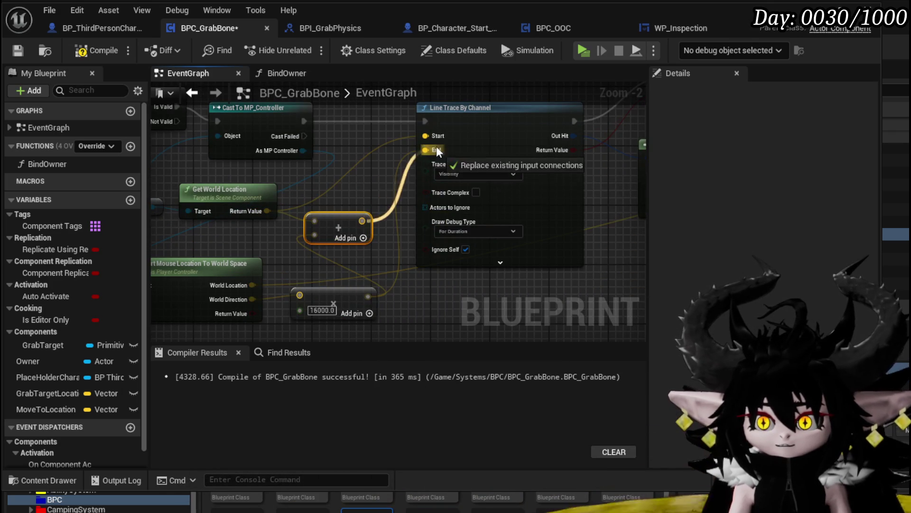
pyautogui.moveTo(437, 151); pyautogui.dragTo(437, 151)
pyautogui.moveTo(320, 312); pyautogui.dragTo(375, 282)
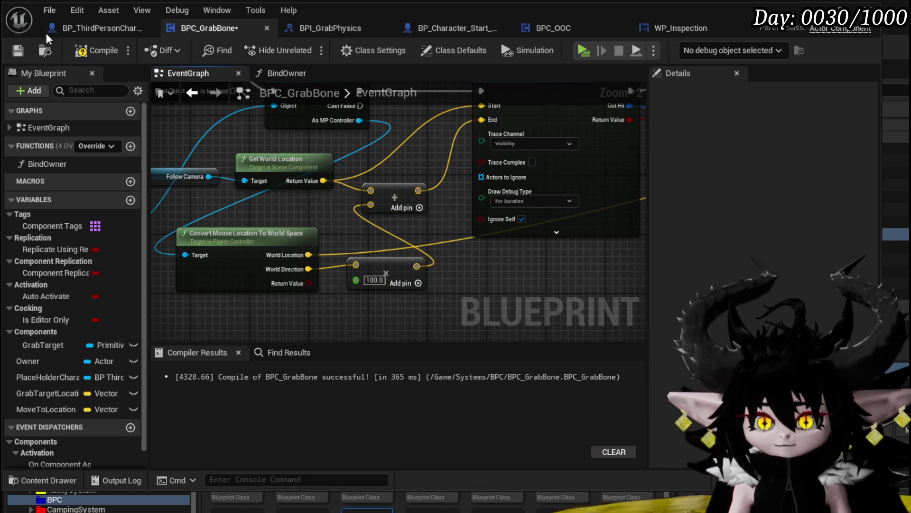
pyautogui.click(17, 52)
# - Try wiring Move To Location from the physics handle nodes to the new trace location
pyautogui.scroll(-1, 384, 261)
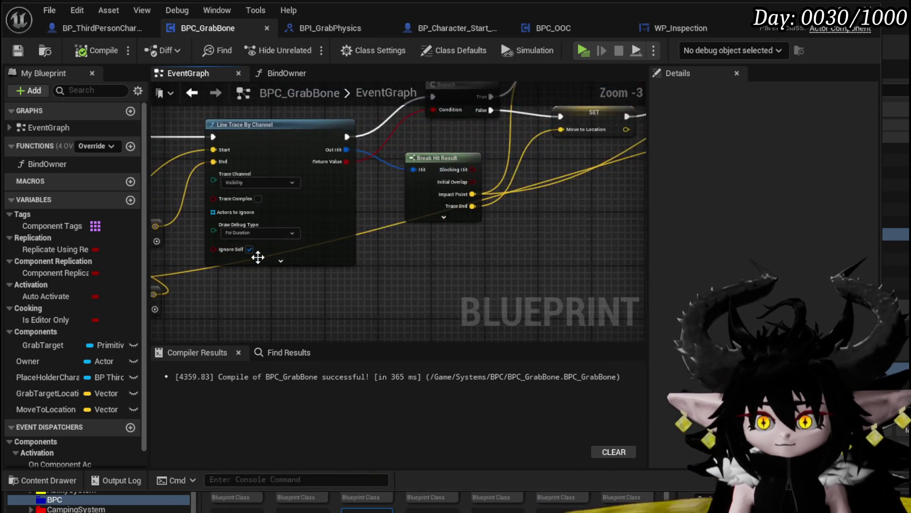
pyautogui.moveTo(401, 255)
pyautogui.mouseDown()
pyautogui.moveTo(316, 207)
pyautogui.moveTo(314, 278)
pyautogui.moveTo(213, 261)
pyautogui.moveTo(411, 256)
pyautogui.moveTo(186, 263)
pyautogui.mouseUp()
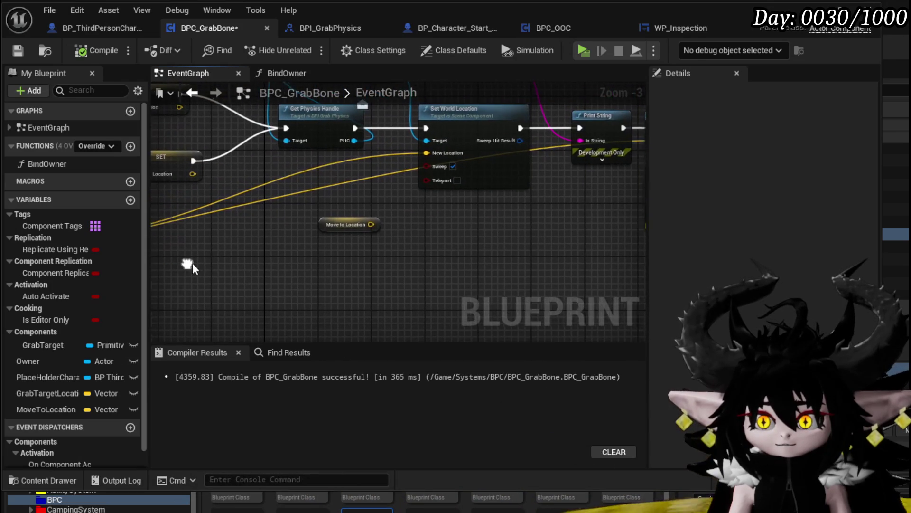
pyautogui.moveTo(435, 153); pyautogui.dragTo(437, 153)
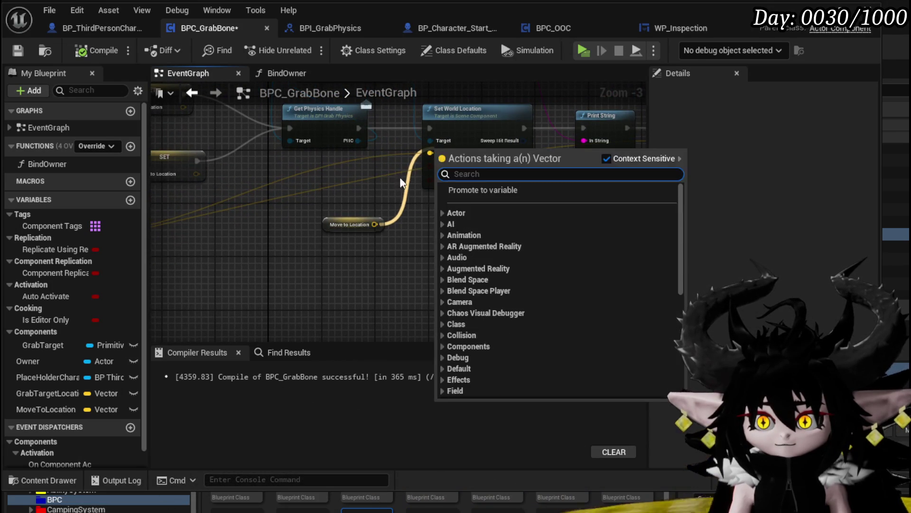
pyautogui.moveTo(385, 212); pyautogui.dragTo(270, 271)
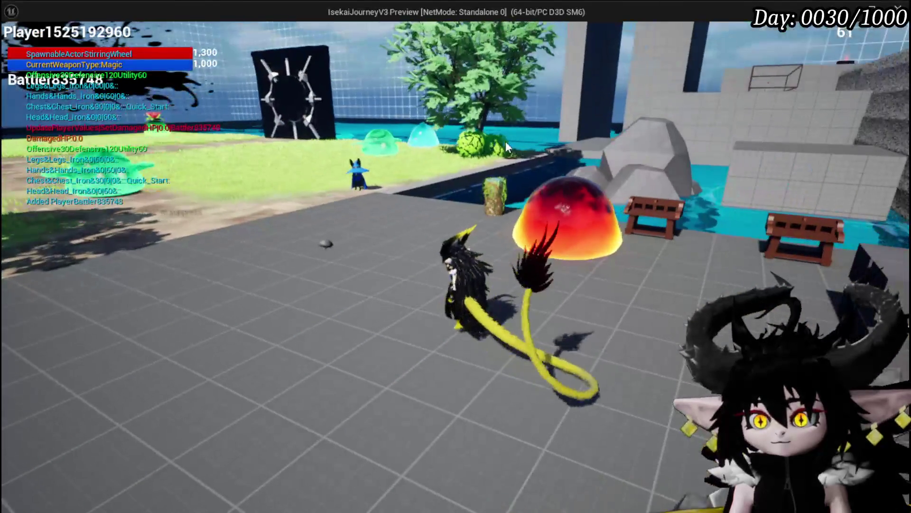
# - Cast the grab attack at the slime in the play session, then end the session
pyautogui.click(564, 210)
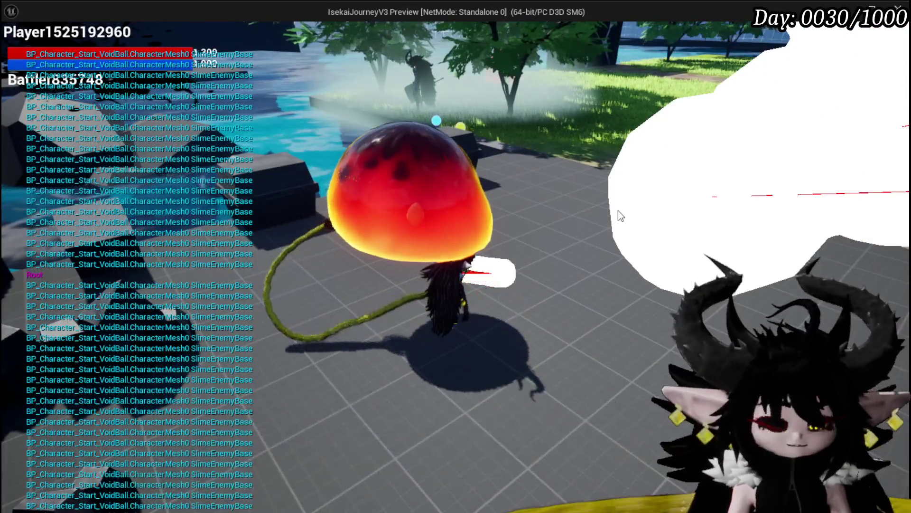
pyautogui.press('Escape')
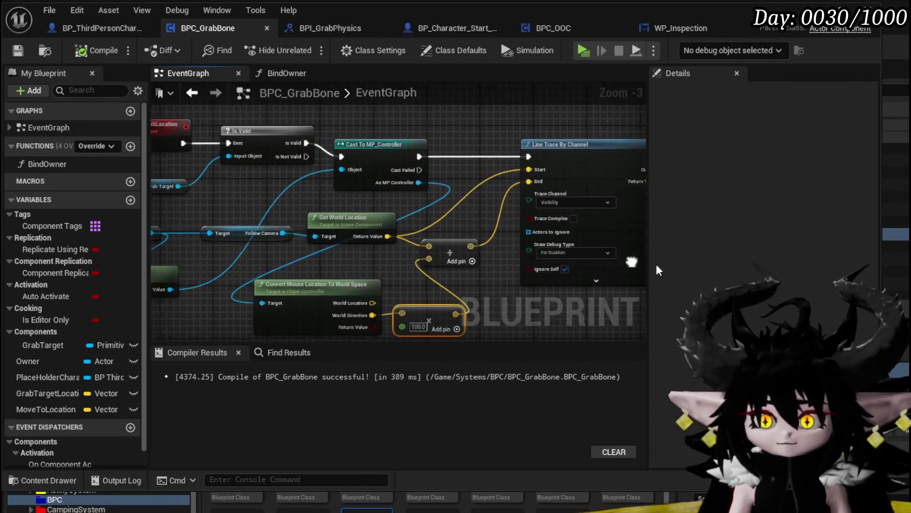
# - Set the trace multiplier to 800.0 and launch another play test
pyautogui.scroll(3, 443, 278)
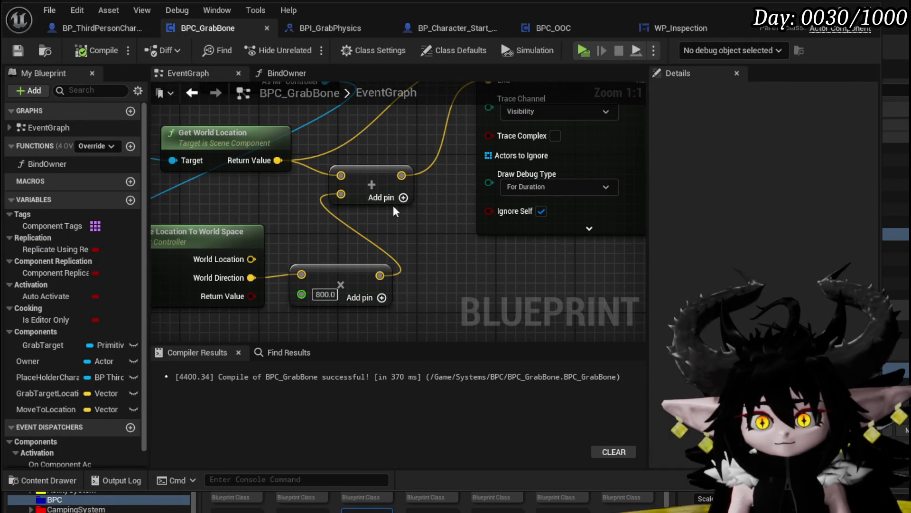
pyautogui.scroll(-2, 376, 202)
pyautogui.moveTo(445, 256); pyautogui.dragTo(498, 267)
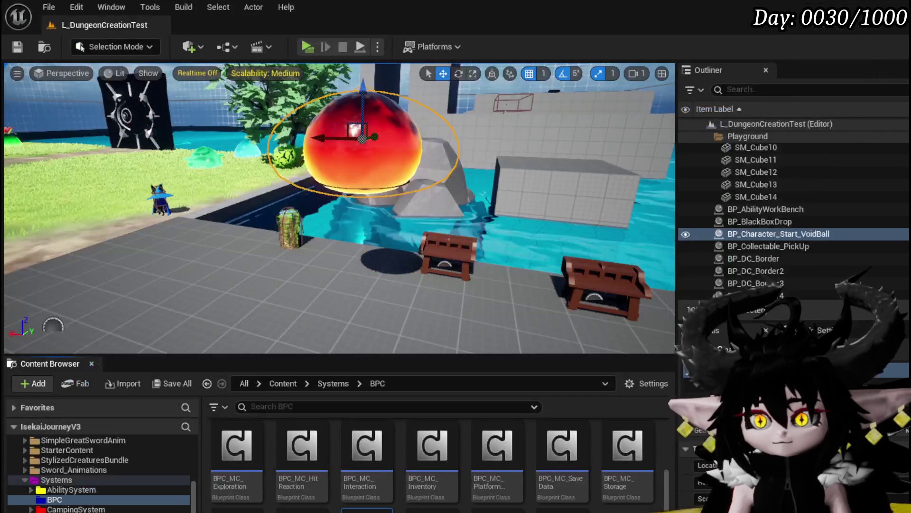
pyautogui.click(301, 48)
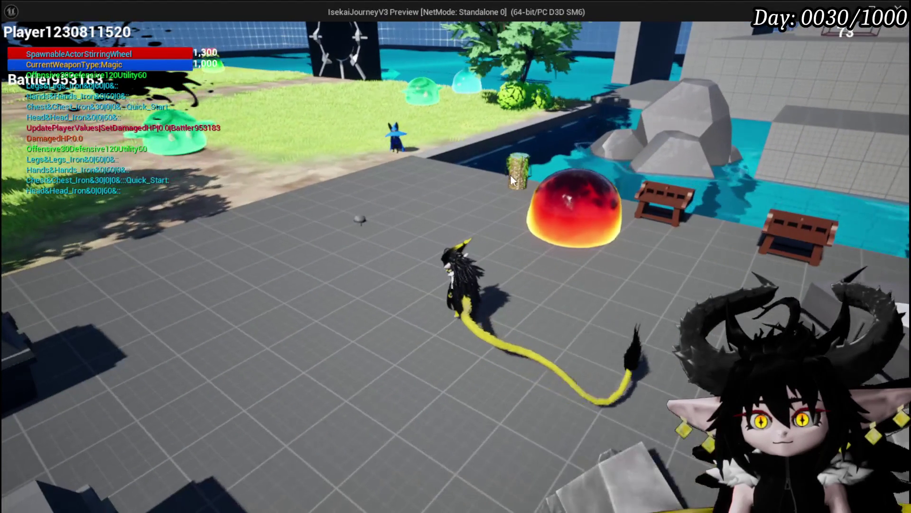
# - Fire the grab attack with the 800 multiplier and stop the play session
pyautogui.click(574, 207)
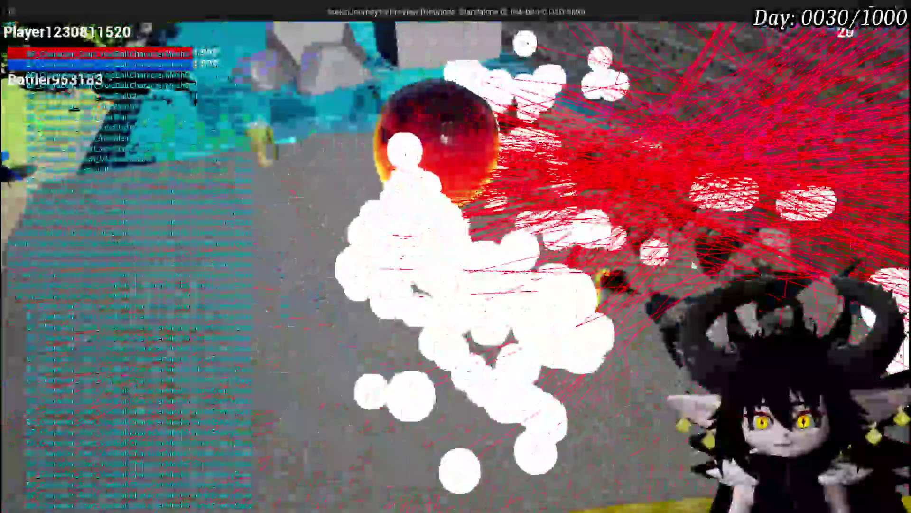
pyautogui.press('Escape')
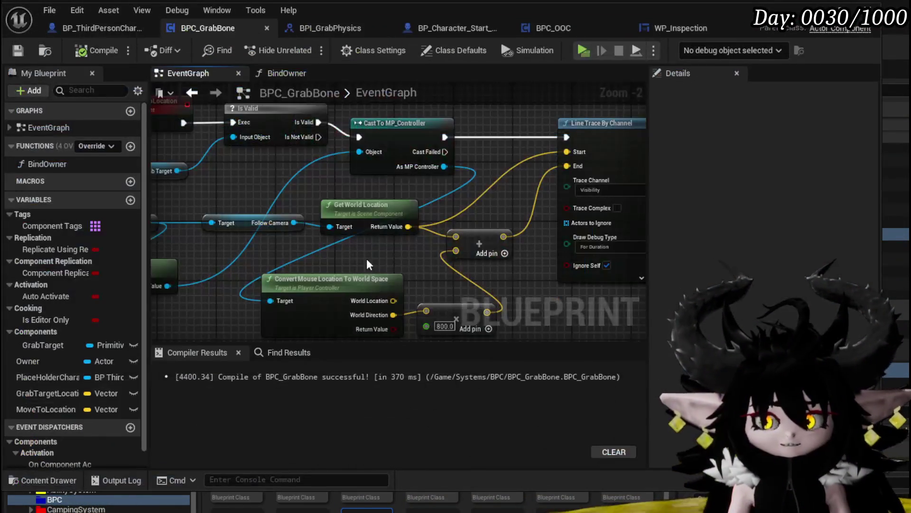
# - Pan to the left-hand trace nodes and dismiss the action list from Place Holder Character
pyautogui.moveTo(295, 233); pyautogui.dragTo(274, 233)
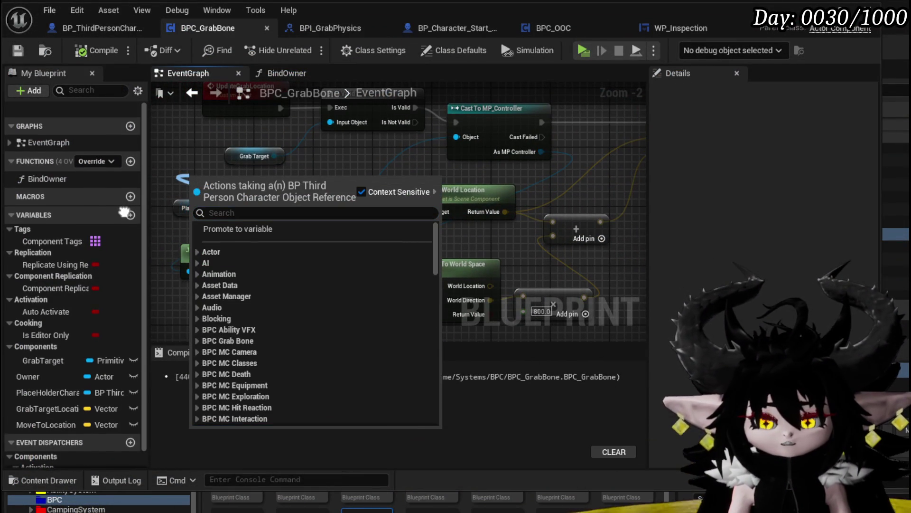
pyautogui.press('Escape')
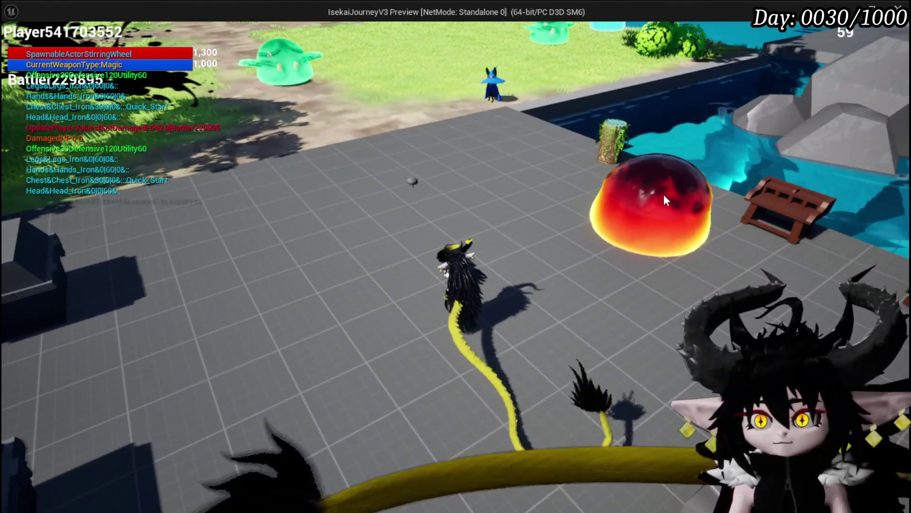
# - Cast the grab attack toward the slimes, end the session, and save the level
pyautogui.click(664, 193)
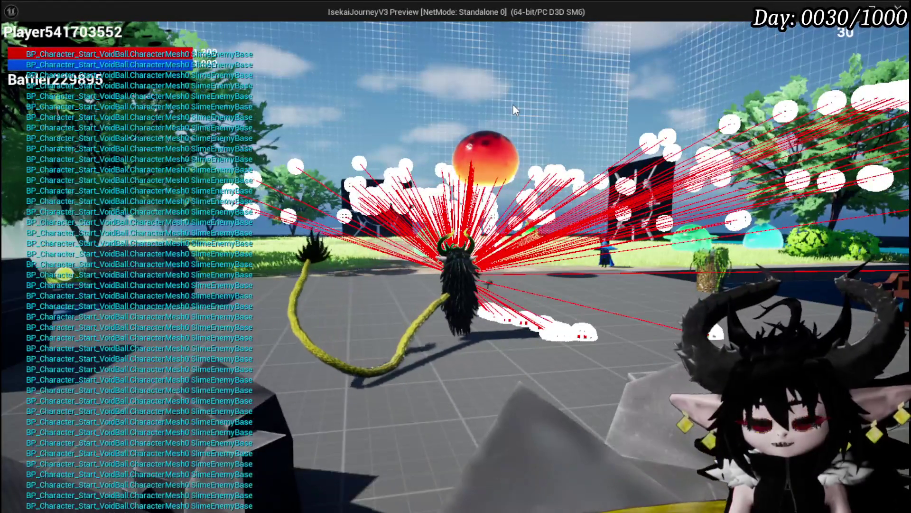
pyautogui.press('Escape')
pyautogui.click(19, 47)
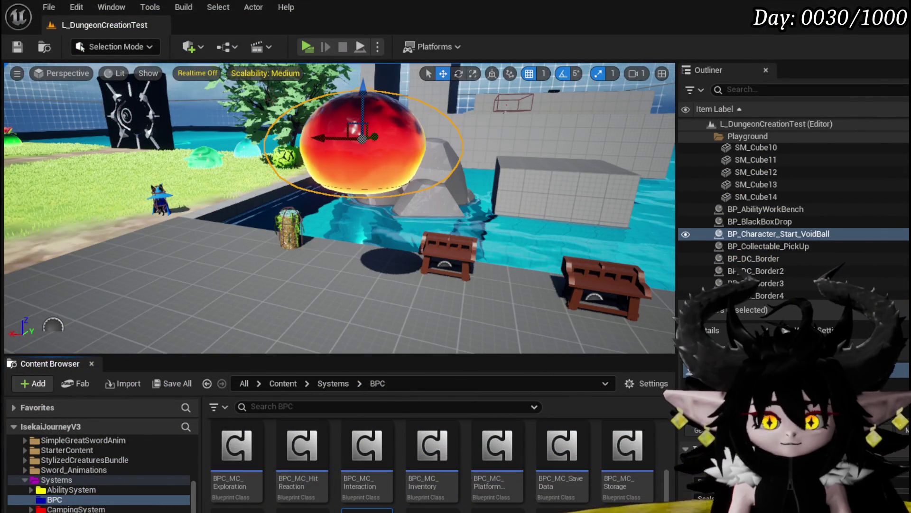
# - Delete the disabled event nodes from BP_Character_Start_VoidBall's EventGraph
pyautogui.hotkey('alt', 'Tab')
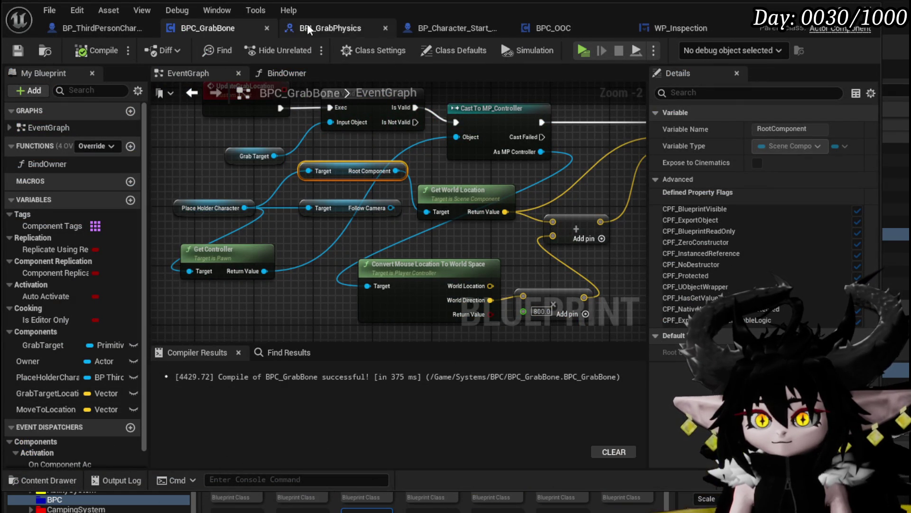
pyautogui.click(465, 27)
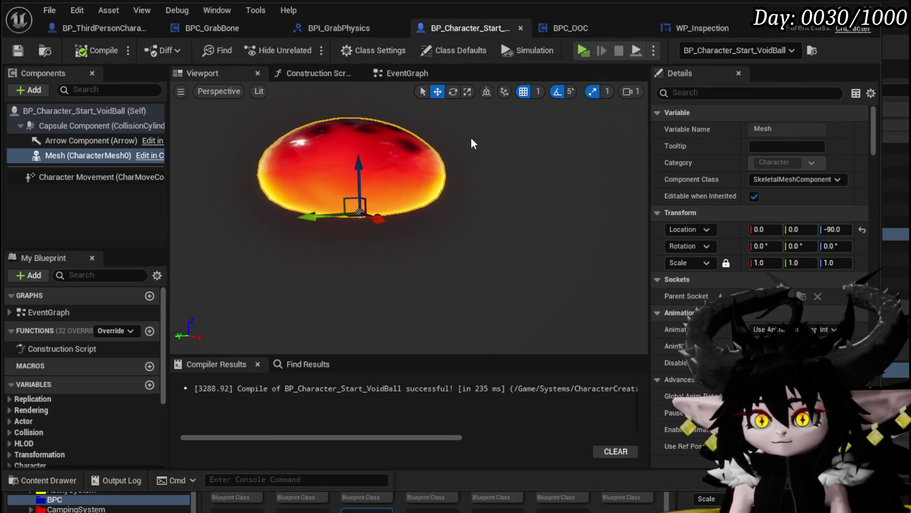
pyautogui.click(416, 73)
pyautogui.scroll(-4, 403, 215)
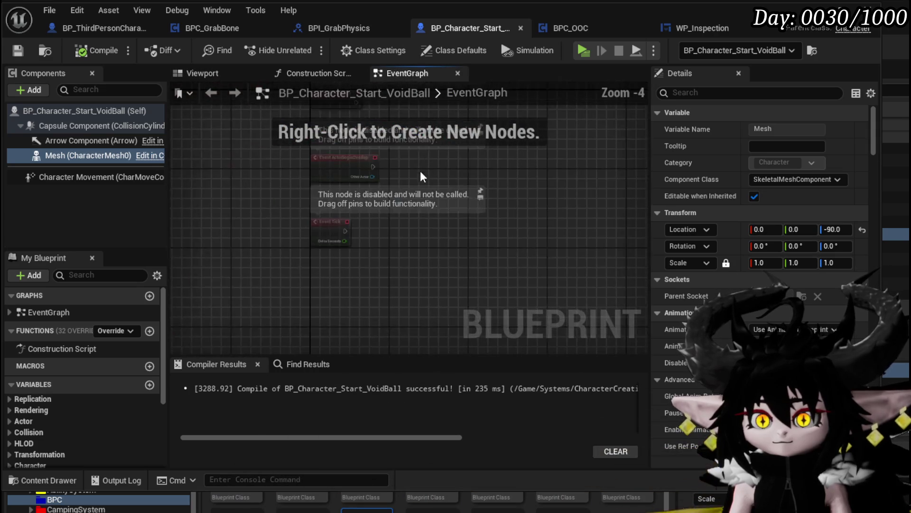
pyautogui.moveTo(266, 270); pyautogui.dragTo(378, 138)
pyautogui.press('Delete')
# - Add a custom event named GrabLocationUpdate
pyautogui.rightClick(305, 213)
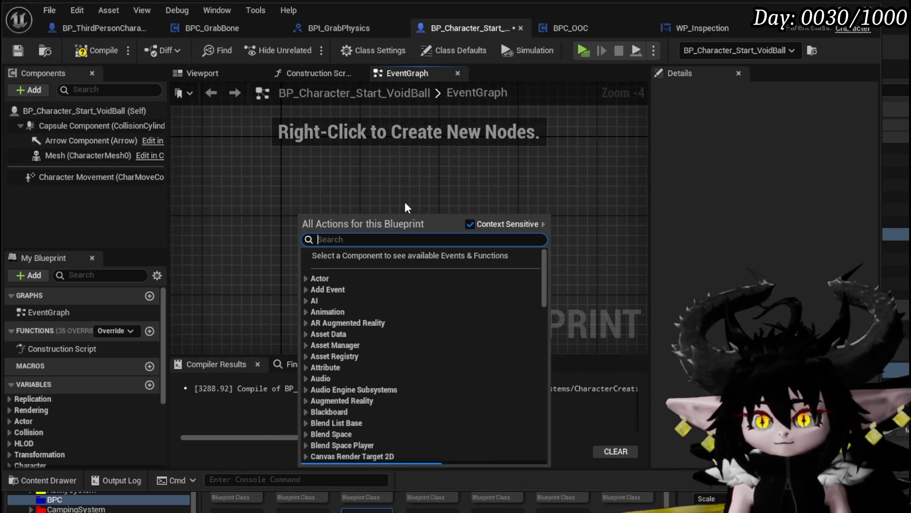
pyautogui.write('Set Look')
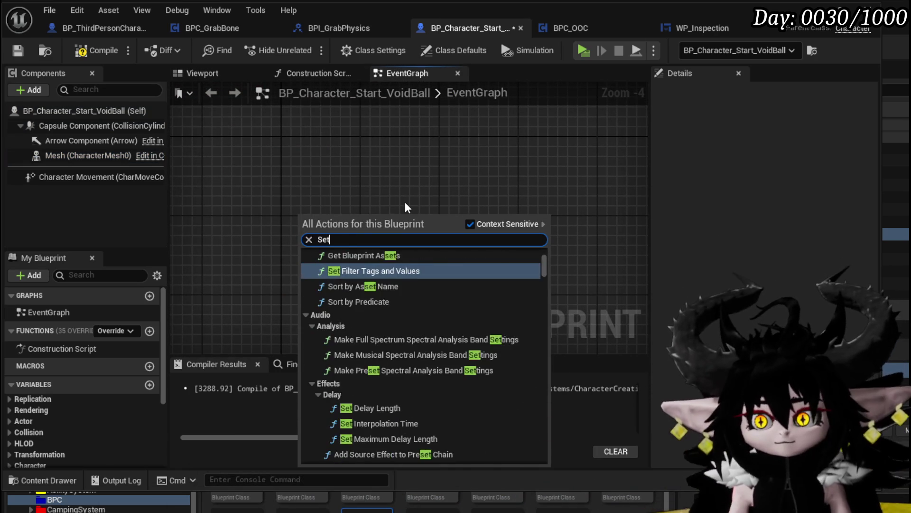
pyautogui.press('BackSpace')
pyautogui.press('BackSpace')
pyautogui.press('BackSpace')
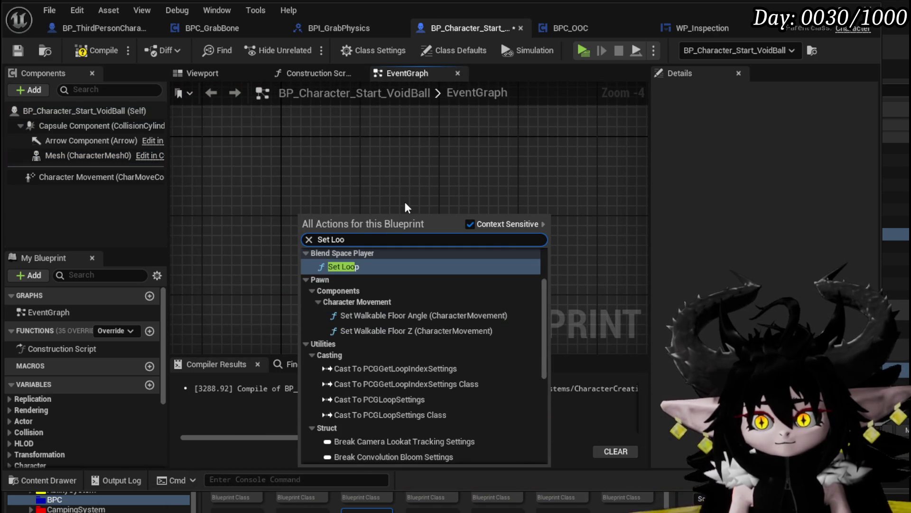
pyautogui.write('custom event')
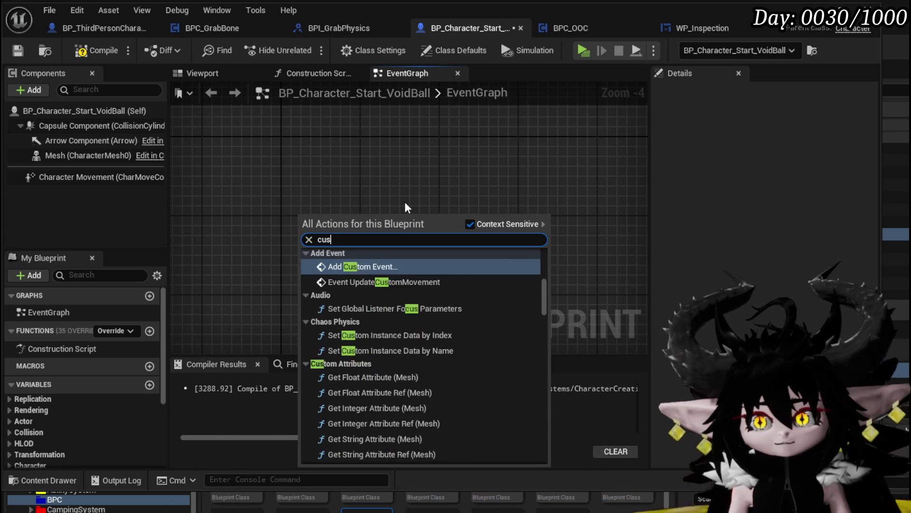
pyautogui.press('Return')
pyautogui.write('GrabLocationUpdate')
pyautogui.press('Return')
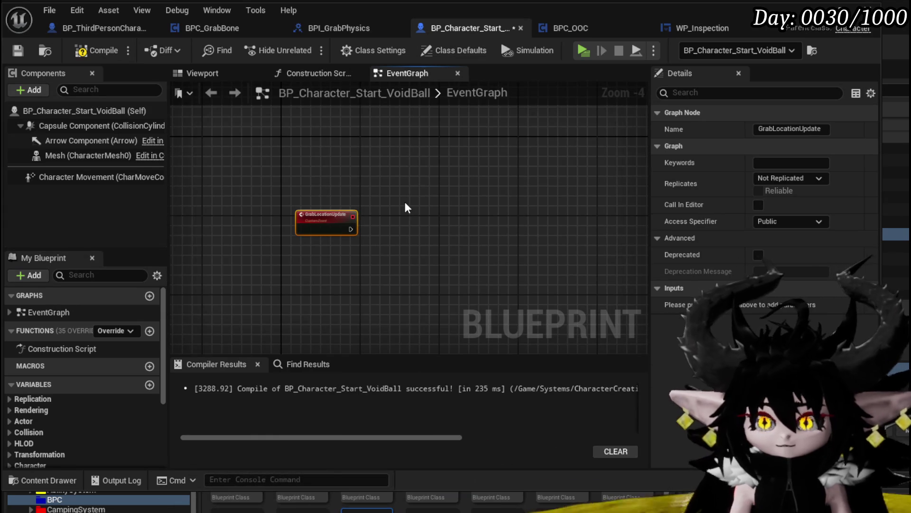
# - Compile and save BP_Character_Start_VoidBall
pyautogui.scroll(4, 406, 201)
pyautogui.click(88, 47)
pyautogui.click(26, 49)
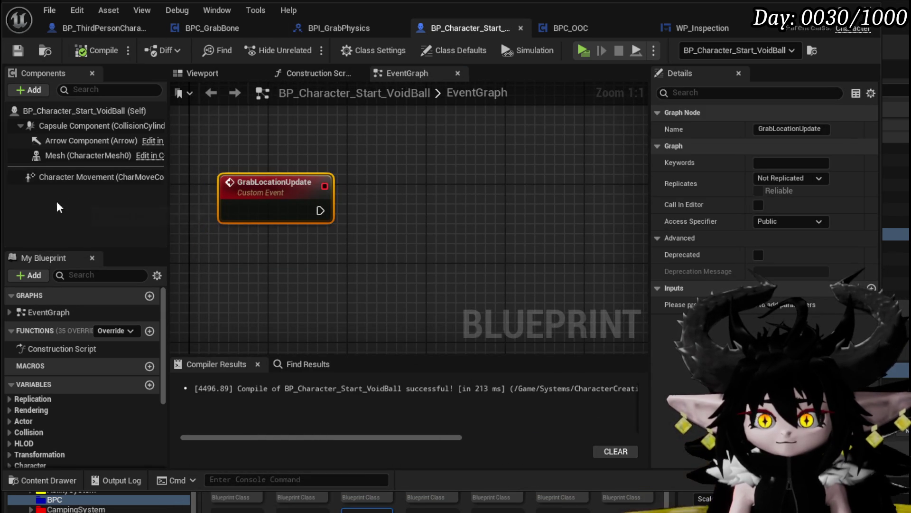
# - Add a Set Actor Rotation node to the right of GrabLocationUpdate
pyautogui.moveTo(320, 211); pyautogui.dragTo(377, 213)
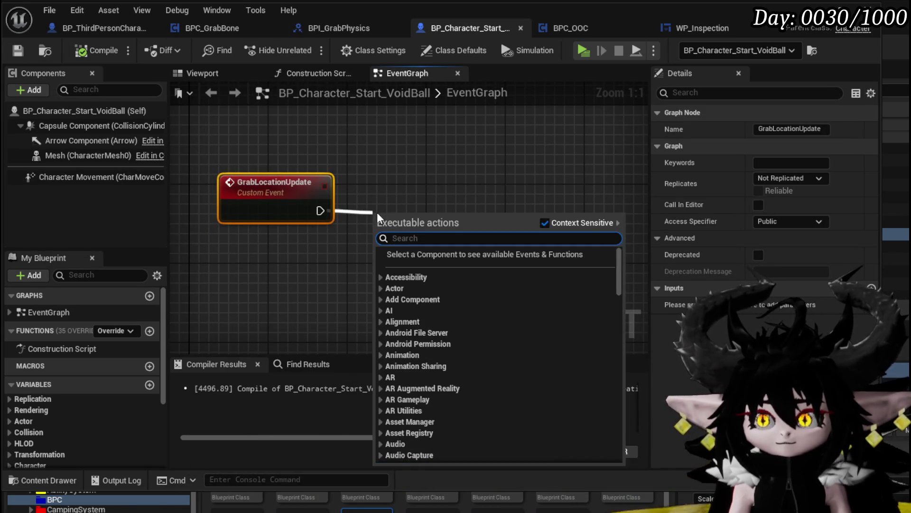
pyautogui.rightClick(278, 141)
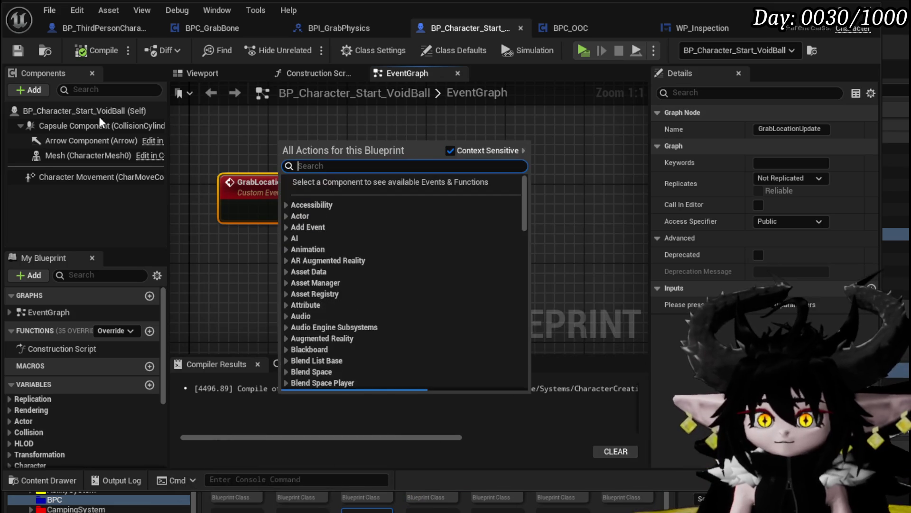
pyautogui.write('set w')
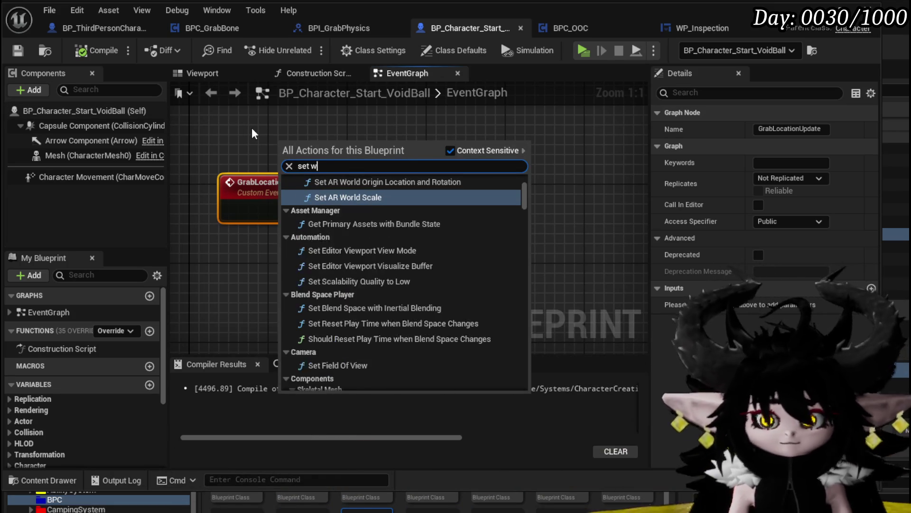
pyautogui.write('orld rotation')
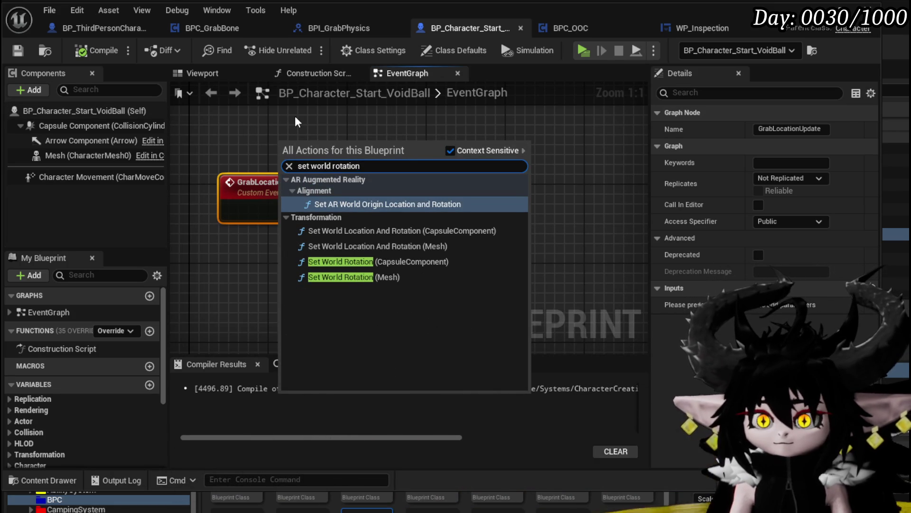
pyautogui.rightClick(255, 111)
pyautogui.write('get')
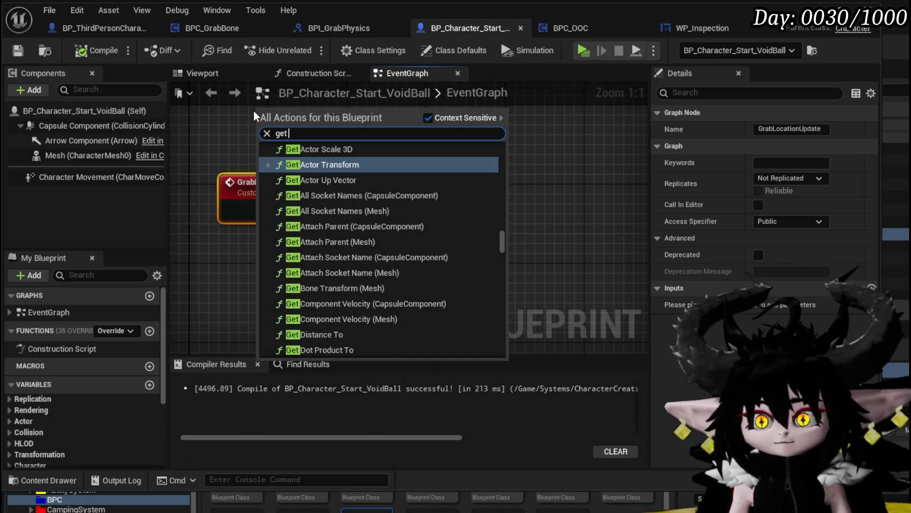
pyautogui.press('BackSpace')
pyautogui.press('BackSpace')
pyautogui.press('BackSpace')
pyautogui.write('s')
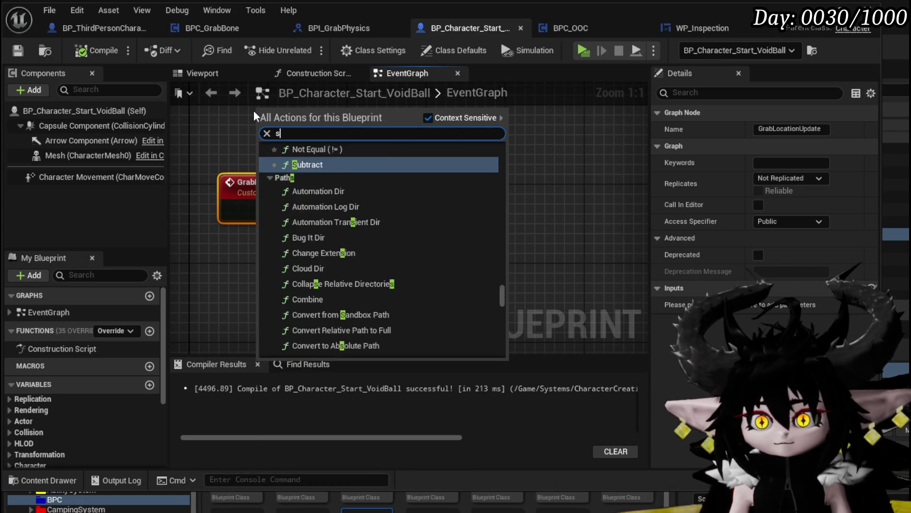
pyautogui.write('et actor rotation')
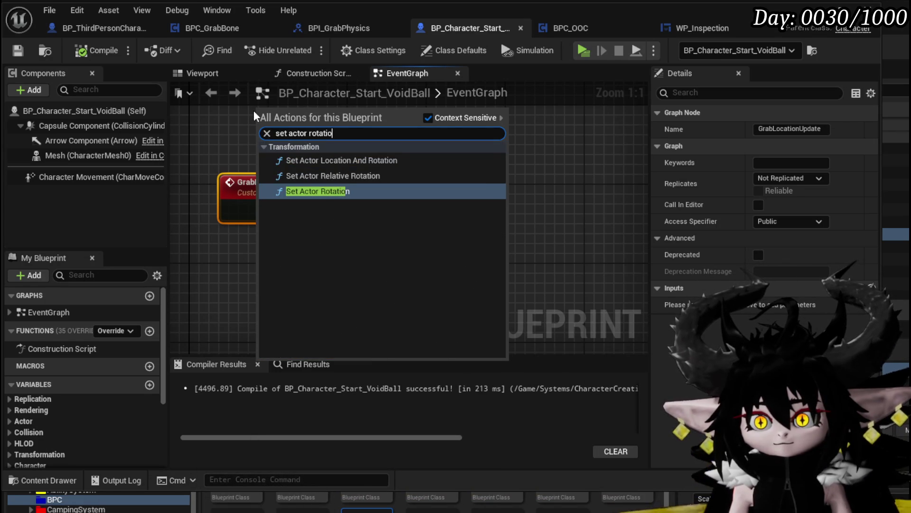
pyautogui.click(336, 191)
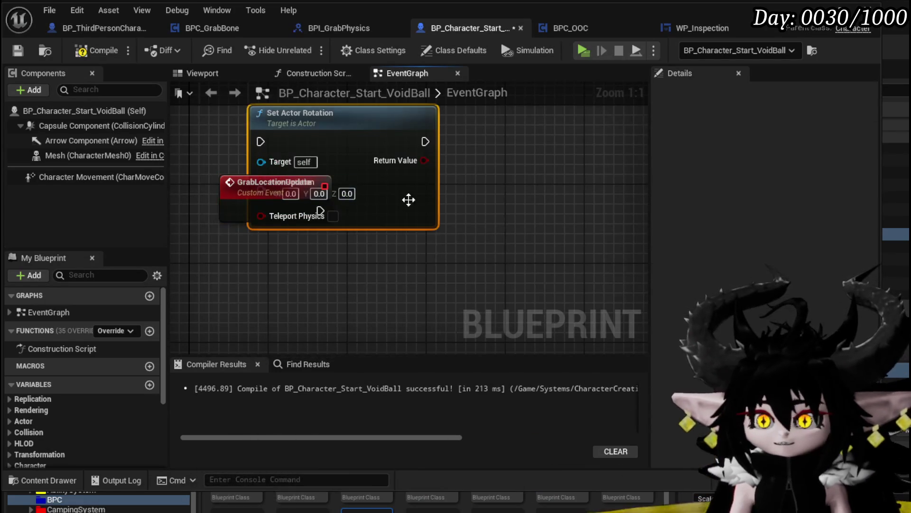
pyautogui.moveTo(405, 210); pyautogui.dragTo(716, 186)
# - Add a Find Look at Rotation node beside GrabLocationUpdate
pyautogui.rightClick(340, 243)
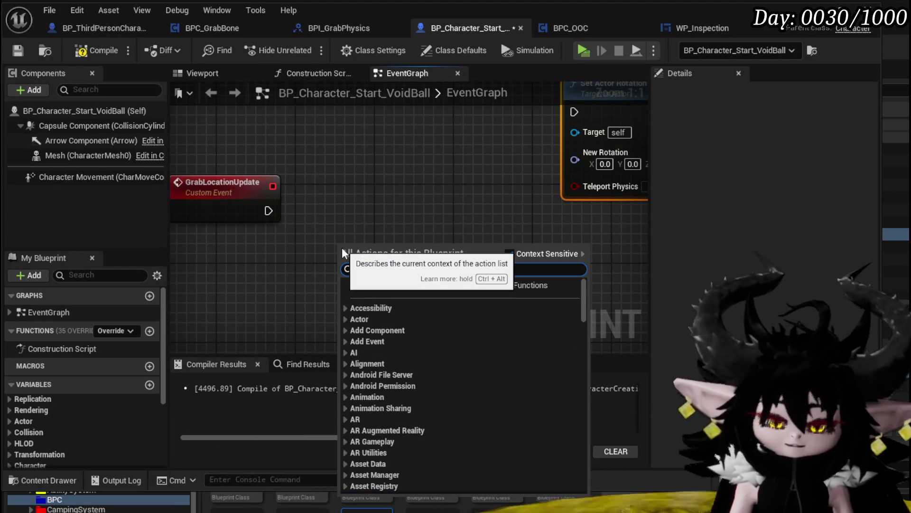
pyautogui.write('find')
pyautogui.write(' look at')
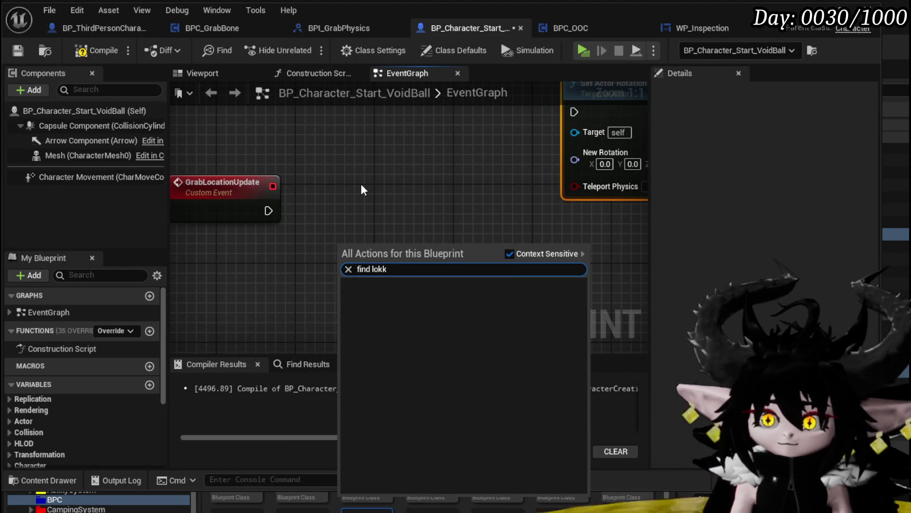
pyautogui.press('BackSpace')
pyautogui.press('BackSpace')
pyautogui.write('ok')
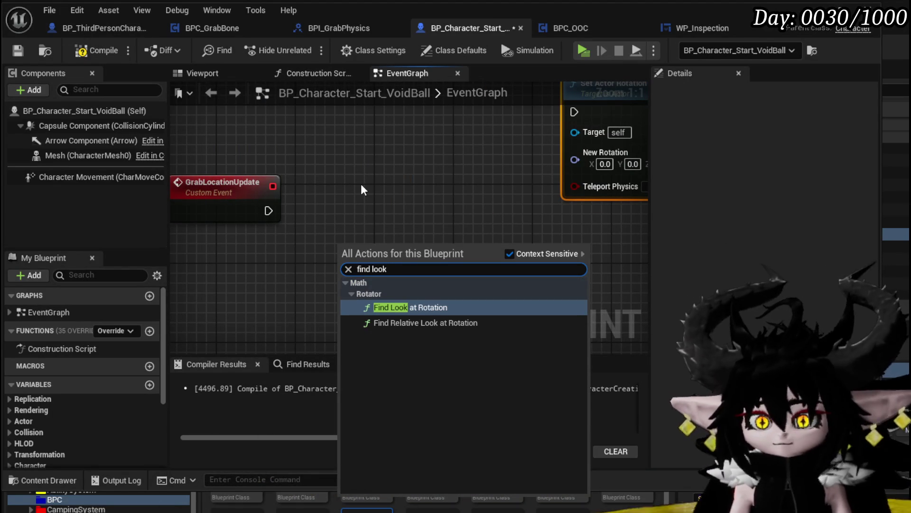
pyautogui.press('Return')
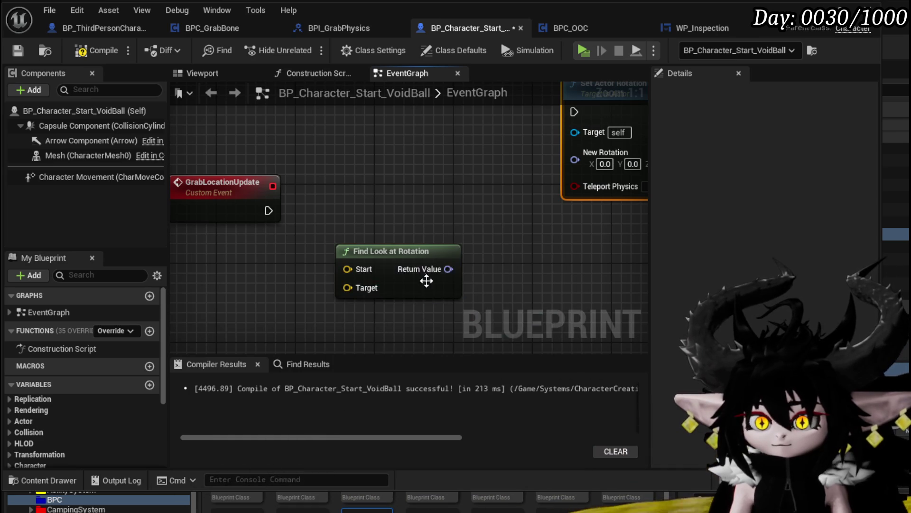
pyautogui.moveTo(317, 213); pyautogui.dragTo(323, 229)
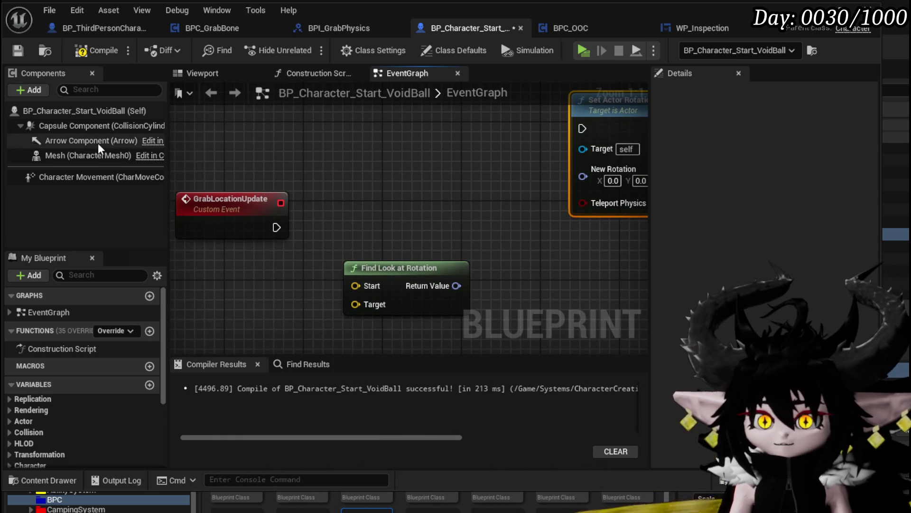
# - Wire Get Actor Location and GrabLocationUpdate's Target through Find Look at Rotation into Set Actor Rotation
pyautogui.rightClick(332, 200)
pyautogui.write('get act')
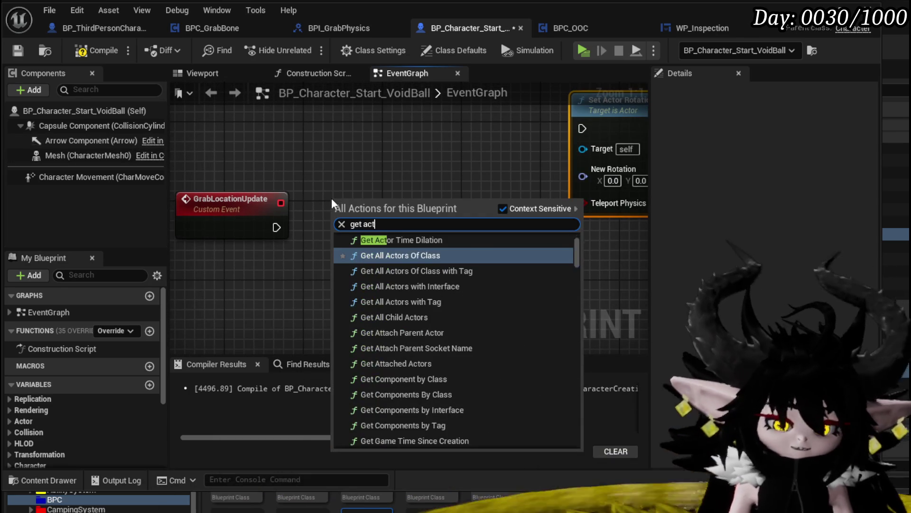
pyautogui.write('or location')
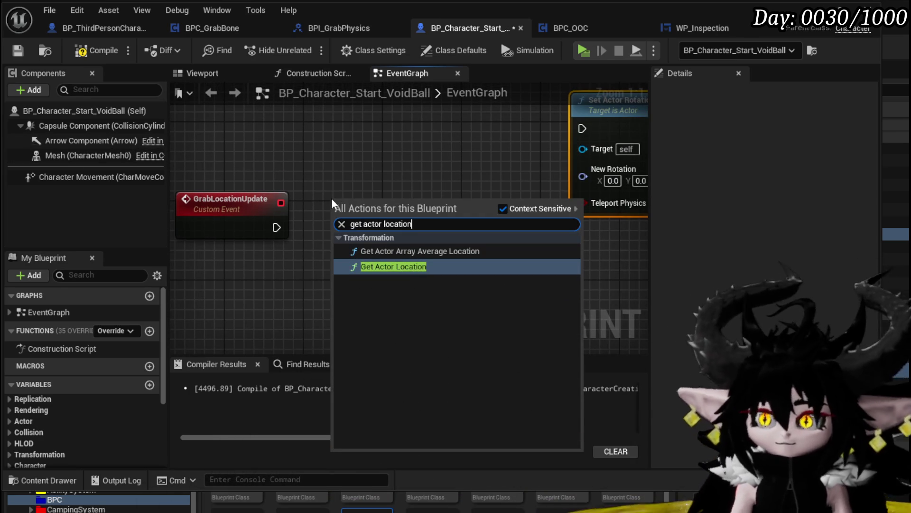
pyautogui.press('Return')
pyautogui.moveTo(385, 211)
pyautogui.mouseDown()
pyautogui.moveTo(233, 269)
pyautogui.moveTo(206, 256)
pyautogui.mouseUp()
pyautogui.moveTo(283, 276); pyautogui.dragTo(360, 279)
pyautogui.moveTo(292, 225); pyautogui.dragTo(292, 237)
pyautogui.moveTo(414, 297); pyautogui.dragTo(560, 168)
pyautogui.moveTo(569, 113)
pyautogui.mouseDown()
pyautogui.moveTo(494, 197)
pyautogui.moveTo(510, 193)
pyautogui.mouseUp()
pyautogui.moveTo(253, 220); pyautogui.dragTo(500, 199)
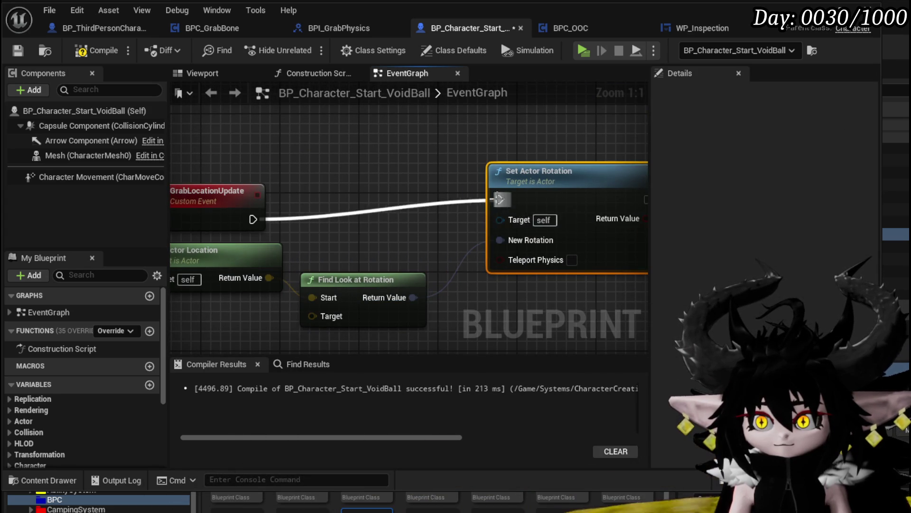
pyautogui.moveTo(299, 187); pyautogui.dragTo(292, 158)
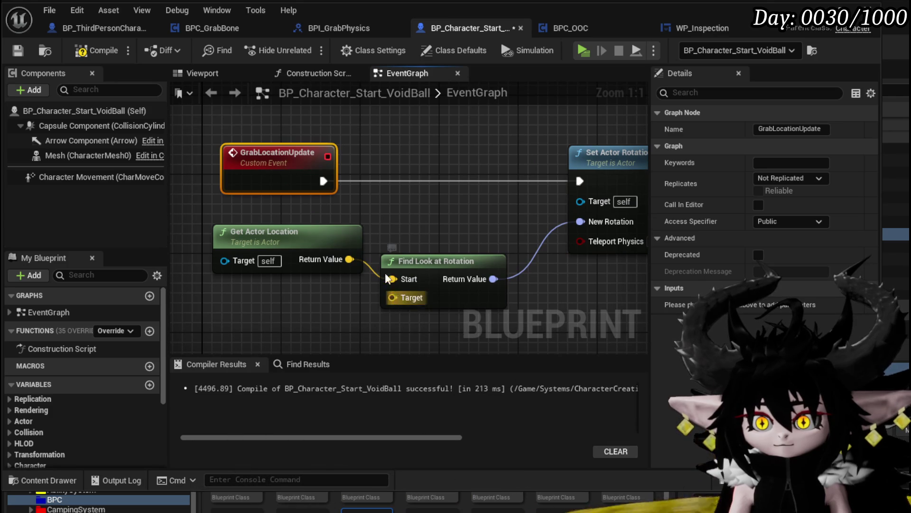
pyautogui.moveTo(392, 297); pyautogui.dragTo(294, 185)
pyautogui.click(226, 129)
# - Rename GrabLocationUpdate's Target input to Lookingat, then compile and save
pyautogui.click(97, 50)
pyautogui.click(19, 51)
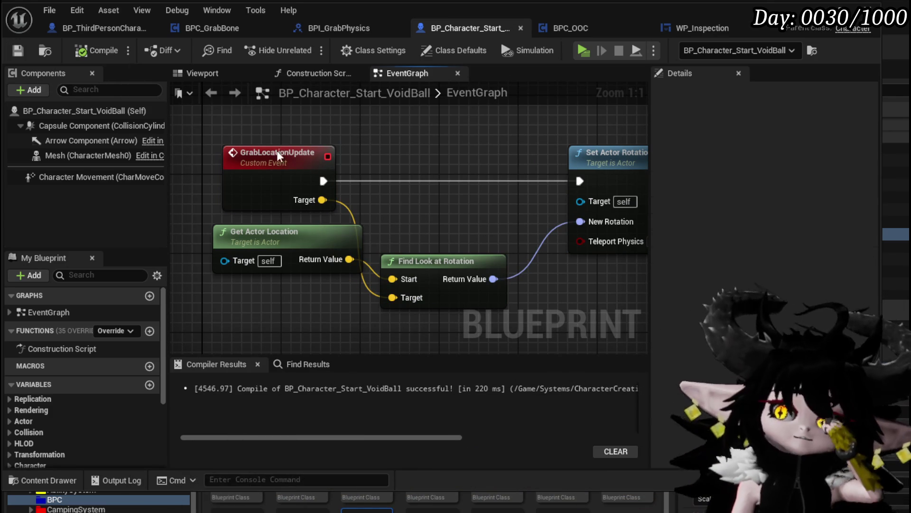
pyautogui.click(295, 152)
pyautogui.doubleClick(691, 299)
pyautogui.write('look')
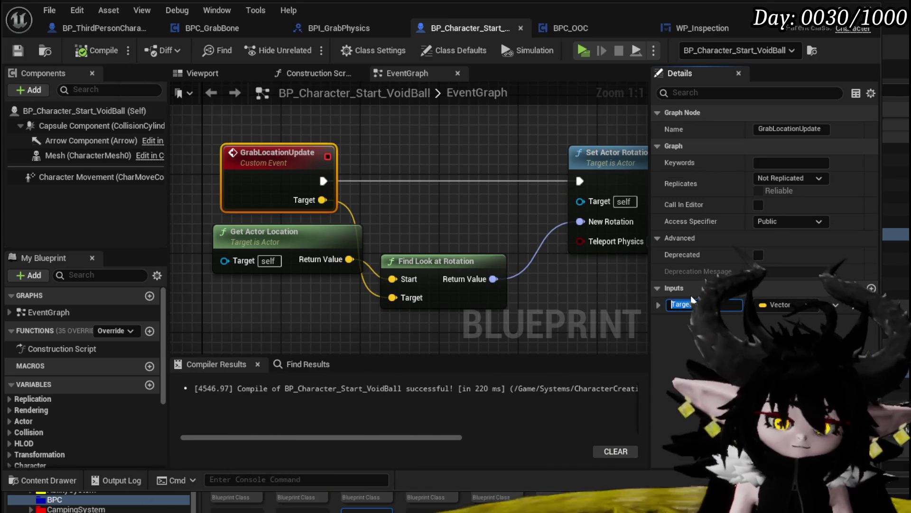
pyautogui.write('ingat')
pyautogui.press('Return')
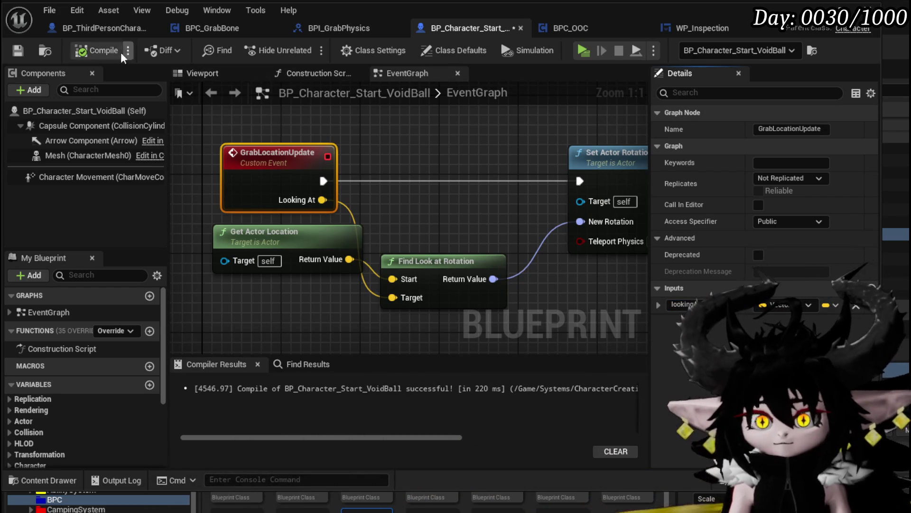
pyautogui.click(20, 50)
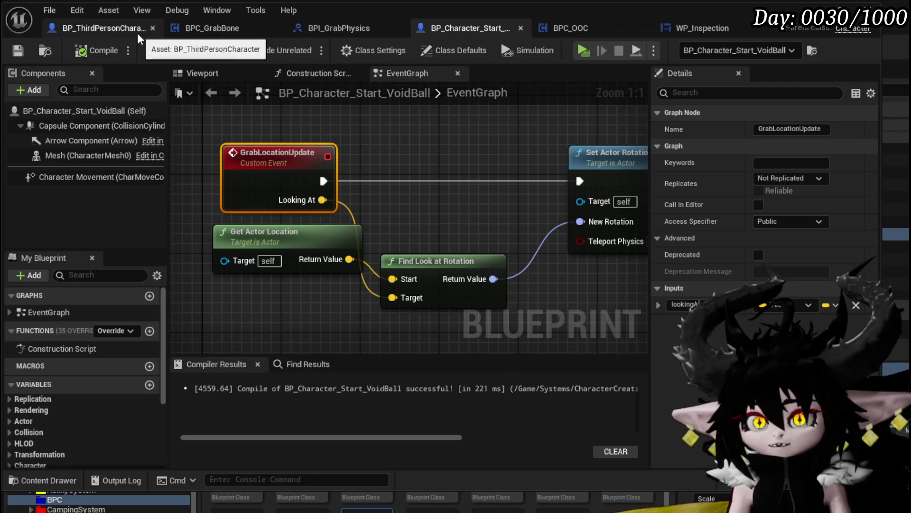
# - Add a Cast To BP_Character_Start_VoidBall node with a Grab Location Update call from its output
pyautogui.click(199, 28)
pyautogui.scroll(-2, 344, 174)
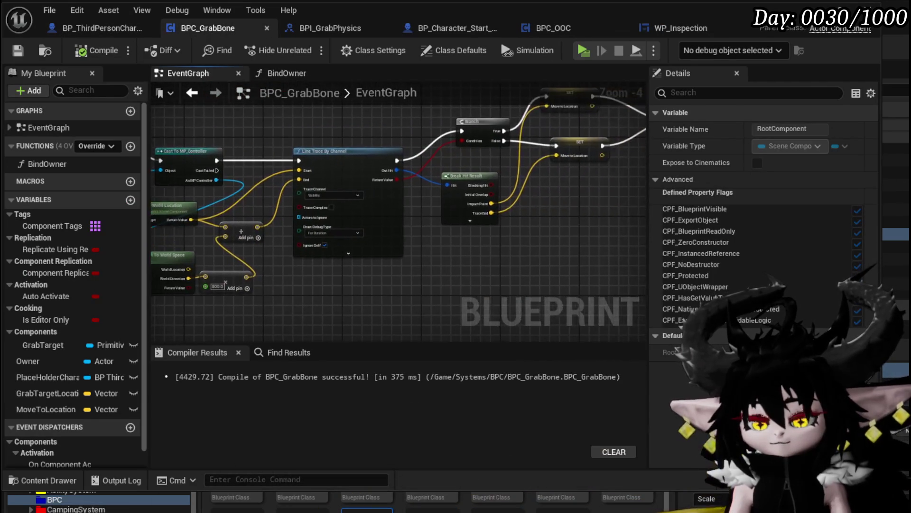
pyautogui.moveTo(527, 194); pyautogui.dragTo(223, 227)
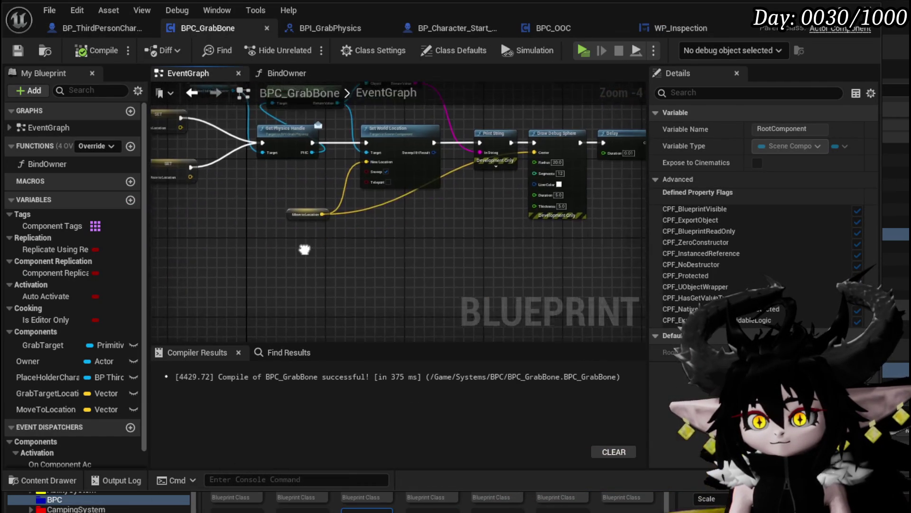
pyautogui.rightClick(309, 276)
pyautogui.write('cas')
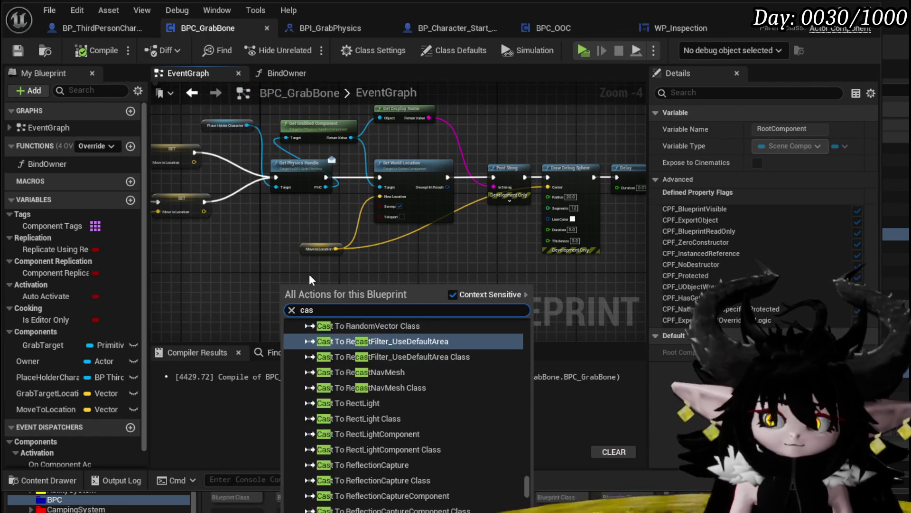
pyautogui.write('t to')
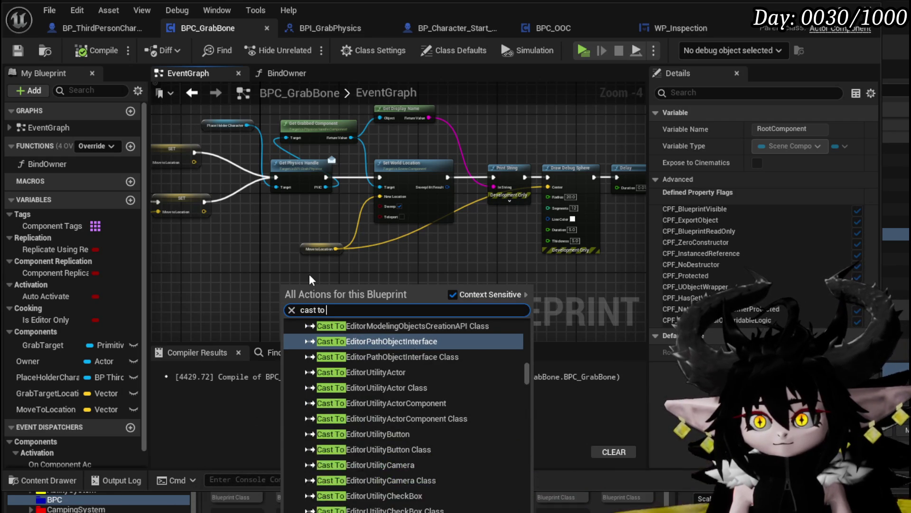
pyautogui.write(' character start')
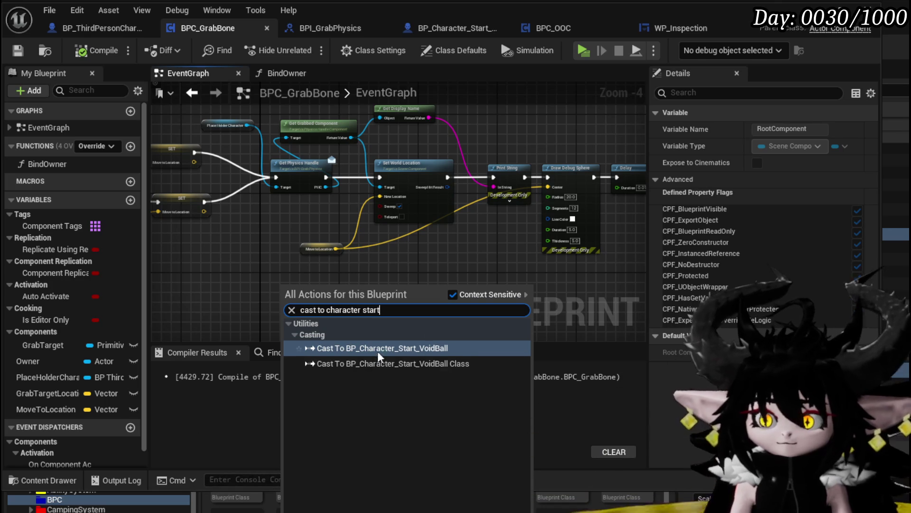
pyautogui.click(377, 346)
pyautogui.moveTo(363, 315); pyautogui.dragTo(410, 312)
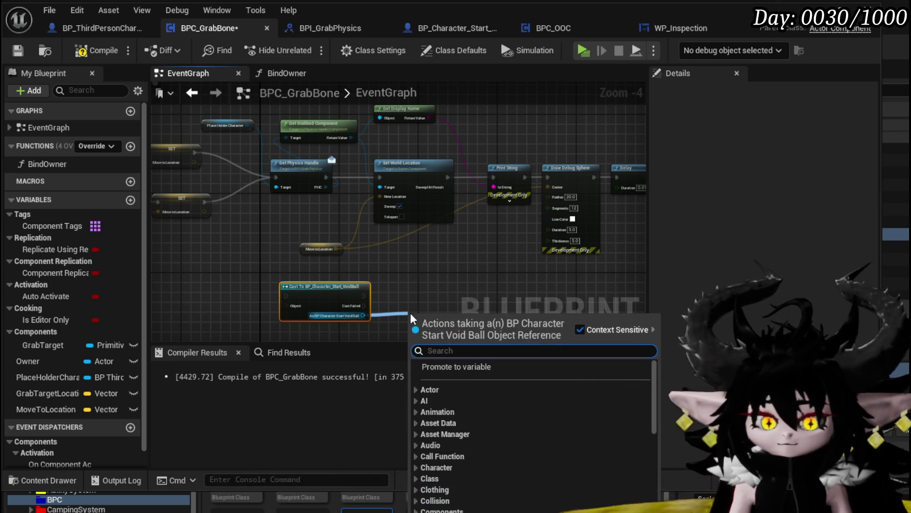
pyautogui.write('Grab')
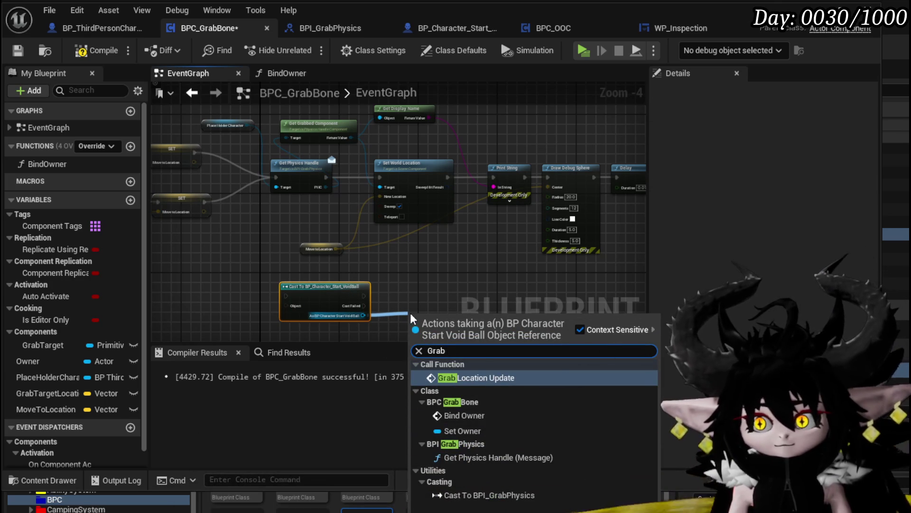
pyautogui.click(474, 377)
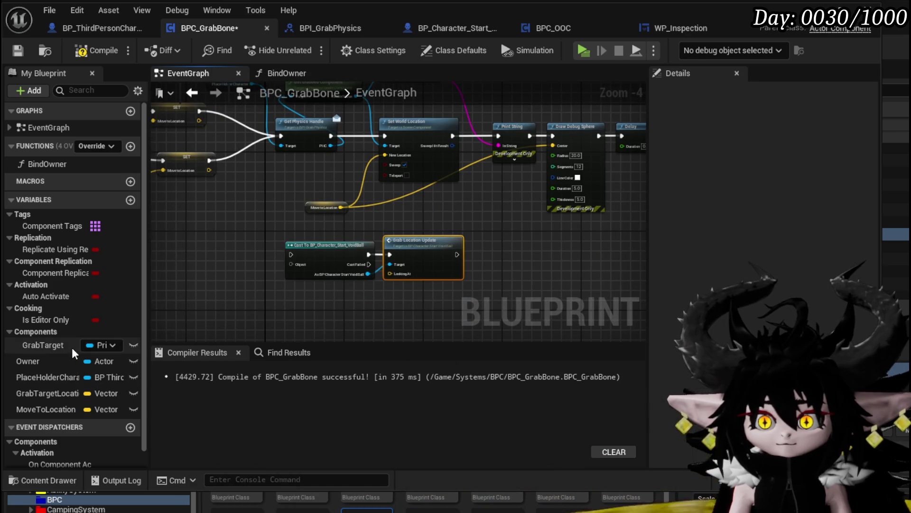
# - Feed a GrabTarget getter into the cast and Get World Location into Grab Location Update
pyautogui.moveTo(60, 344)
pyautogui.mouseDown()
pyautogui.moveTo(315, 269)
pyautogui.moveTo(228, 259)
pyautogui.mouseUp()
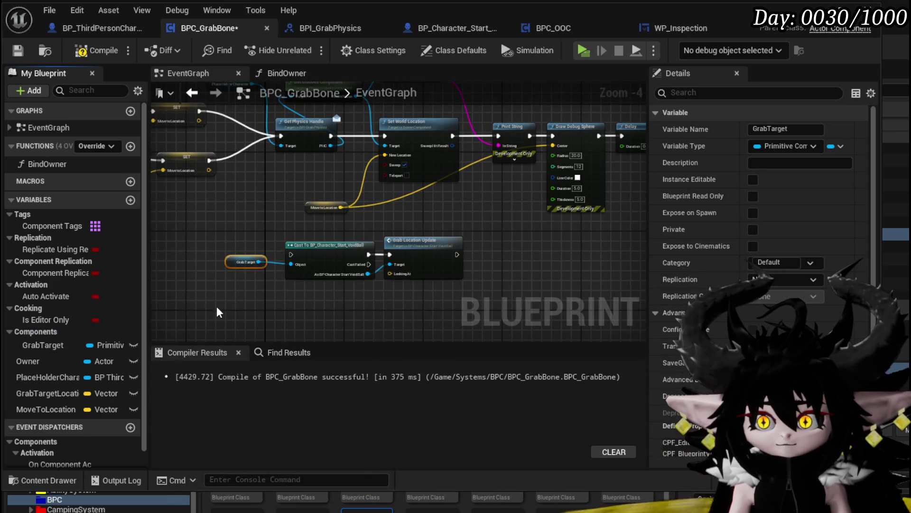
pyautogui.scroll(2, 291, 234)
pyautogui.moveTo(378, 248)
pyautogui.mouseDown()
pyautogui.moveTo(451, 285)
pyautogui.moveTo(415, 317)
pyautogui.moveTo(468, 249)
pyautogui.mouseUp()
pyautogui.scroll(-2, 468, 249)
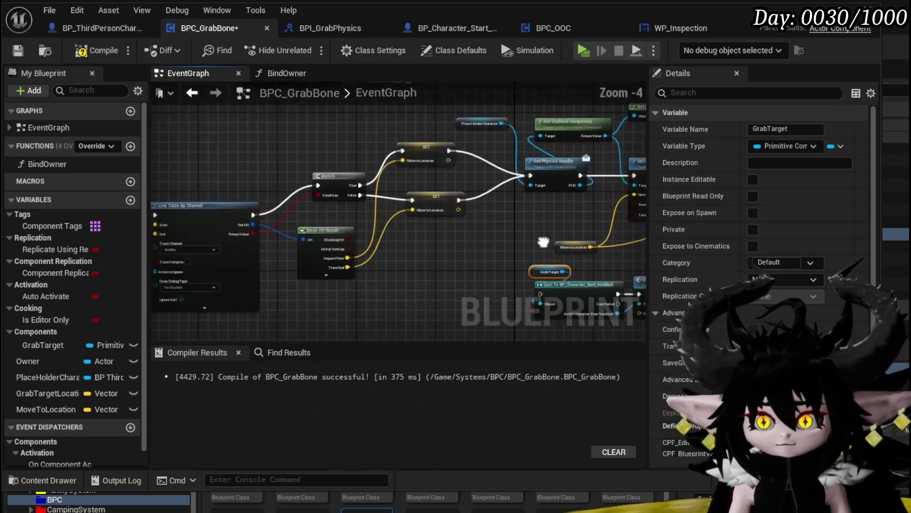
pyautogui.scroll(2, 380, 235)
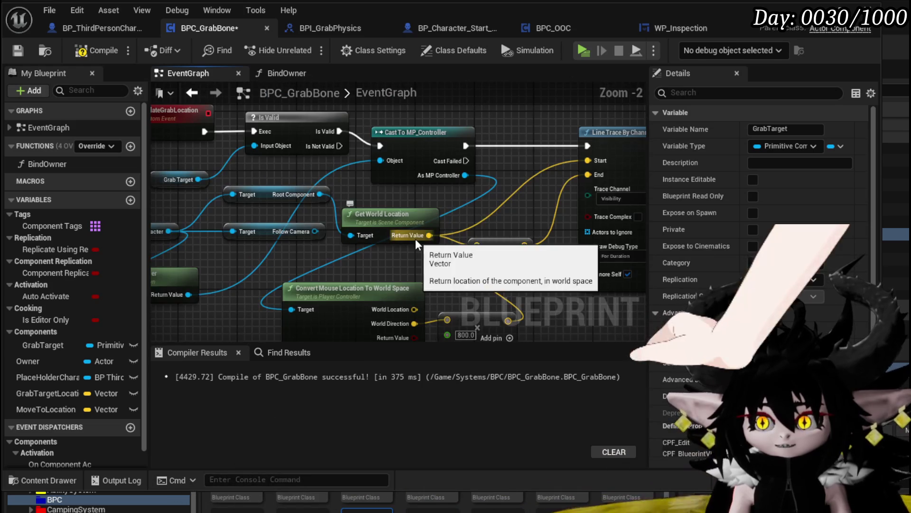
pyautogui.moveTo(428, 238)
pyautogui.mouseDown()
pyautogui.moveTo(883, 246)
pyautogui.moveTo(386, 282)
pyautogui.moveTo(430, 292)
pyautogui.moveTo(342, 95)
pyautogui.moveTo(337, 162)
pyautogui.moveTo(285, 284)
pyautogui.moveTo(279, 263)
pyautogui.moveTo(366, 288)
pyautogui.mouseUp()
pyautogui.moveTo(430, 325)
pyautogui.mouseDown()
pyautogui.moveTo(326, 171)
pyautogui.moveTo(323, 142)
pyautogui.mouseUp()
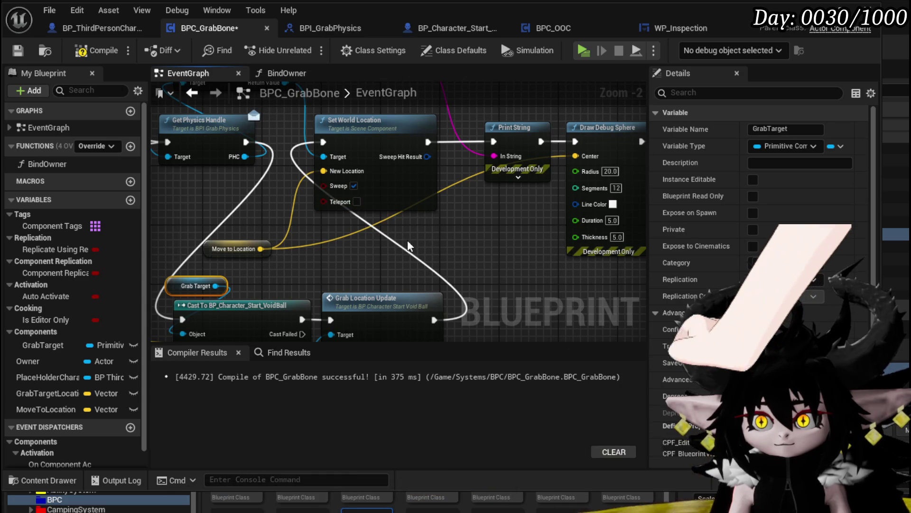
pyautogui.moveTo(375, 190); pyautogui.dragTo(345, 190)
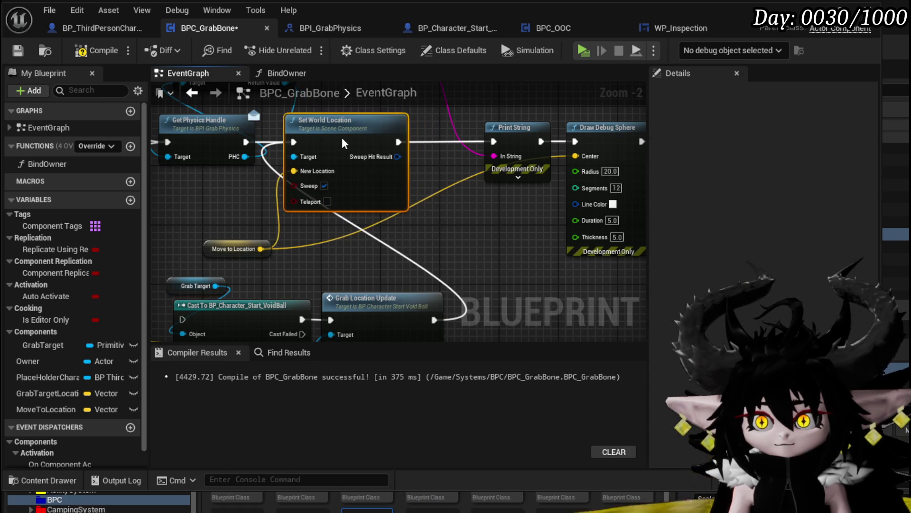
pyautogui.moveTo(291, 198); pyautogui.dragTo(327, 199)
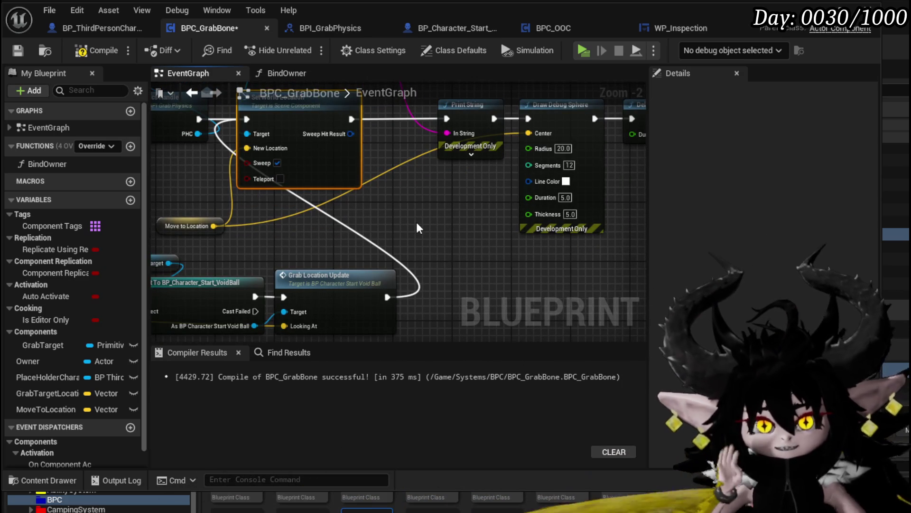
pyautogui.scroll(-1, 417, 222)
pyautogui.scroll(-1, 245, 260)
# - Chain Set World Location through the cast and Grab Location Update into Print String, then compile
pyautogui.moveTo(248, 259); pyautogui.dragTo(524, 167)
pyautogui.moveTo(257, 190); pyautogui.dragTo(411, 188)
pyautogui.moveTo(331, 193); pyautogui.dragTo(530, 131)
pyautogui.moveTo(179, 301); pyautogui.dragTo(394, 219)
pyautogui.moveTo(357, 266)
pyautogui.mouseDown()
pyautogui.moveTo(495, 190)
pyautogui.moveTo(511, 198)
pyautogui.mouseUp()
pyautogui.moveTo(252, 190); pyautogui.dragTo(268, 255)
pyautogui.moveTo(434, 256)
pyautogui.mouseDown()
pyautogui.moveTo(443, 266)
pyautogui.moveTo(472, 191)
pyautogui.mouseUp()
pyautogui.moveTo(408, 255); pyautogui.dragTo(423, 205)
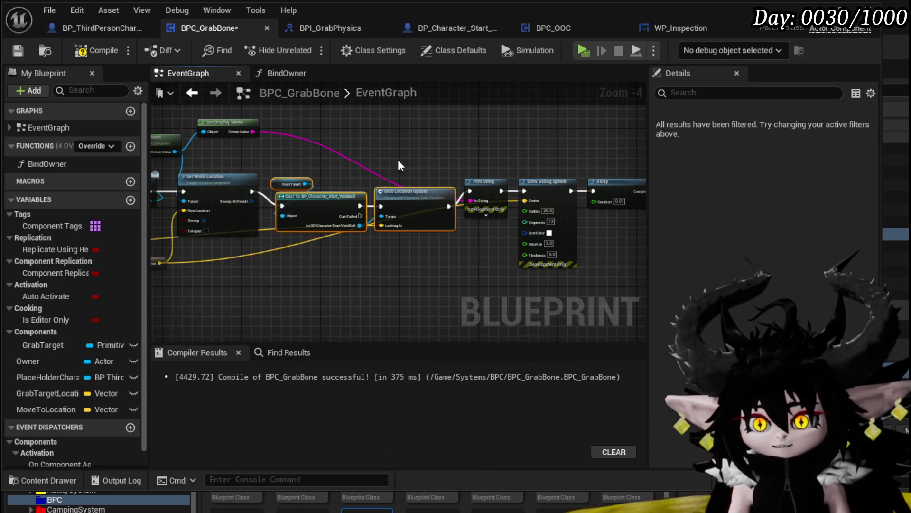
pyautogui.click(401, 173)
pyautogui.click(92, 51)
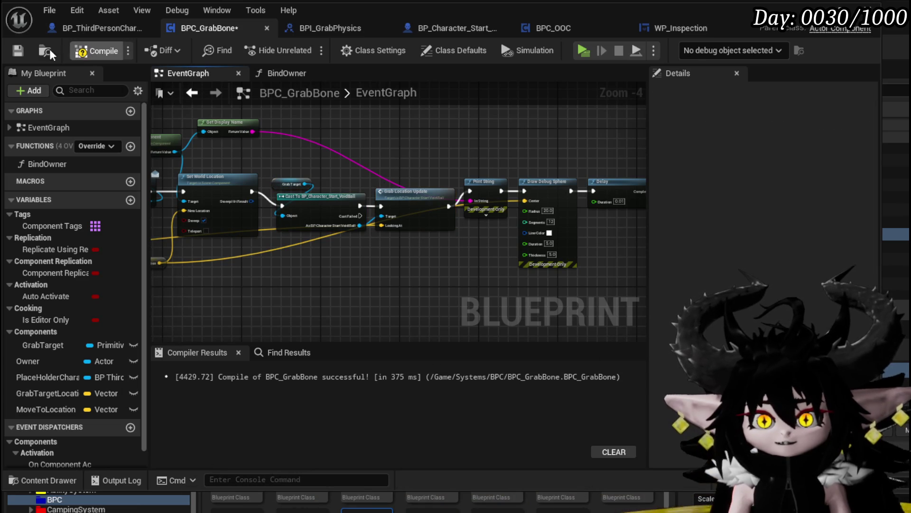
pyautogui.scroll(2, 323, 256)
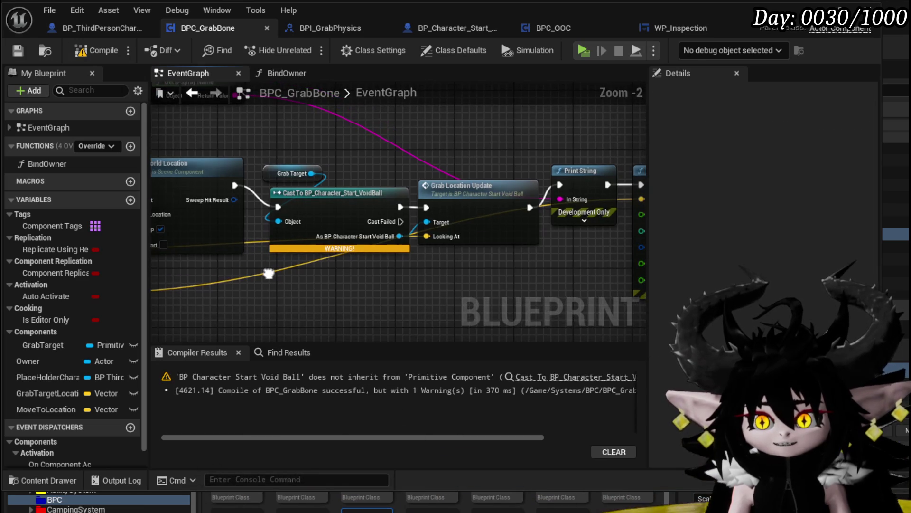
pyautogui.moveTo(268, 274); pyautogui.dragTo(260, 270)
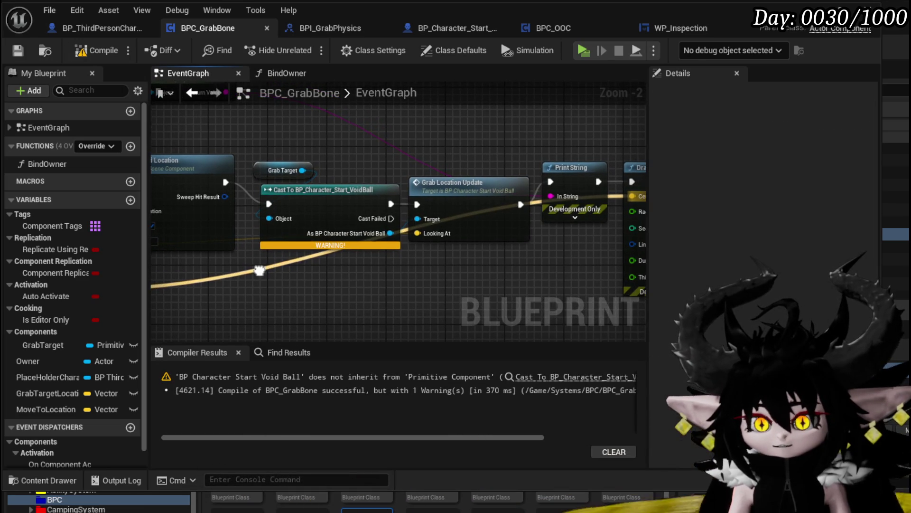
pyautogui.click(588, 376)
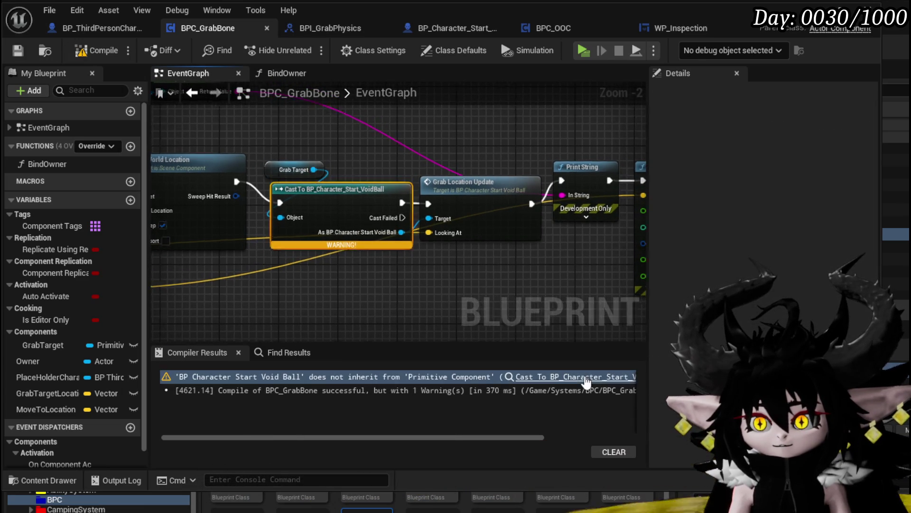
pyautogui.moveTo(352, 296); pyautogui.dragTo(293, 289)
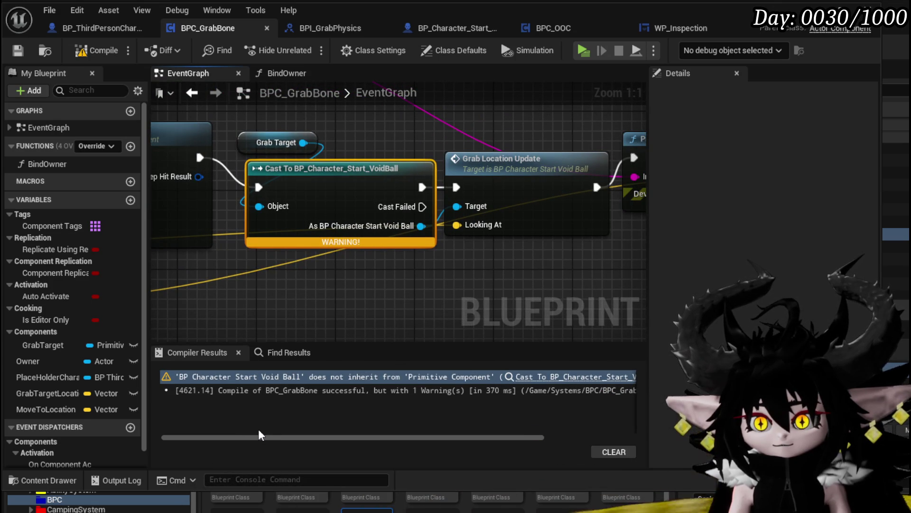
pyautogui.moveTo(287, 445); pyautogui.dragTo(406, 447)
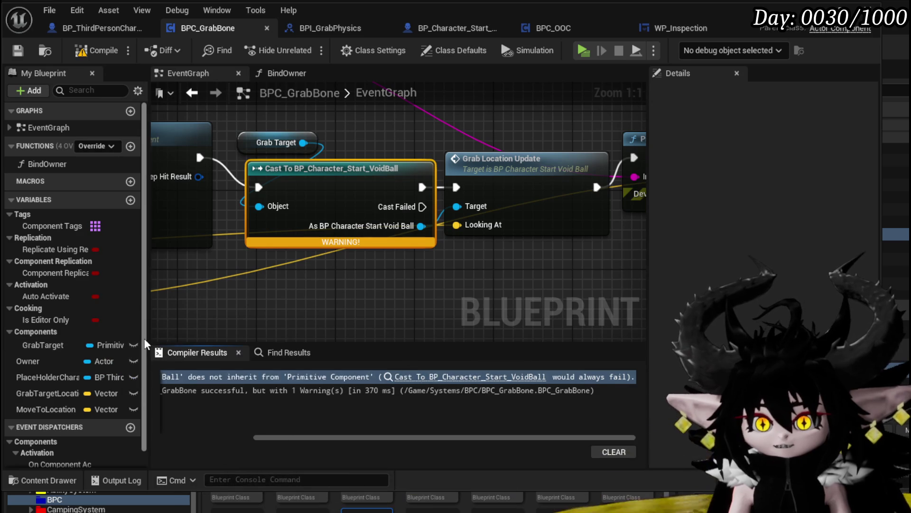
pyautogui.moveTo(147, 336); pyautogui.dragTo(204, 336)
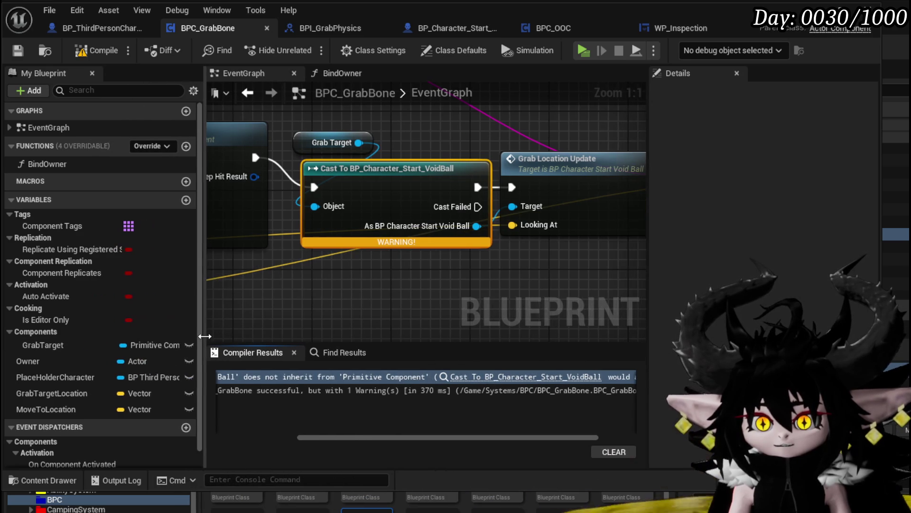
# - Delete the stray Grab Target getter from the BPC_GrabBone graph
pyautogui.scroll(-2, 356, 189)
pyautogui.click(352, 229)
pyautogui.press('Delete')
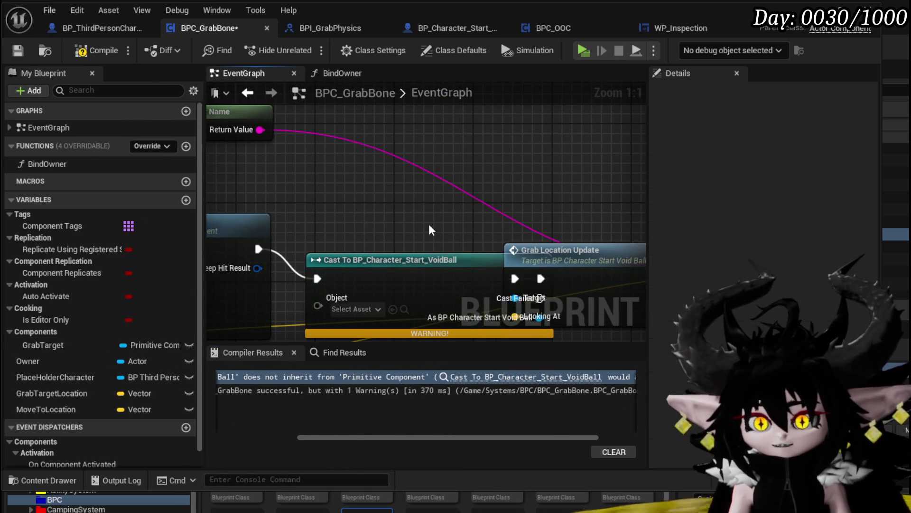
# - Expand Break Hit Result and promote its Hit Actor output to a new GrabedActor variable
pyautogui.moveTo(395, 221); pyautogui.dragTo(459, 272)
pyautogui.scroll(-2, 458, 272)
pyautogui.scroll(2, 402, 242)
pyautogui.moveTo(387, 241)
pyautogui.mouseDown()
pyautogui.moveTo(358, 241)
pyautogui.moveTo(338, 215)
pyautogui.mouseUp()
pyautogui.click(257, 205)
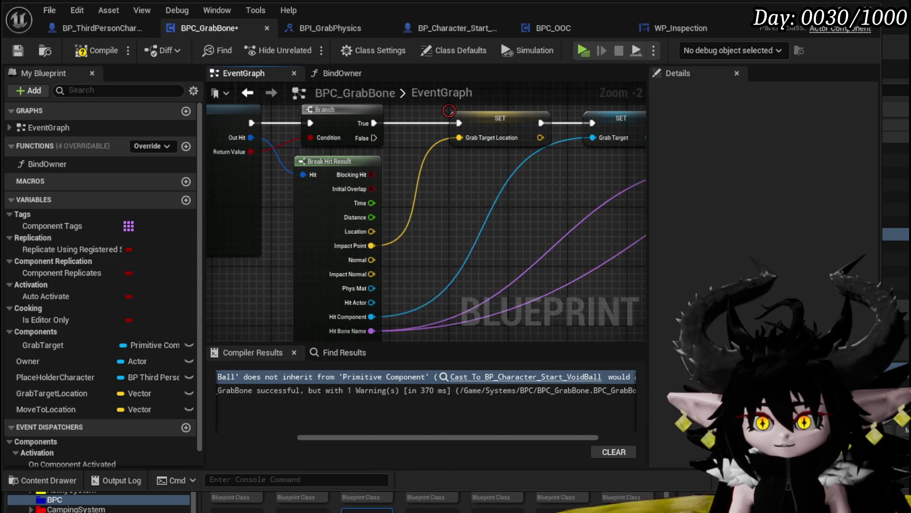
pyautogui.scroll(1, 360, 226)
pyautogui.rightClick(280, 271)
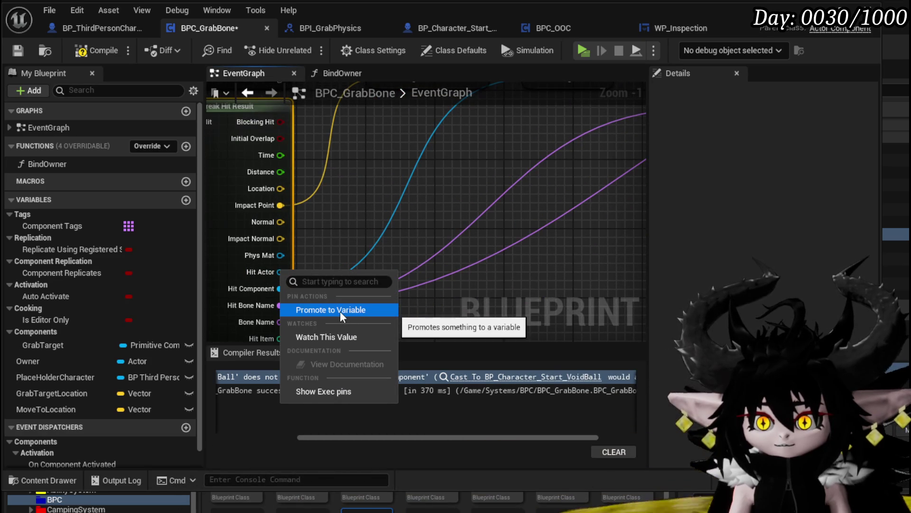
pyautogui.click(466, 272)
pyautogui.write('G')
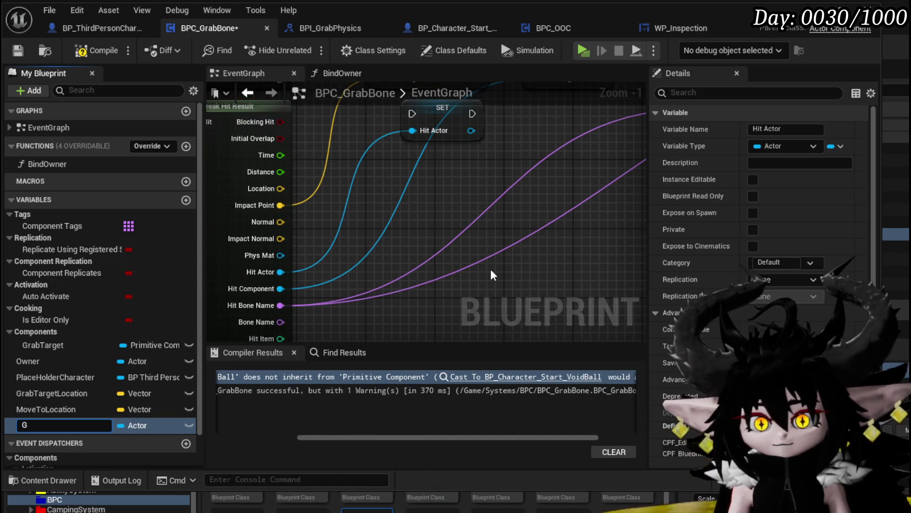
pyautogui.write('rabedActor')
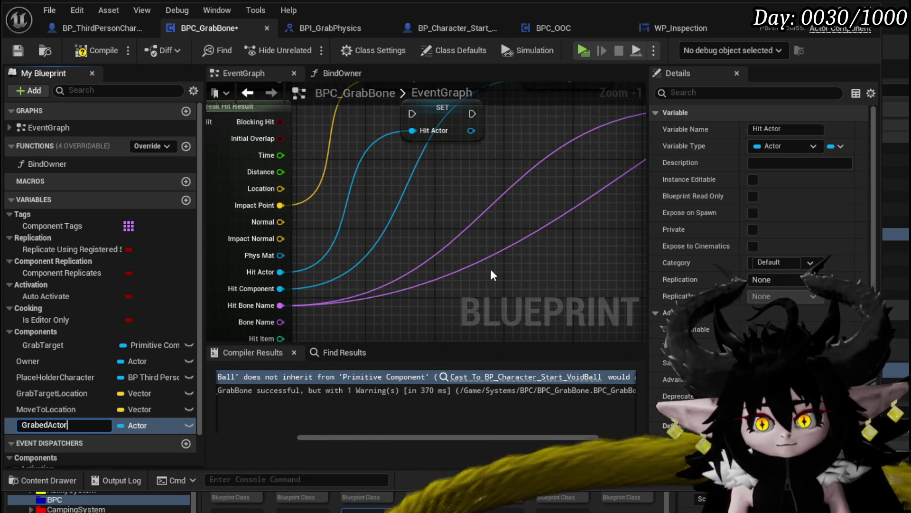
pyautogui.press('Return')
# - Insert the GrabedActor setter after SET Grab Target and wire it to Get Physics Handle
pyautogui.moveTo(491, 268)
pyautogui.mouseDown()
pyautogui.moveTo(473, 192)
pyautogui.moveTo(439, 225)
pyautogui.mouseUp()
pyautogui.scroll(-1, 303, 269)
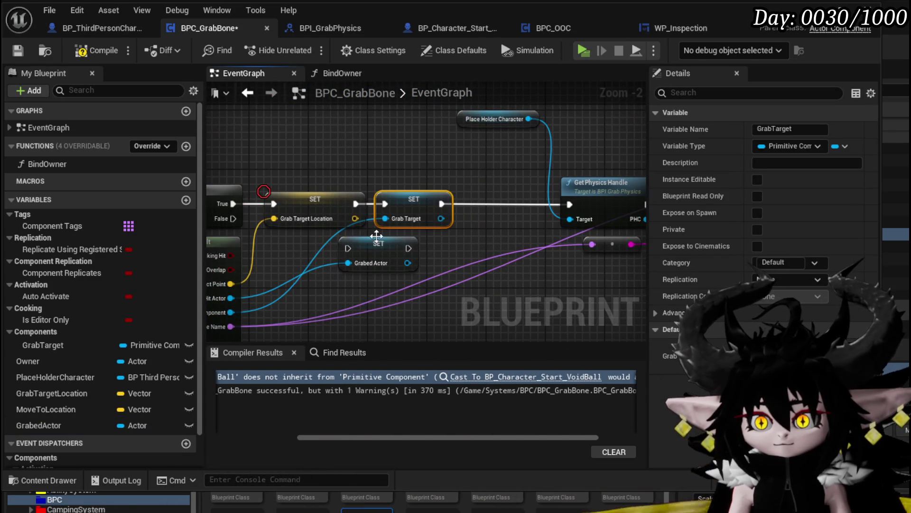
pyautogui.moveTo(441, 203)
pyautogui.mouseDown()
pyautogui.moveTo(465, 204)
pyautogui.moveTo(458, 209)
pyautogui.mouseUp()
pyautogui.moveTo(526, 207); pyautogui.dragTo(534, 206)
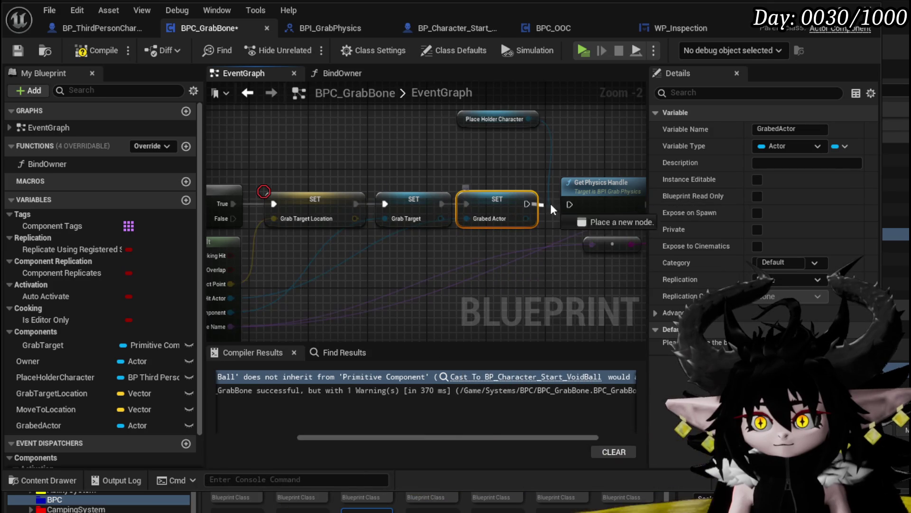
# - Place a GrabedActor getter beside the cast to the VoidBall character
pyautogui.scroll(-2, 508, 141)
pyautogui.moveTo(445, 219); pyautogui.dragTo(513, 224)
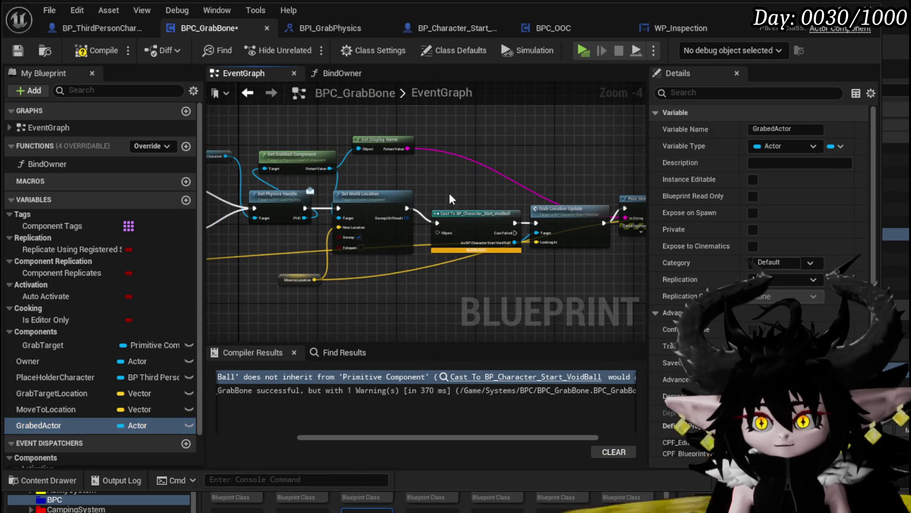
pyautogui.scroll(2, 443, 190)
pyautogui.moveTo(443, 190); pyautogui.dragTo(440, 167)
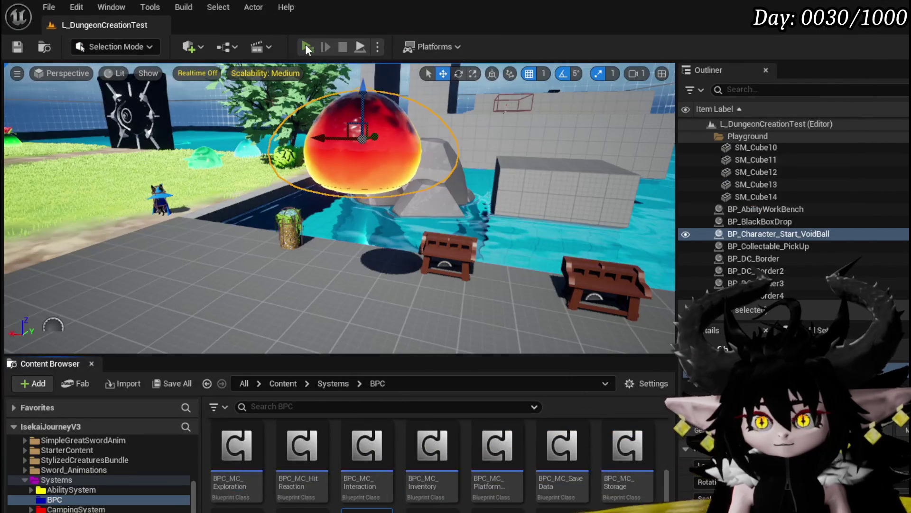
# - Play-test the level, fire the grab attack at the void ball, then stop the preview
pyautogui.click(305, 46)
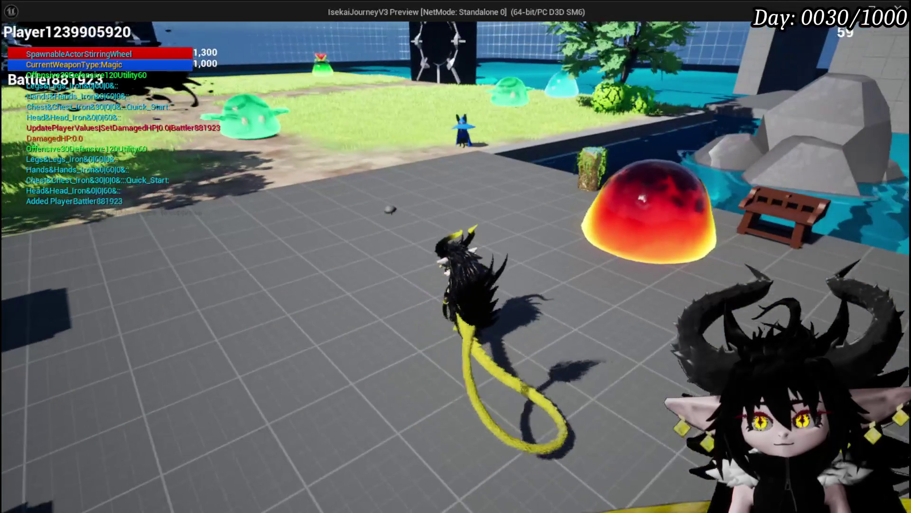
pyautogui.click(652, 220)
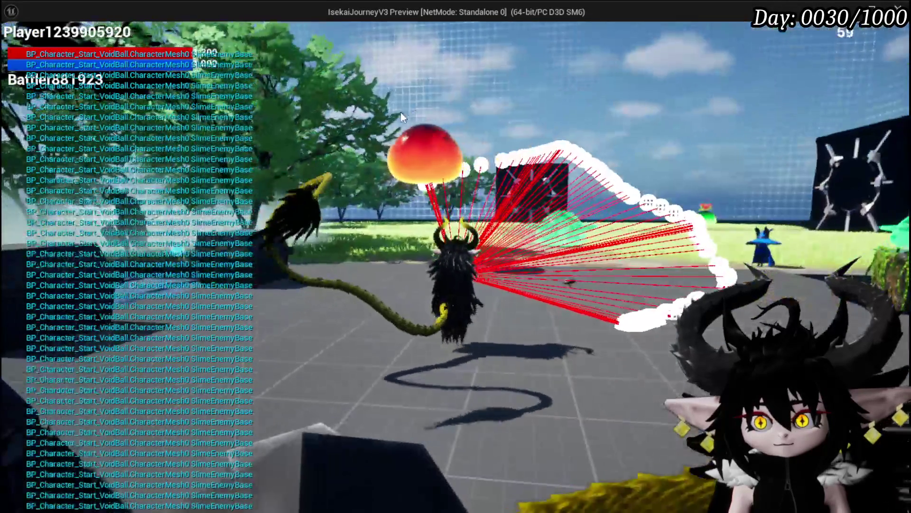
pyautogui.moveTo(401, 113)
pyautogui.mouseDown()
pyautogui.moveTo(252, 130)
pyautogui.moveTo(98, 125)
pyautogui.moveTo(121, 109)
pyautogui.moveTo(314, 75)
pyautogui.moveTo(360, 121)
pyautogui.moveTo(462, 100)
pyautogui.moveTo(498, 117)
pyautogui.moveTo(484, 110)
pyautogui.moveTo(492, 158)
pyautogui.mouseUp()
pyautogui.press('Escape')
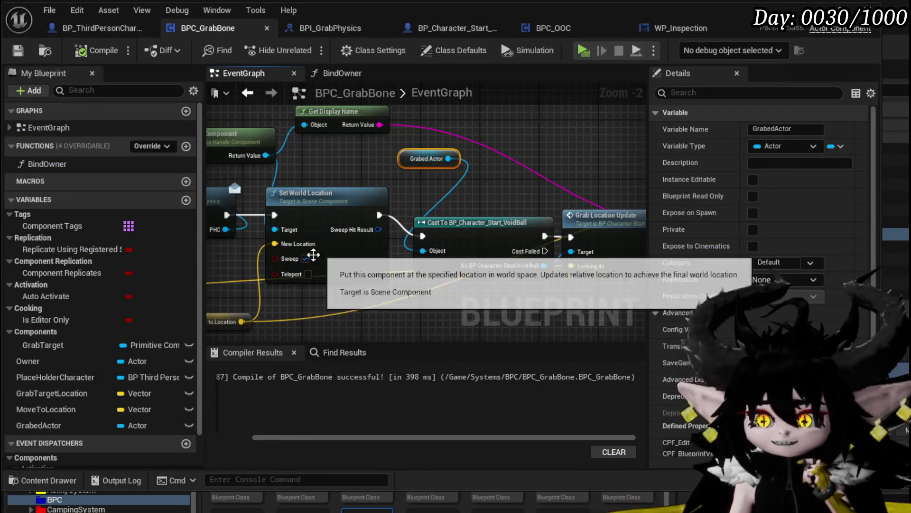
pyautogui.moveTo(343, 280)
pyautogui.mouseDown()
pyautogui.moveTo(331, 236)
pyautogui.moveTo(125, 246)
pyautogui.mouseUp()
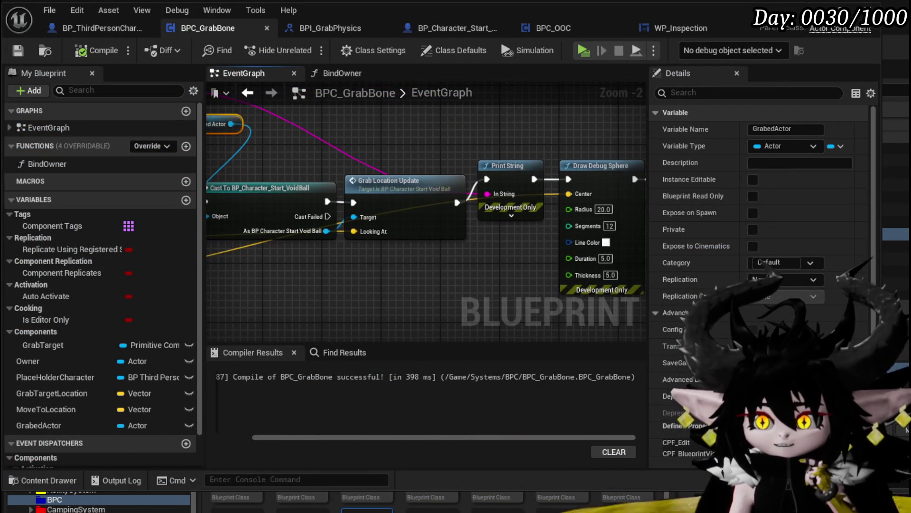
# - Open Grab Location Update in BP_Character_Start_VoidBall and move Get Actor Location above the event
pyautogui.doubleClick(438, 191)
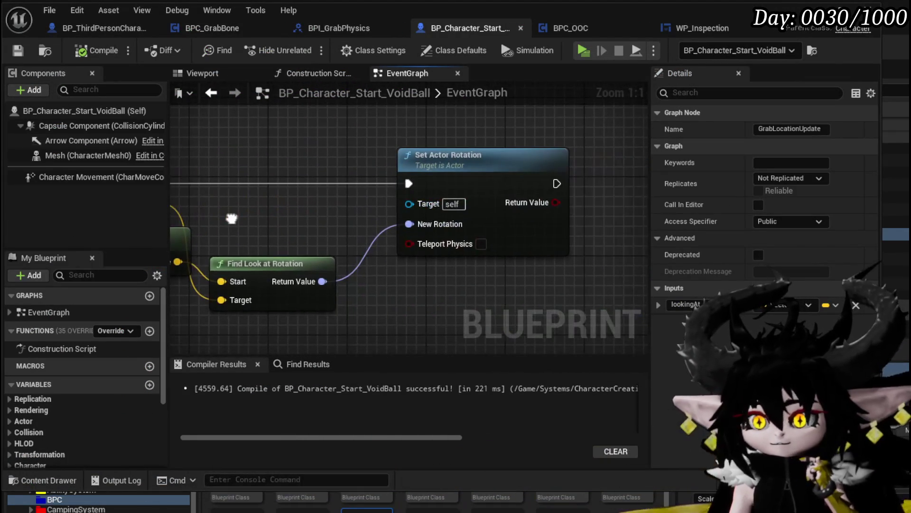
pyautogui.moveTo(231, 219); pyautogui.dragTo(401, 215)
pyautogui.moveTo(292, 241); pyautogui.dragTo(260, 184)
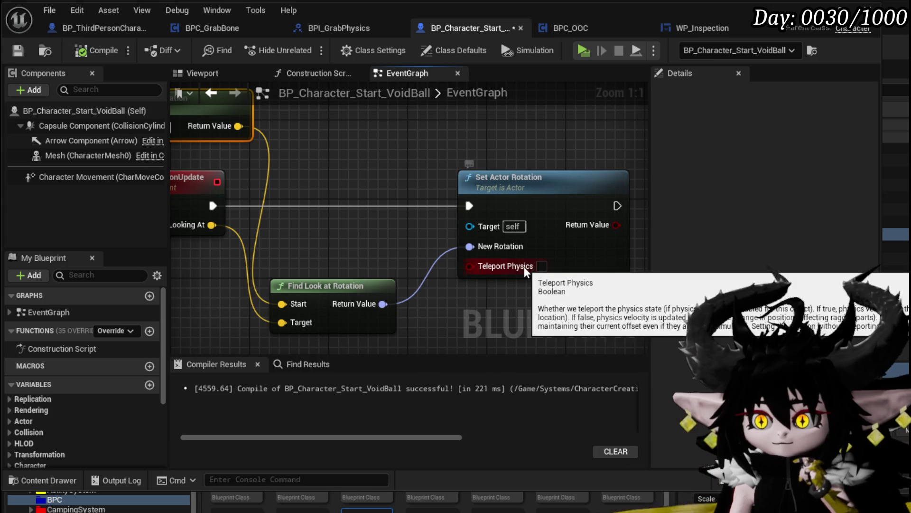
# - Enable Teleport Physics on Set Actor Rotation and move Find Look at Rotation up
pyautogui.click(552, 269)
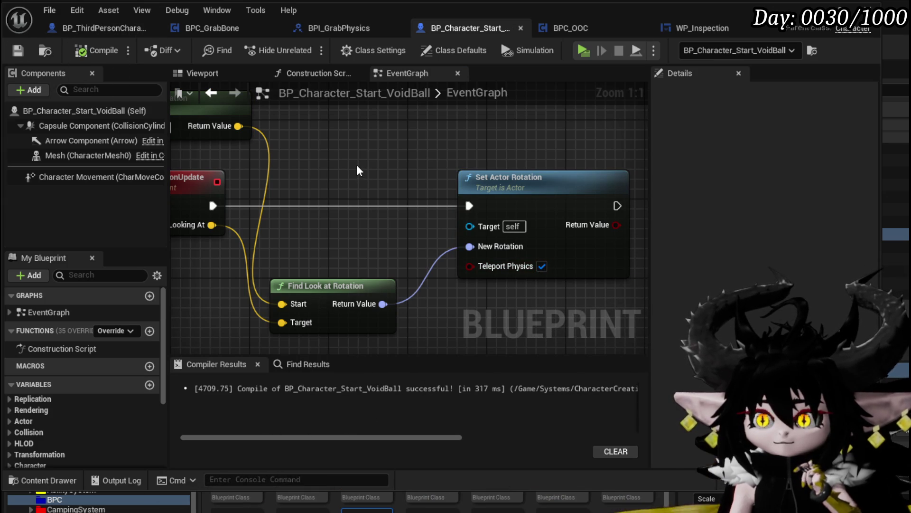
pyautogui.moveTo(357, 165); pyautogui.dragTo(405, 146)
pyautogui.moveTo(369, 265); pyautogui.dragTo(375, 217)
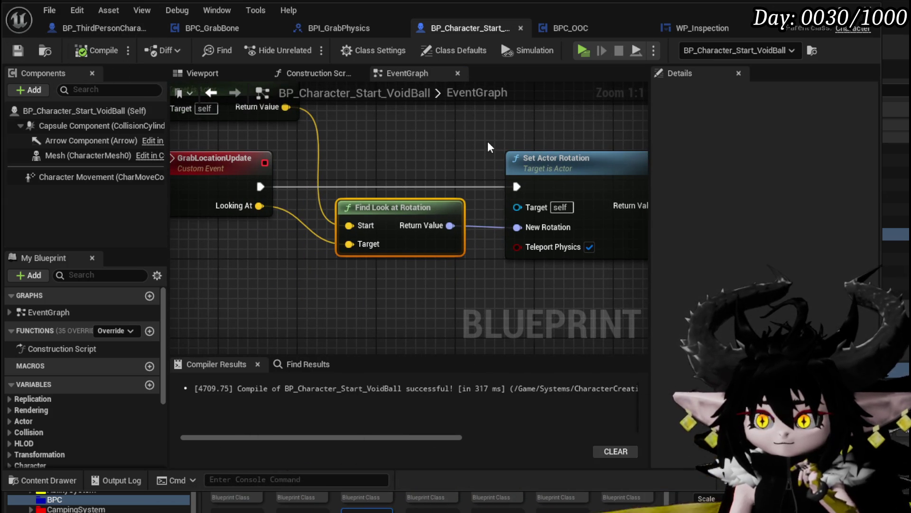
pyautogui.moveTo(488, 142); pyautogui.dragTo(489, 208)
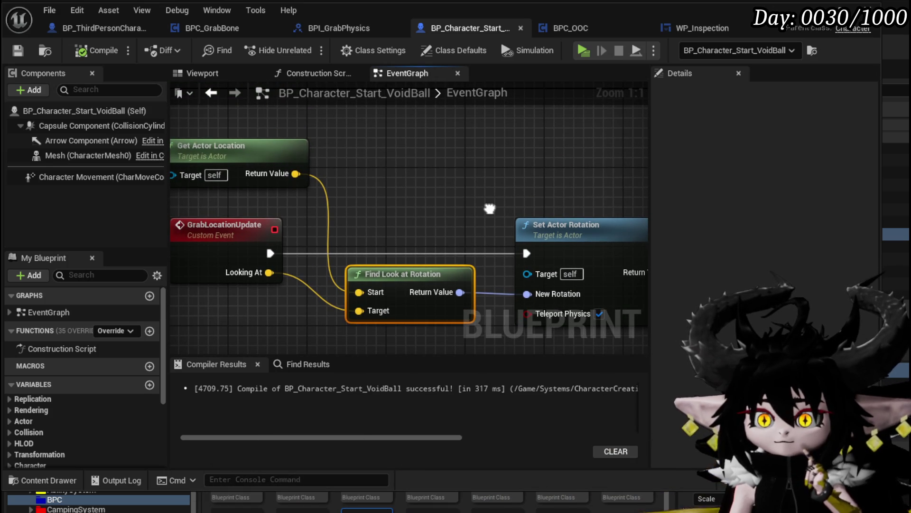
pyautogui.click(59, 111)
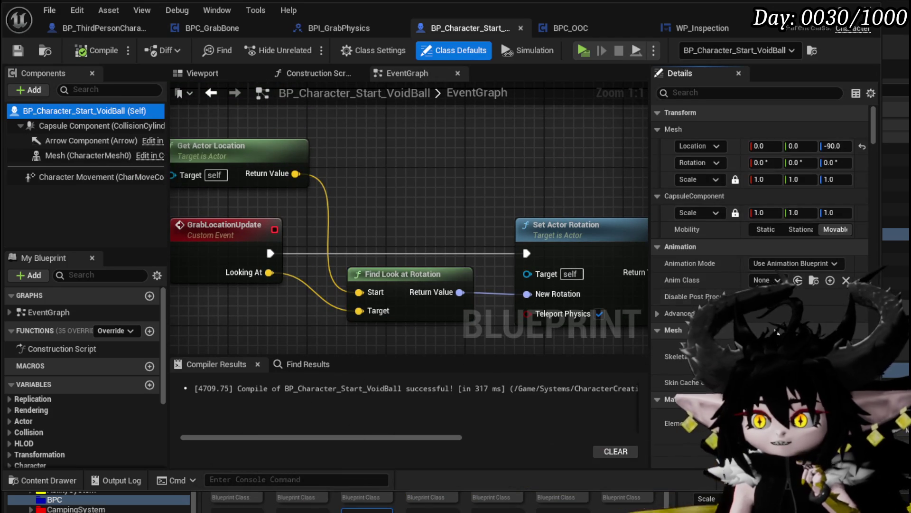
# - Inspect the void ball mesh in the Viewport and set its Z rotation to -90
pyautogui.click(197, 74)
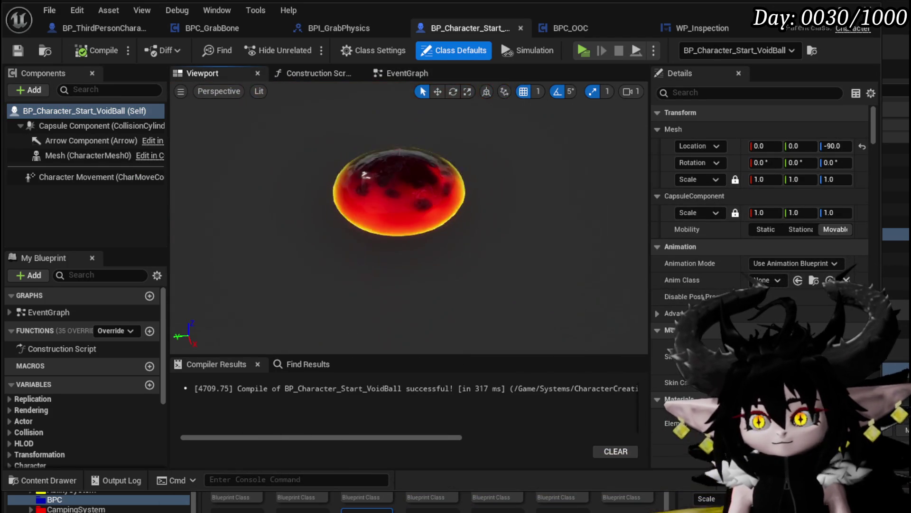
pyautogui.scroll(10, 410, 214)
pyautogui.scroll(-5, 409, 218)
pyautogui.moveTo(409, 218)
pyautogui.mouseDown()
pyautogui.moveTo(389, 226)
pyautogui.moveTo(371, 216)
pyautogui.mouseUp()
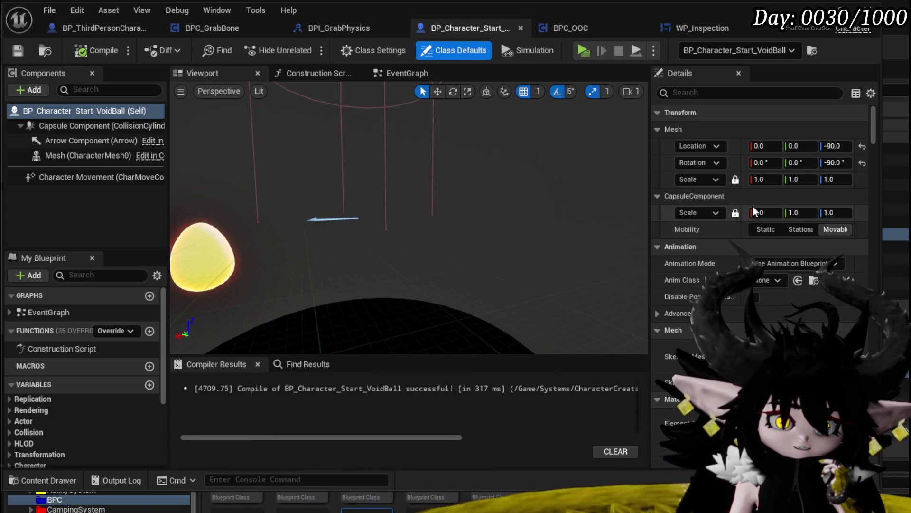
# - Scroll through the VoidBall's class settings, then return to the BPC_GrabBone graph
pyautogui.scroll(-10, 811, 228)
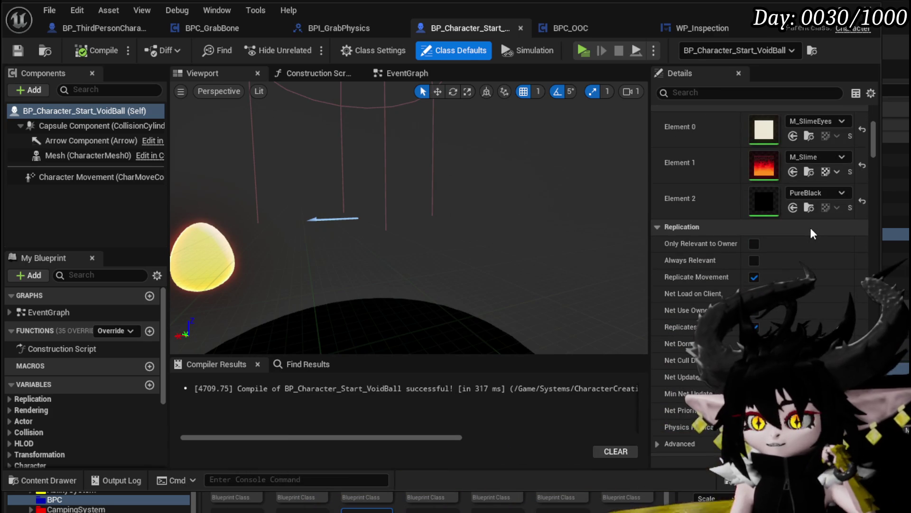
pyautogui.scroll(-4, 811, 229)
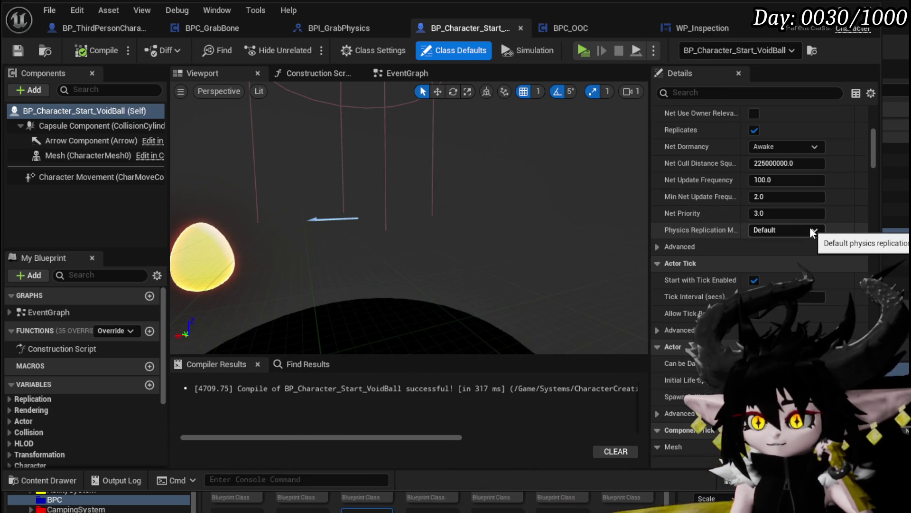
pyautogui.scroll(-5, 813, 232)
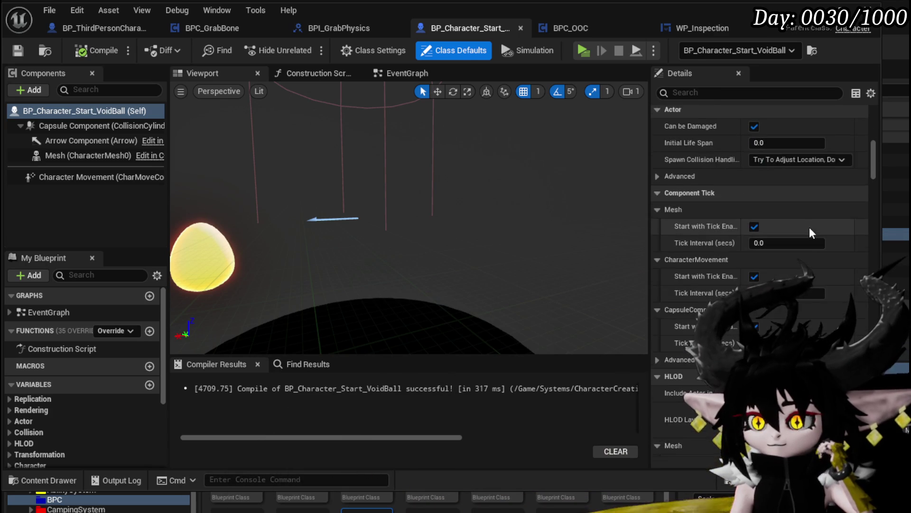
pyautogui.scroll(-4, 810, 227)
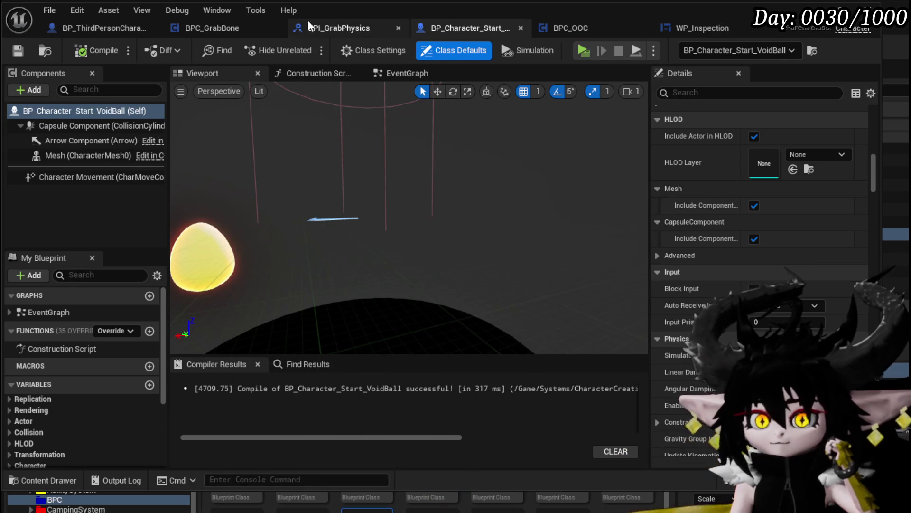
pyautogui.click(205, 28)
pyautogui.scroll(-3, 342, 213)
# - Zoom in on the mouse-direction multiply node and save the BPC_GrabBone blueprint
pyautogui.scroll(3, 350, 294)
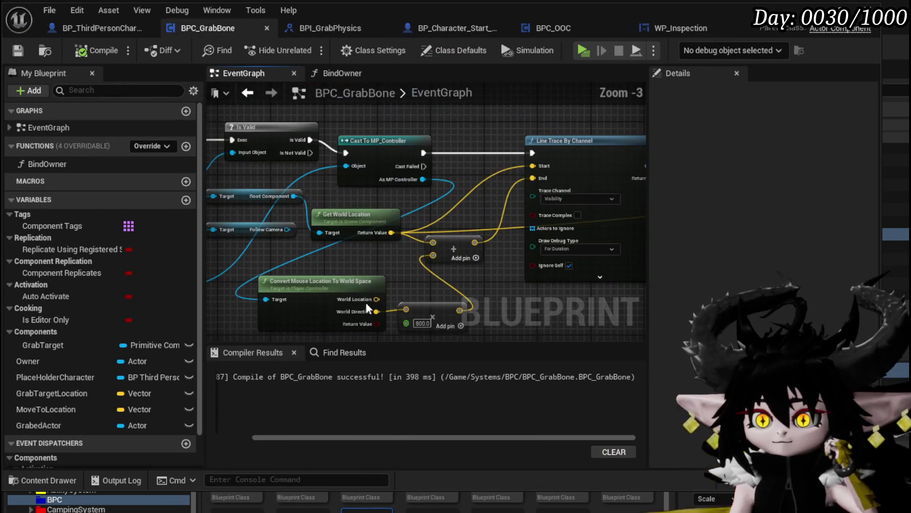
pyautogui.scroll(3, 406, 256)
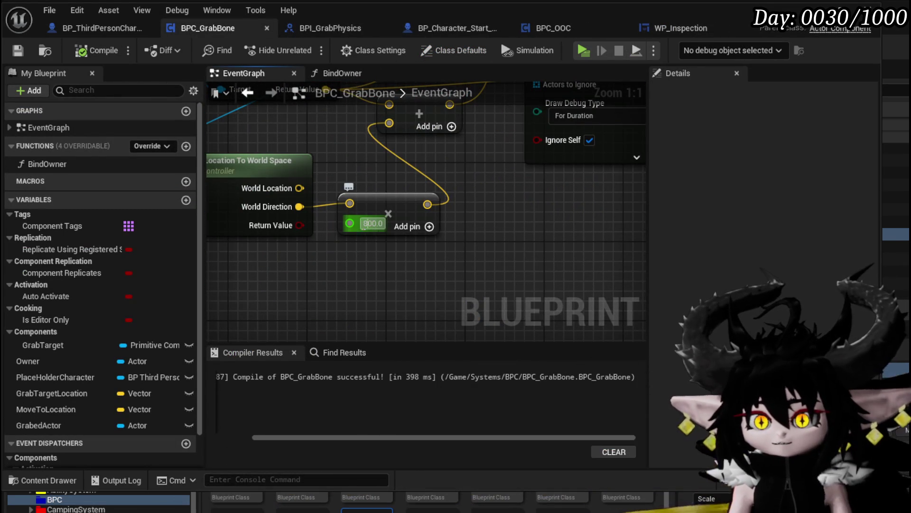
pyautogui.click(17, 51)
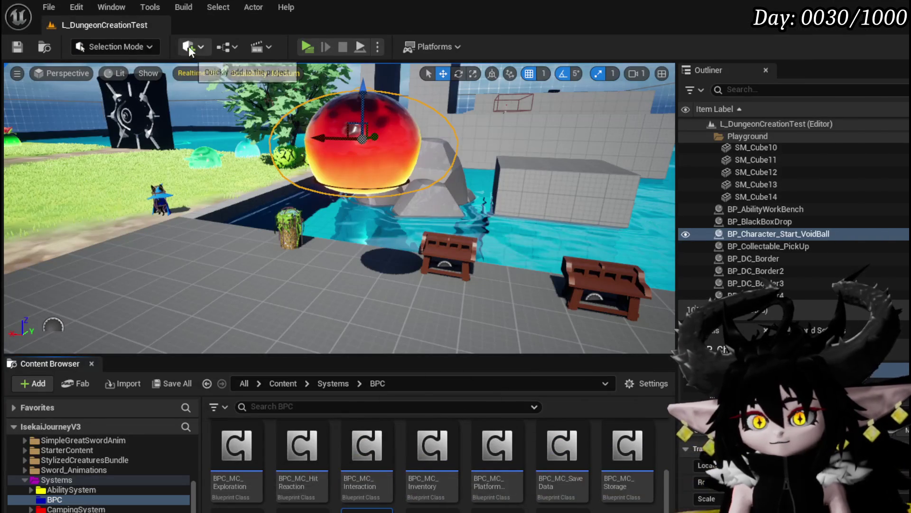
# - Run another play test, hitting the slime with the void ball attack, then stop it
pyautogui.click(307, 46)
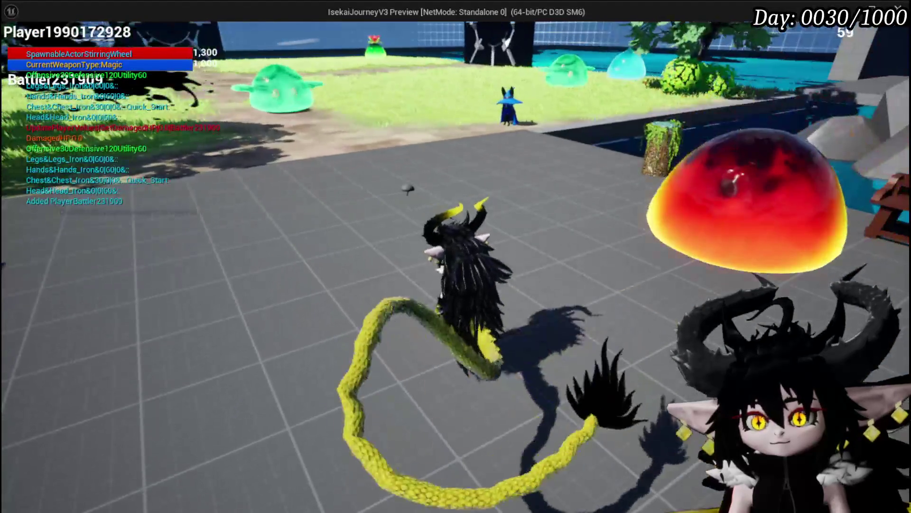
pyautogui.scroll(-5, 456, 256)
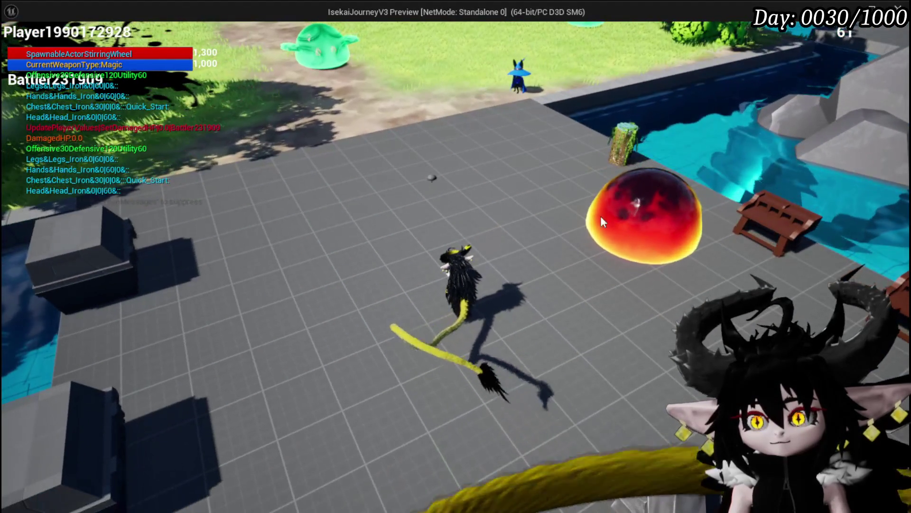
pyautogui.click(603, 221)
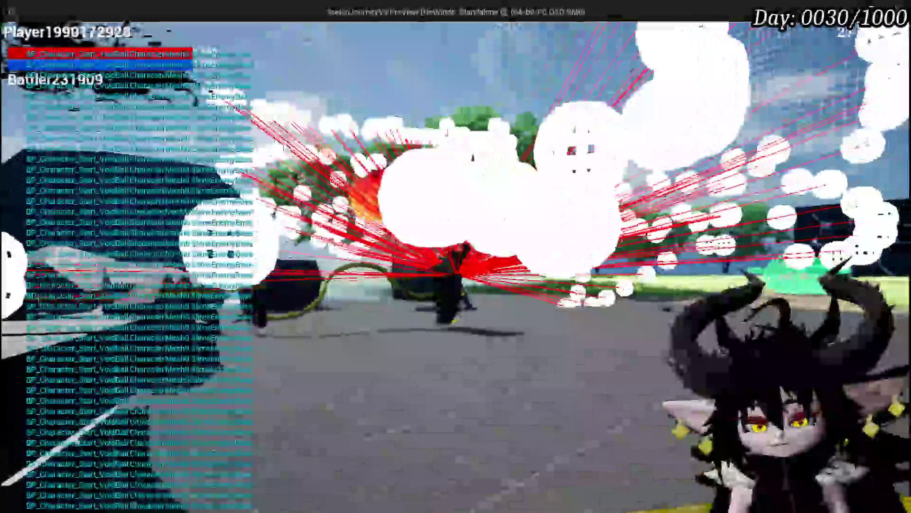
pyautogui.press('Escape')
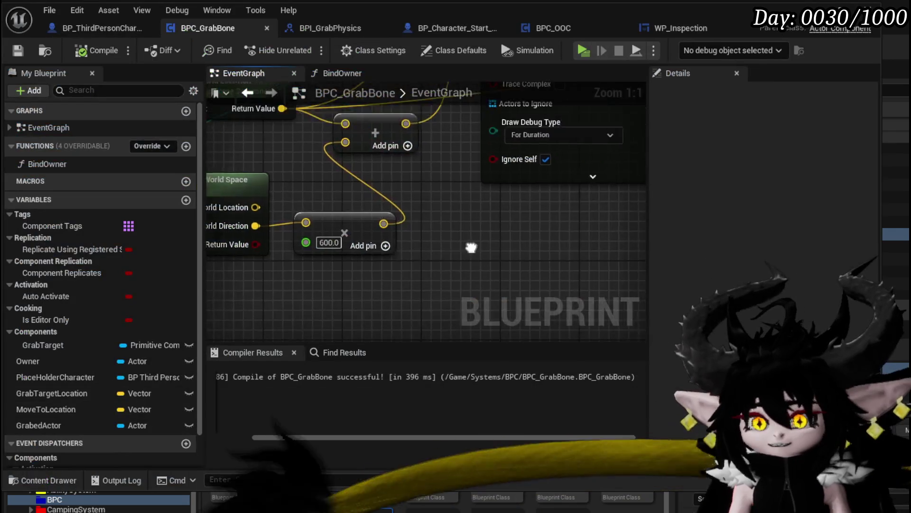
# - Pan the BPC_GrabBone graph to the cast and Grab Location Update nodes
pyautogui.scroll(-2, 470, 248)
pyautogui.scroll(2, 450, 245)
pyautogui.moveTo(450, 245); pyautogui.dragTo(232, 252)
pyautogui.moveTo(623, 272); pyautogui.dragTo(290, 284)
# - Move Print String and Draw Debug Sphere down-right and connect the execution flow into Delay
pyautogui.moveTo(555, 261); pyautogui.dragTo(318, 260)
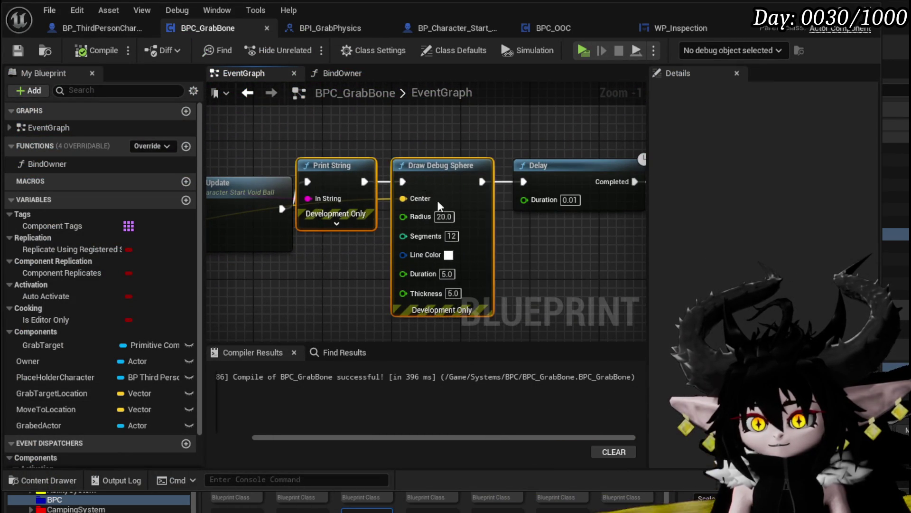
pyautogui.moveTo(428, 181); pyautogui.dragTo(445, 242)
pyautogui.moveTo(523, 184); pyautogui.dragTo(524, 184)
pyautogui.scroll(-4, 523, 184)
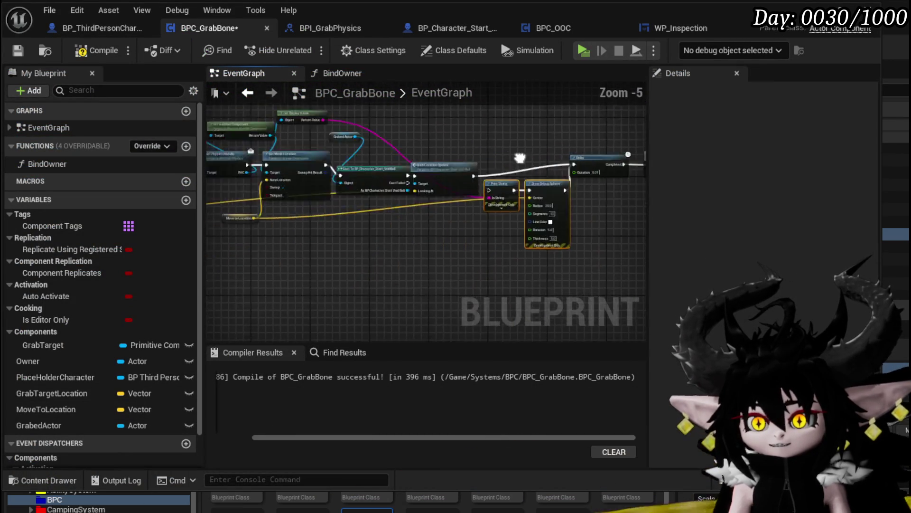
pyautogui.scroll(4, 477, 201)
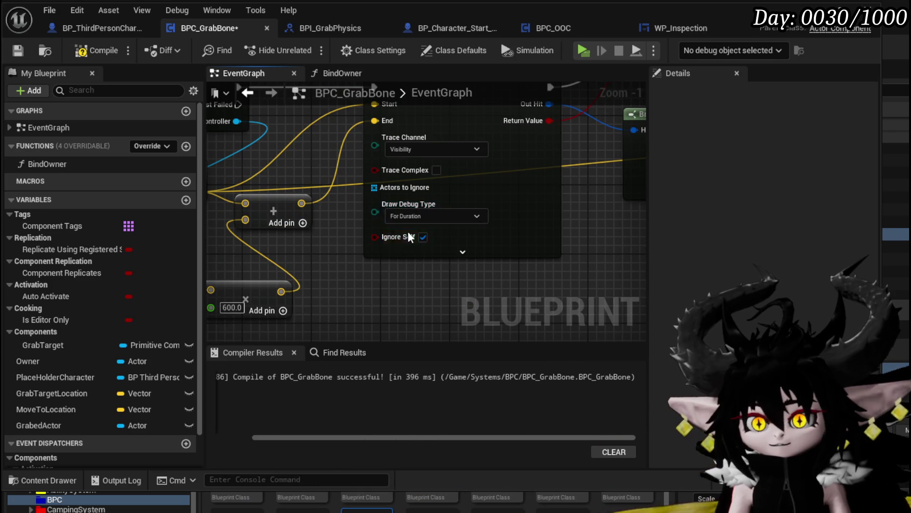
# - Set line trace Draw Debug Type to None, disable Sweep on Set World Location, save, and play
pyautogui.click(403, 228)
pyautogui.scroll(-2, 403, 229)
pyautogui.moveTo(403, 229)
pyautogui.mouseDown()
pyautogui.moveTo(526, 236)
pyautogui.moveTo(351, 258)
pyautogui.mouseUp()
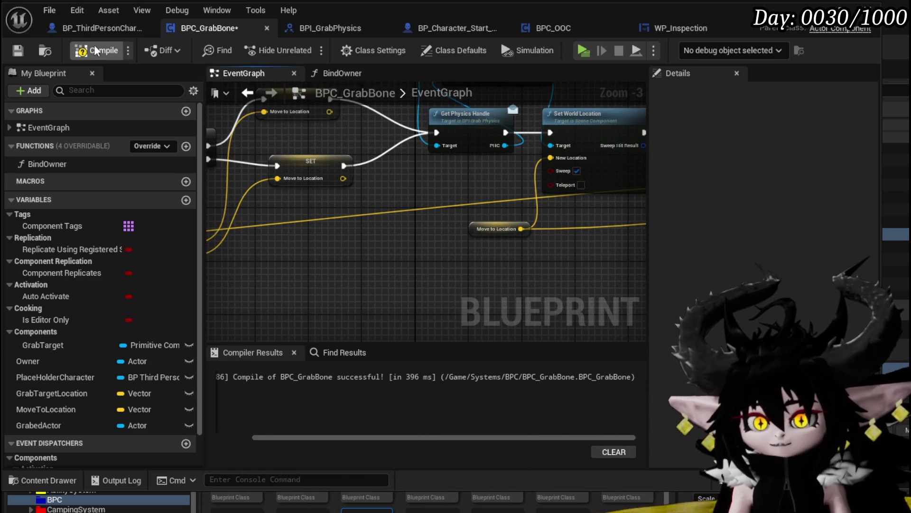
pyautogui.hotkey('ctrl', 's')
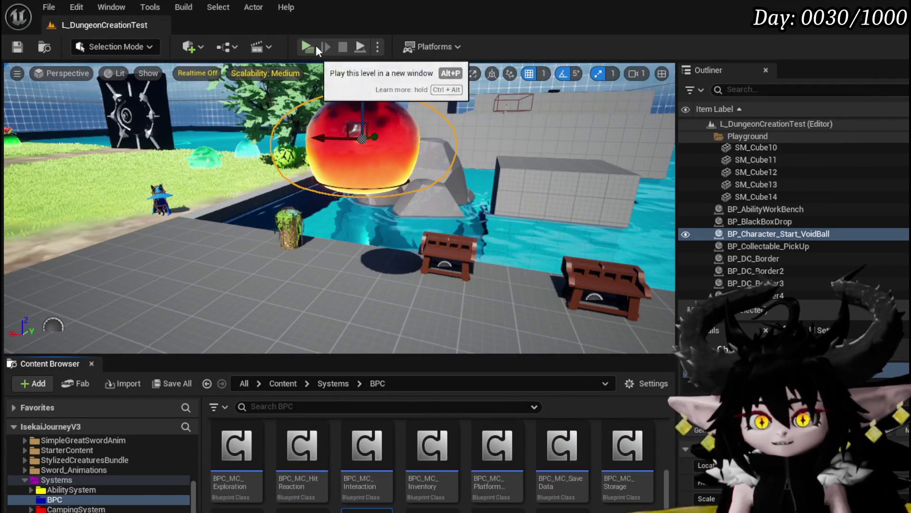
pyautogui.click(315, 45)
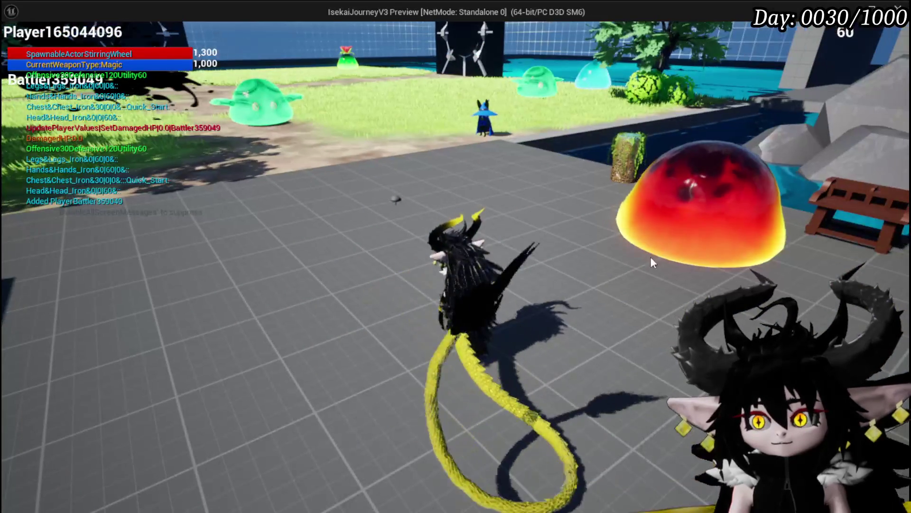
# - Look around the level toward the red VoidBall during play, then stop and save the level
pyautogui.moveTo(694, 205)
pyautogui.mouseDown()
pyautogui.moveTo(683, 96)
pyautogui.moveTo(278, 112)
pyautogui.moveTo(520, 92)
pyautogui.moveTo(492, 131)
pyautogui.moveTo(508, 258)
pyautogui.moveTo(488, 147)
pyautogui.moveTo(514, 73)
pyautogui.moveTo(527, 173)
pyautogui.moveTo(818, 224)
pyautogui.moveTo(552, 36)
pyautogui.moveTo(161, 94)
pyautogui.moveTo(109, 229)
pyautogui.moveTo(213, 190)
pyautogui.moveTo(128, 181)
pyautogui.moveTo(243, 144)
pyautogui.moveTo(143, 170)
pyautogui.moveTo(887, 145)
pyautogui.moveTo(802, 150)
pyautogui.moveTo(674, 178)
pyautogui.moveTo(489, 135)
pyautogui.moveTo(539, 149)
pyautogui.moveTo(492, 123)
pyautogui.moveTo(625, 254)
pyautogui.moveTo(457, 75)
pyautogui.moveTo(522, 138)
pyautogui.moveTo(528, 124)
pyautogui.moveTo(383, 126)
pyautogui.moveTo(488, 212)
pyautogui.moveTo(508, 122)
pyautogui.moveTo(524, 141)
pyautogui.moveTo(362, 135)
pyautogui.moveTo(503, 133)
pyautogui.moveTo(383, 144)
pyautogui.moveTo(405, 124)
pyautogui.moveTo(376, 150)
pyautogui.moveTo(516, 240)
pyautogui.moveTo(474, 113)
pyautogui.moveTo(591, 159)
pyautogui.moveTo(690, 290)
pyautogui.moveTo(657, 258)
pyautogui.moveTo(617, 333)
pyautogui.moveTo(617, 309)
pyautogui.mouseUp()
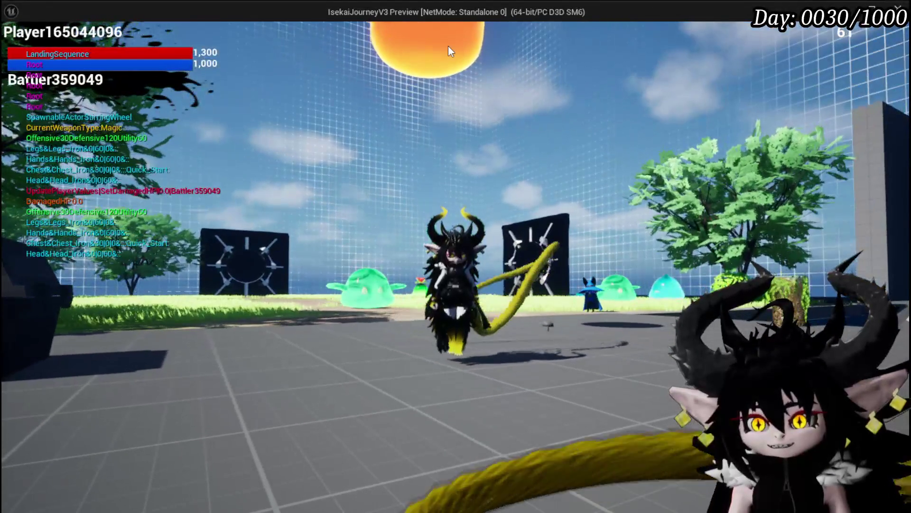
pyautogui.moveTo(448, 45)
pyautogui.mouseDown()
pyautogui.moveTo(480, 209)
pyautogui.moveTo(534, 164)
pyautogui.moveTo(526, 107)
pyautogui.moveTo(580, 166)
pyautogui.moveTo(536, 169)
pyautogui.moveTo(382, 127)
pyautogui.moveTo(442, 33)
pyautogui.moveTo(520, 125)
pyautogui.moveTo(688, 188)
pyautogui.moveTo(800, 184)
pyautogui.moveTo(669, 194)
pyautogui.mouseUp()
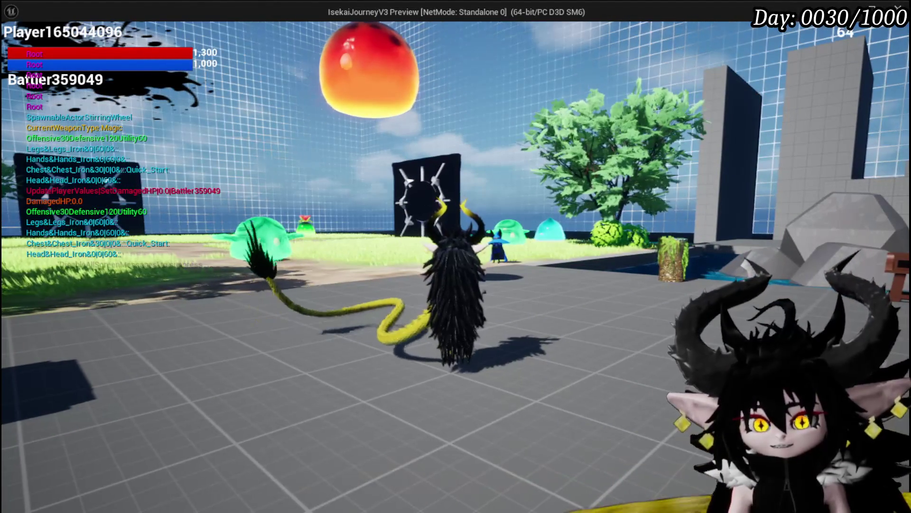
pyautogui.press('Escape')
pyautogui.click(27, 49)
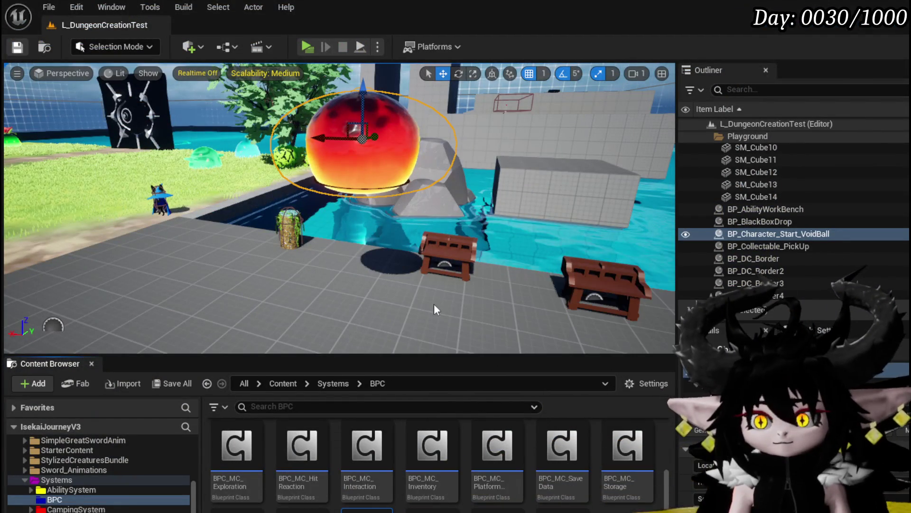
# - Return to BPC_GrabBone, find Grab Location Update, and open its VoidBall implementation
pyautogui.hotkey('alt', 'Tab')
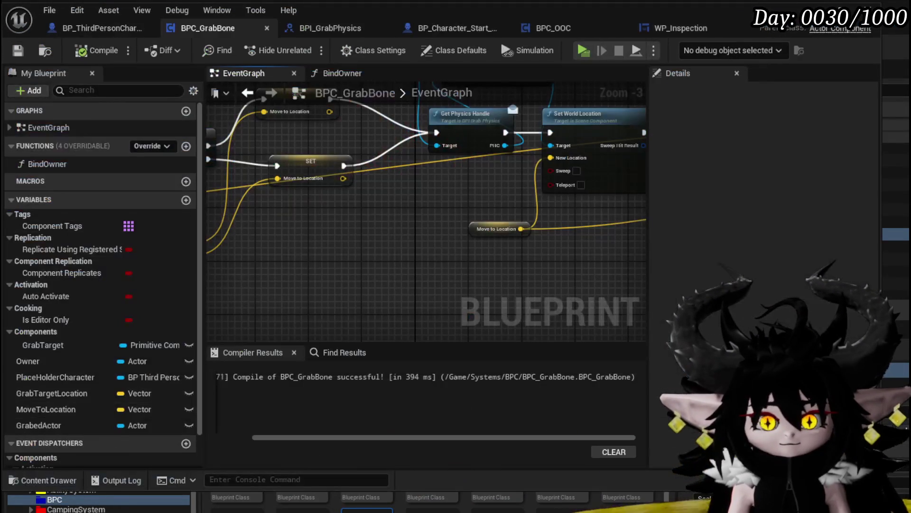
pyautogui.scroll(-2, 432, 262)
pyautogui.scroll(3, 349, 284)
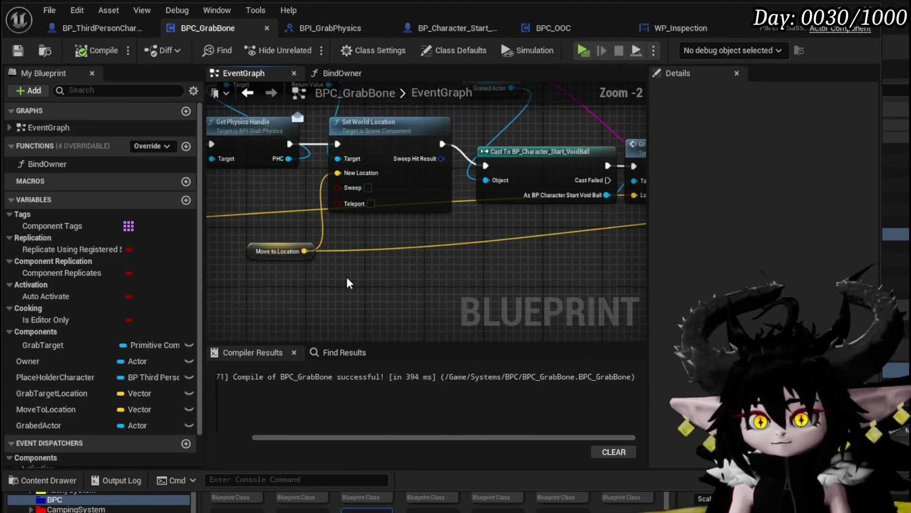
pyautogui.moveTo(347, 283); pyautogui.dragTo(270, 292)
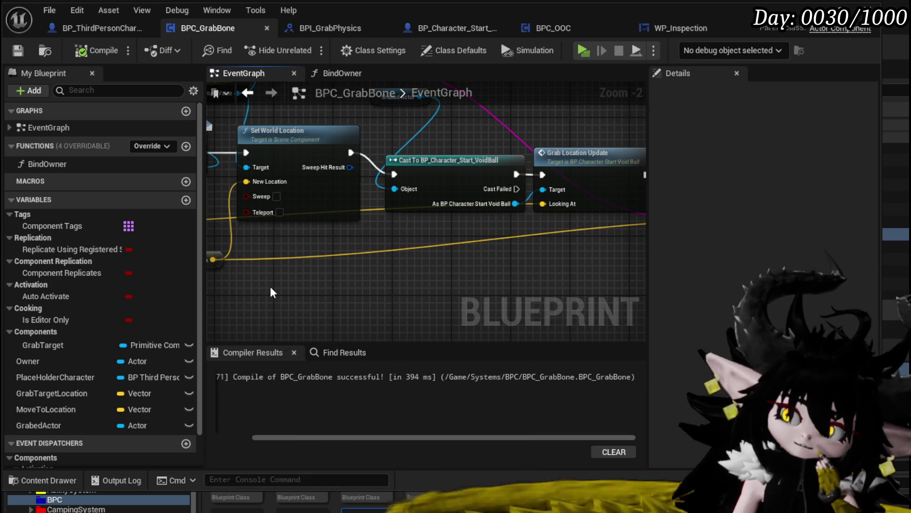
pyautogui.moveTo(525, 264)
pyautogui.mouseDown()
pyautogui.moveTo(366, 264)
pyautogui.moveTo(311, 273)
pyautogui.moveTo(492, 284)
pyautogui.mouseUp()
pyautogui.scroll(-1, 333, 266)
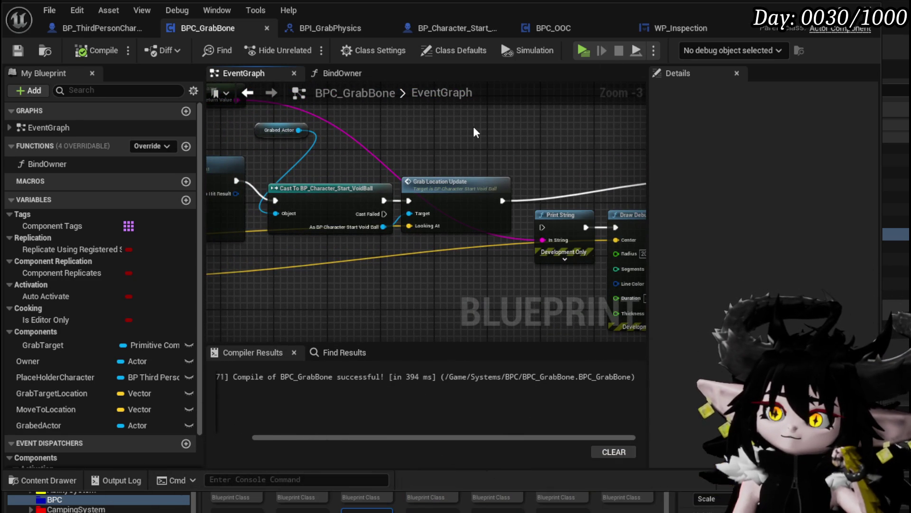
pyautogui.doubleClick(453, 190)
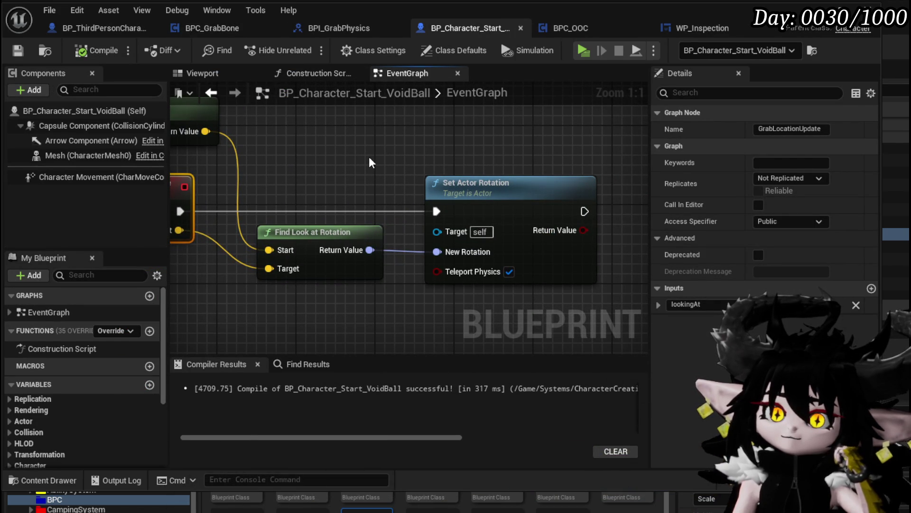
# - Select and deselect Set Actor Rotation, then bring the GrabLocationUpdate event into view
pyautogui.moveTo(403, 152)
pyautogui.mouseDown()
pyautogui.moveTo(481, 212)
pyautogui.moveTo(455, 209)
pyautogui.mouseUp()
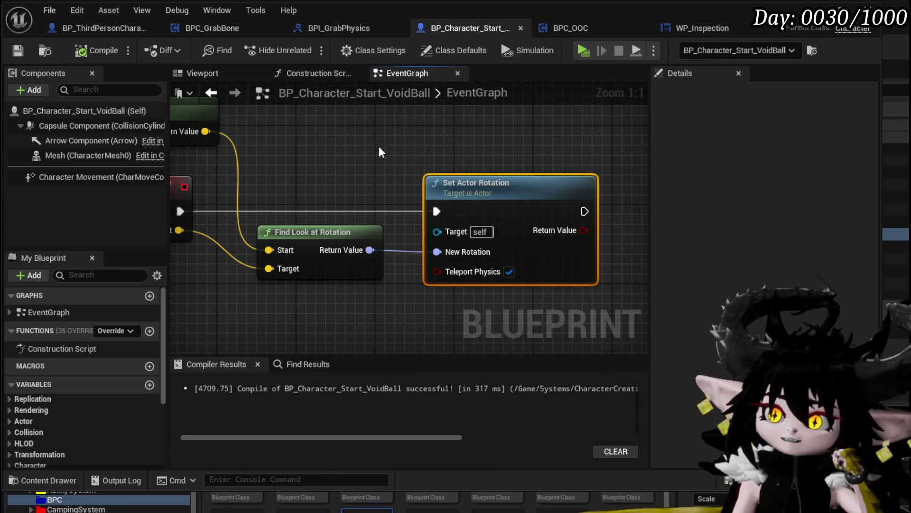
pyautogui.click(359, 122)
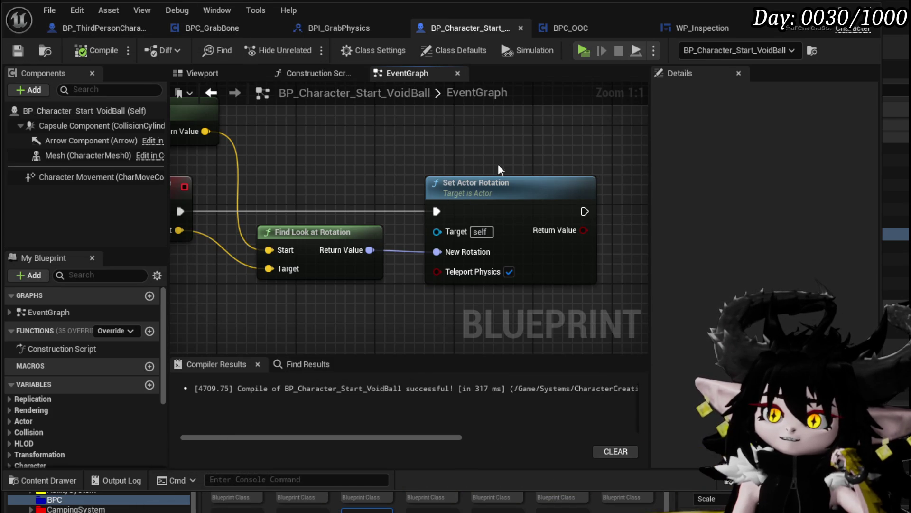
pyautogui.moveTo(339, 146)
pyautogui.mouseDown()
pyautogui.moveTo(377, 149)
pyautogui.moveTo(438, 179)
pyautogui.moveTo(394, 173)
pyautogui.mouseUp()
pyautogui.scroll(-1, 437, 179)
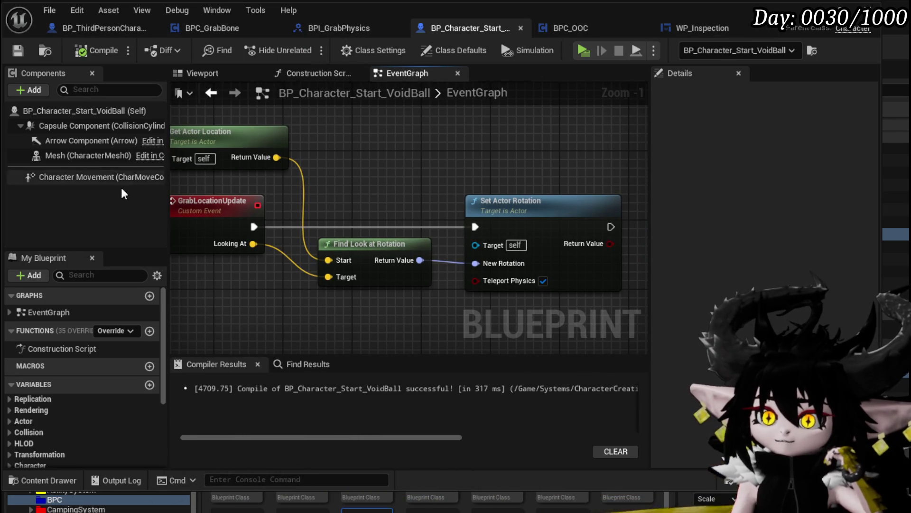
# - Set Mesh (CharacterMesh0) Collision Presets to PhysicsActor and save the VoidBall Blueprint
pyautogui.click(48, 157)
pyautogui.scroll(-15, 681, 197)
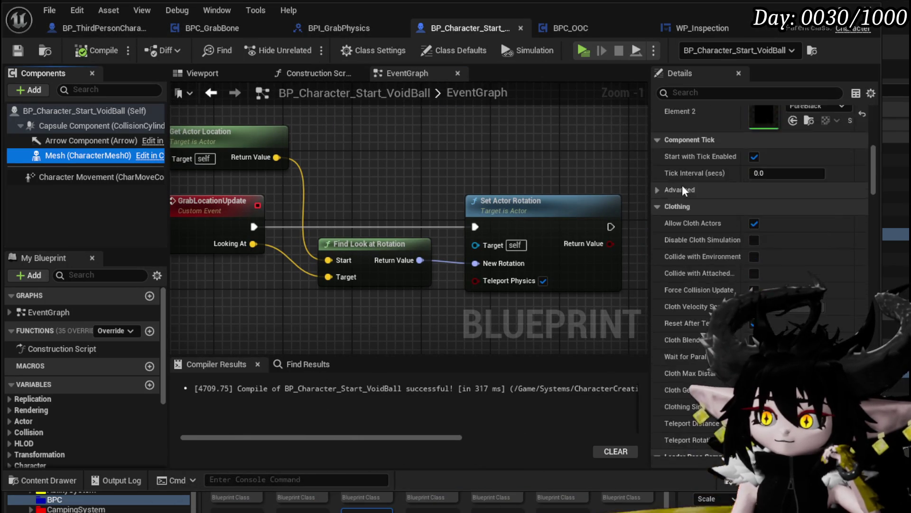
pyautogui.scroll(-10, 683, 183)
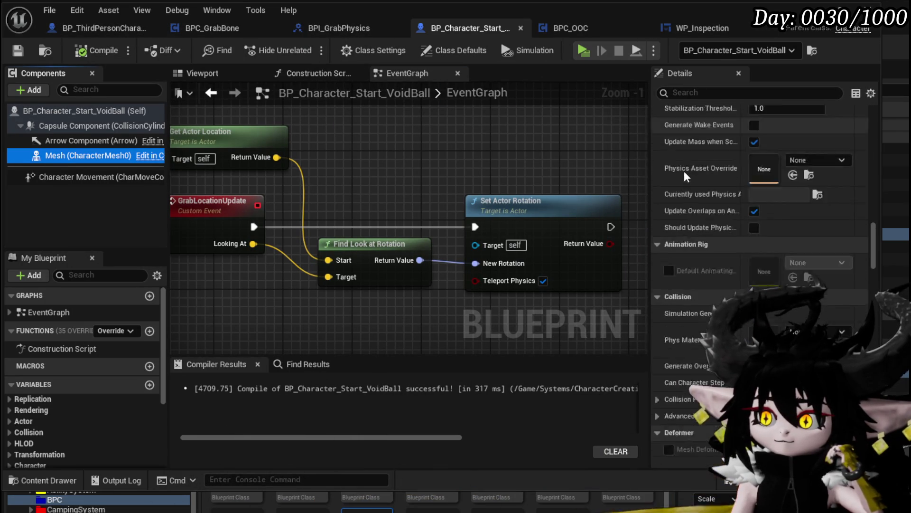
pyautogui.click(771, 220)
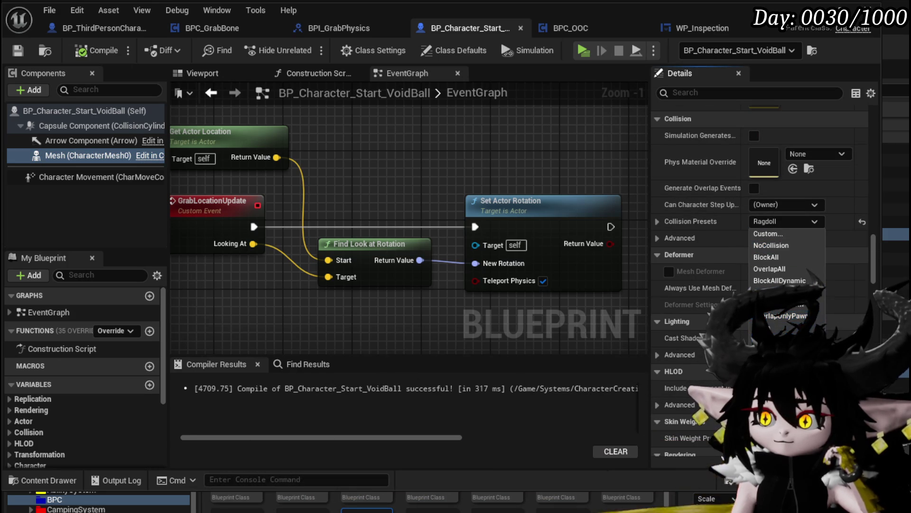
pyautogui.click(778, 363)
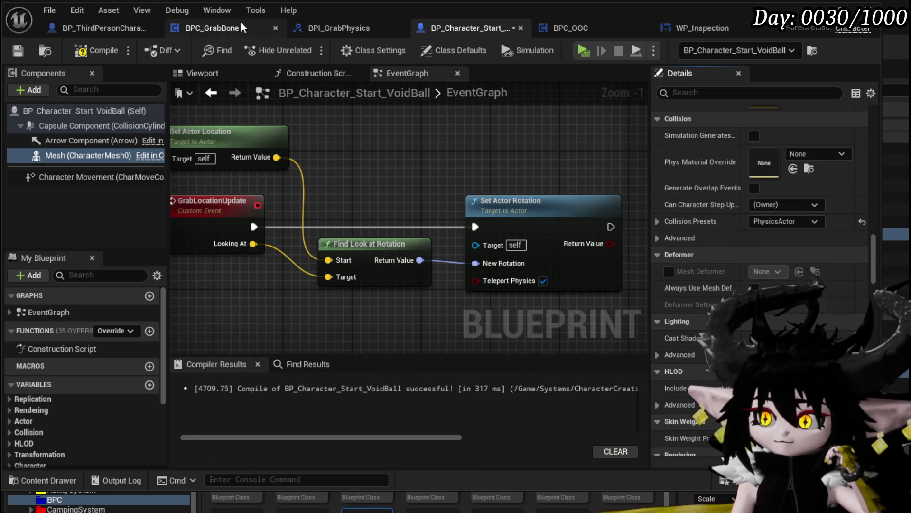
pyautogui.click(26, 54)
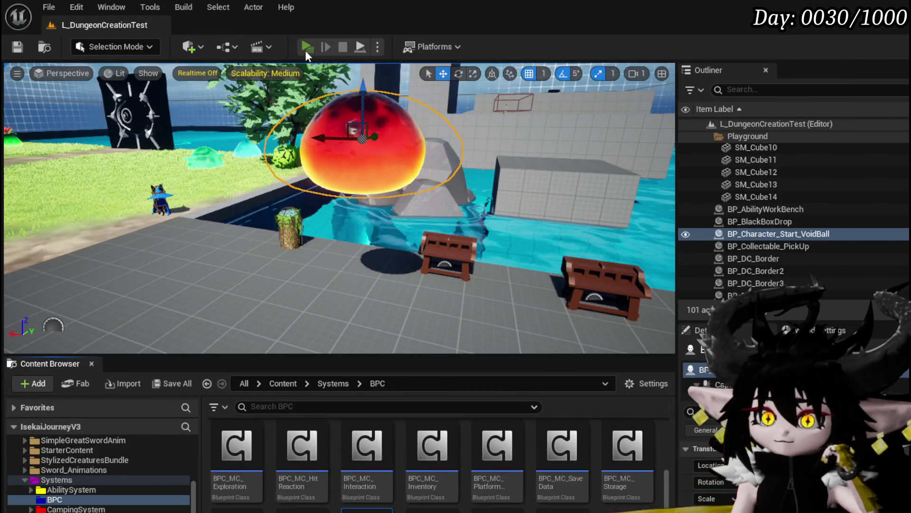
# - Run a short play test of the collision change, stop it, save, and return to the VoidBall Blueprint
pyautogui.click(306, 50)
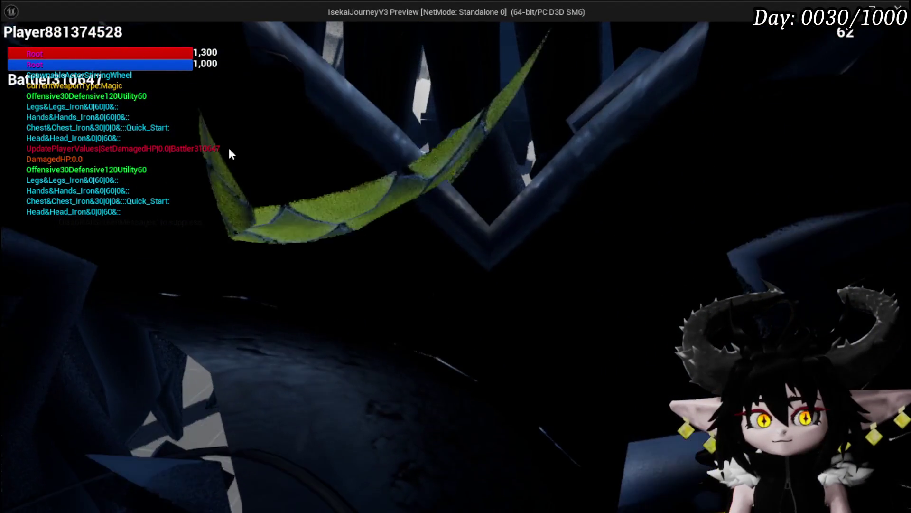
pyautogui.press('Escape')
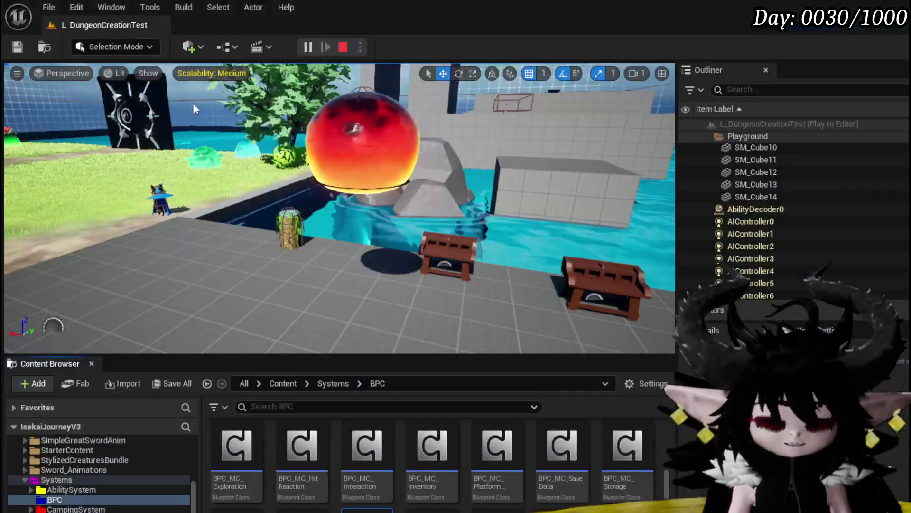
pyautogui.hotkey('ctrl', 's')
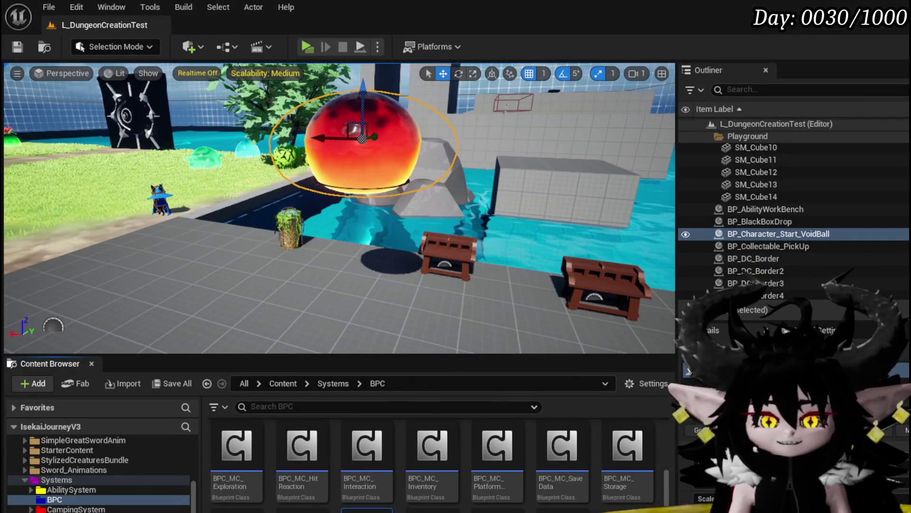
pyautogui.hotkey('alt', 'Tab')
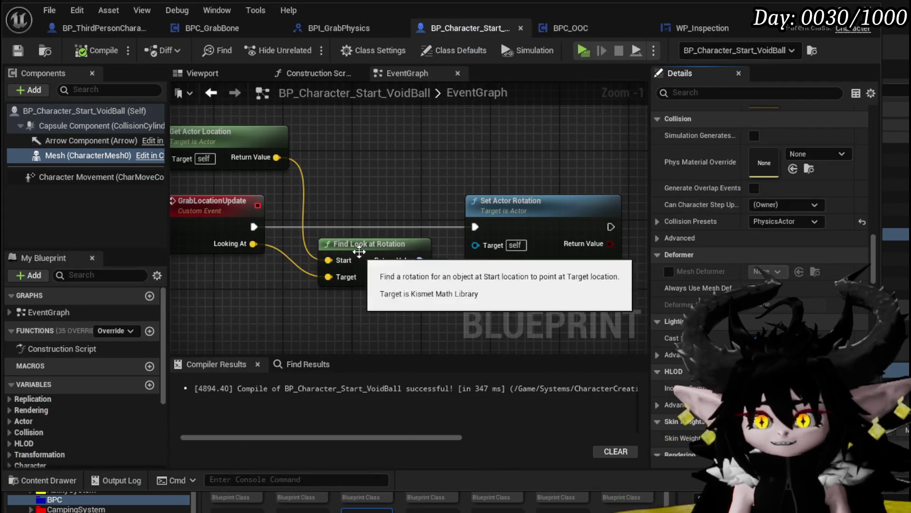
# - Disable teleport physics for the rotation, save VoidBall, and rearrange BPC_GrabBone's cast and Grab Location Update nodes
pyautogui.click(543, 280)
pyautogui.click(19, 50)
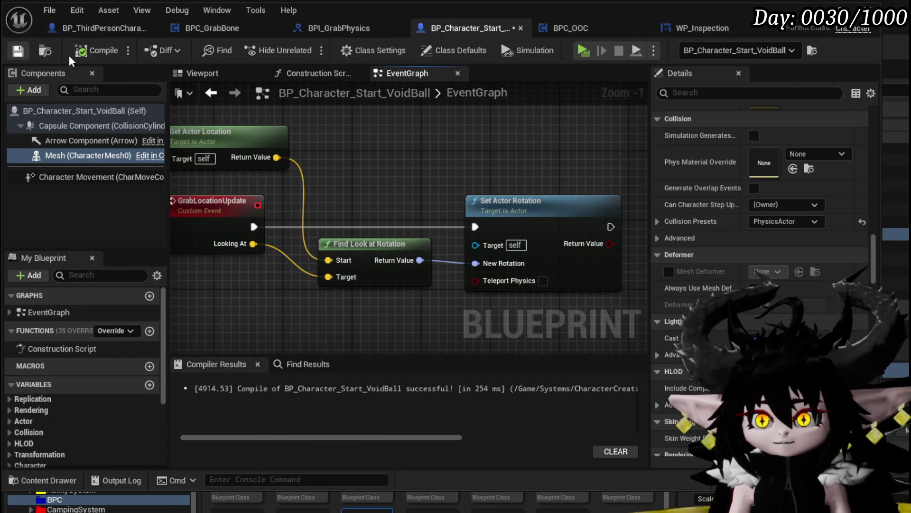
pyautogui.click(223, 28)
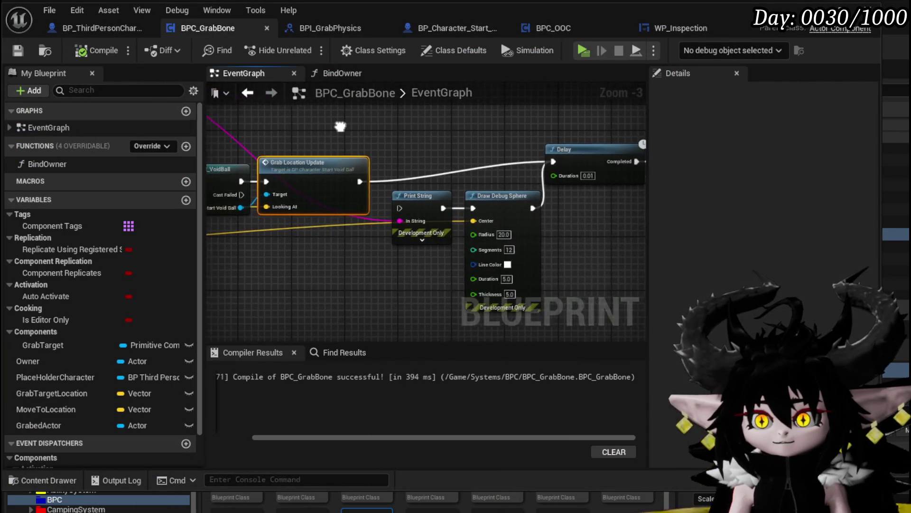
pyautogui.moveTo(366, 142)
pyautogui.mouseDown()
pyautogui.moveTo(456, 185)
pyautogui.moveTo(458, 159)
pyautogui.moveTo(397, 152)
pyautogui.mouseUp()
pyautogui.click(397, 152)
pyautogui.moveTo(331, 156); pyautogui.dragTo(342, 157)
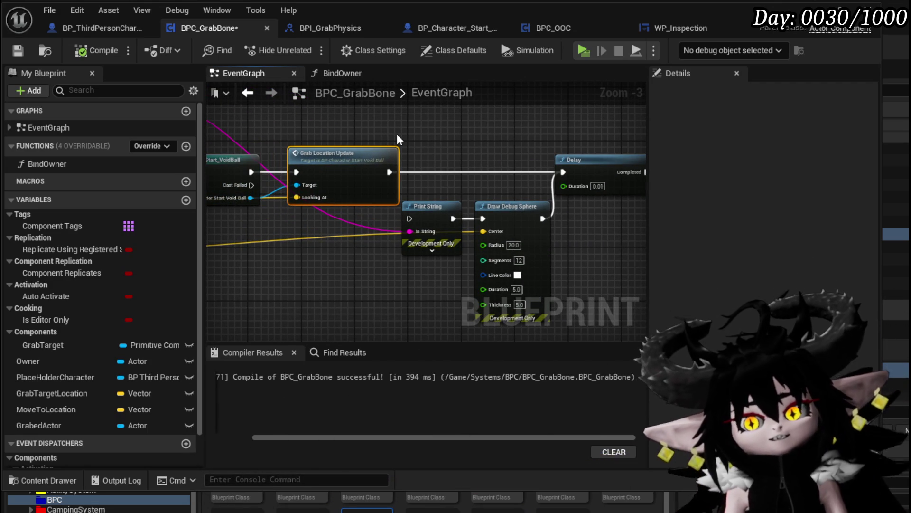
# - Reposition the Branch, wire its False output to the lower SET node, compile, and launch Play
pyautogui.scroll(-4, 397, 135)
pyautogui.scroll(3, 455, 219)
pyautogui.moveTo(425, 227); pyautogui.dragTo(608, 213)
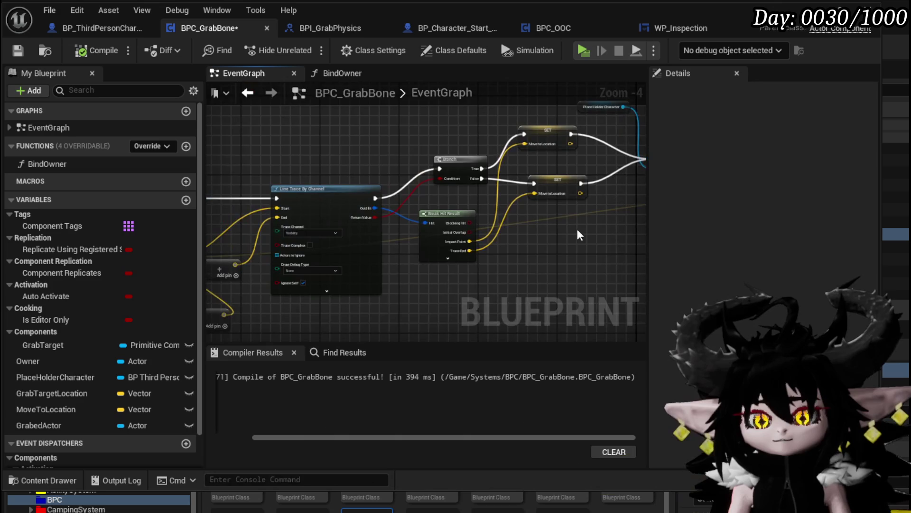
pyautogui.scroll(2, 494, 272)
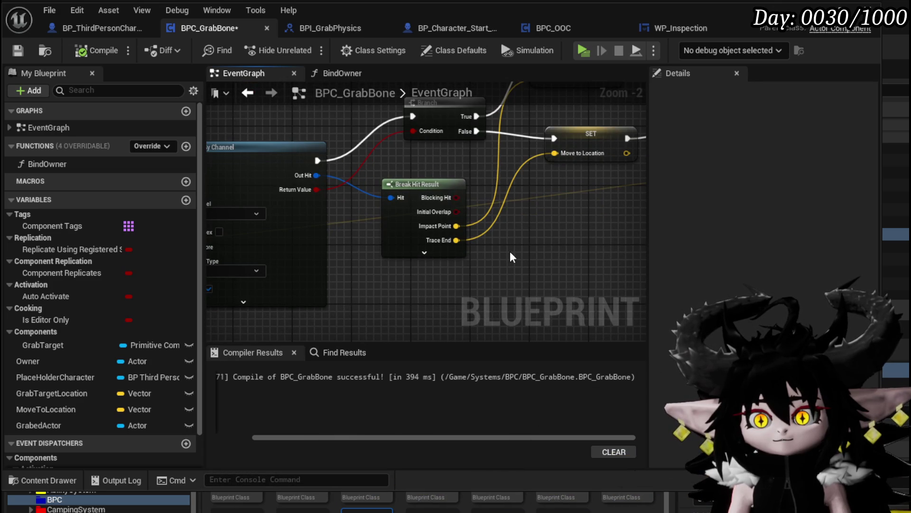
pyautogui.moveTo(510, 252); pyautogui.dragTo(417, 268)
pyautogui.scroll(-1, 417, 268)
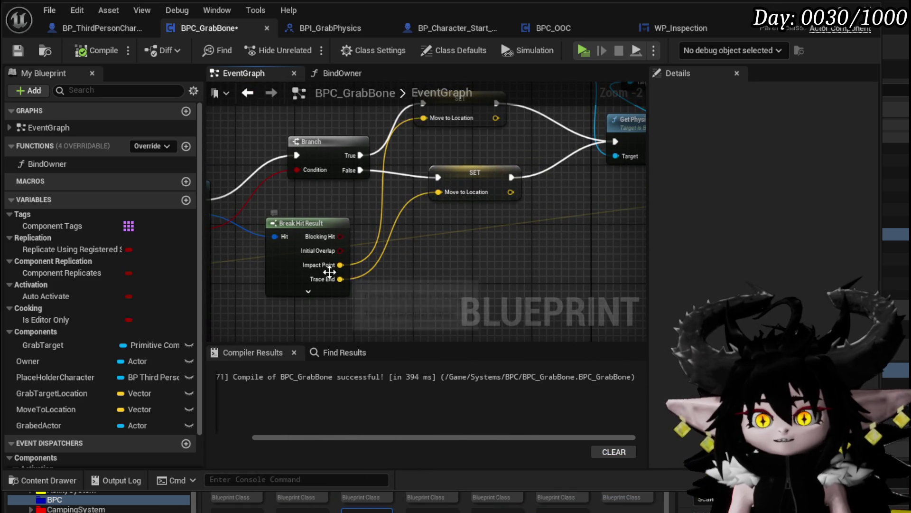
pyautogui.scroll(1, 340, 200)
pyautogui.moveTo(413, 171)
pyautogui.mouseDown()
pyautogui.moveTo(406, 186)
pyautogui.moveTo(298, 222)
pyautogui.moveTo(291, 215)
pyautogui.mouseUp()
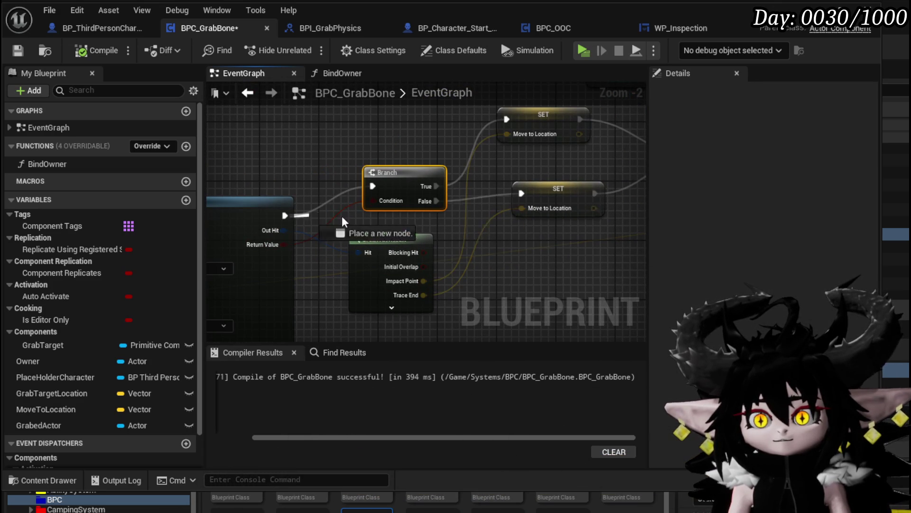
pyautogui.moveTo(520, 196); pyautogui.dragTo(521, 194)
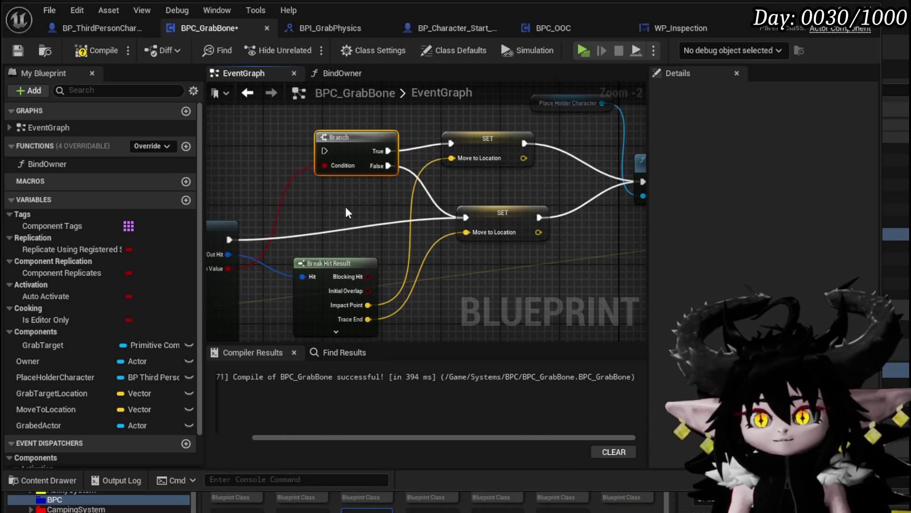
pyautogui.click(89, 55)
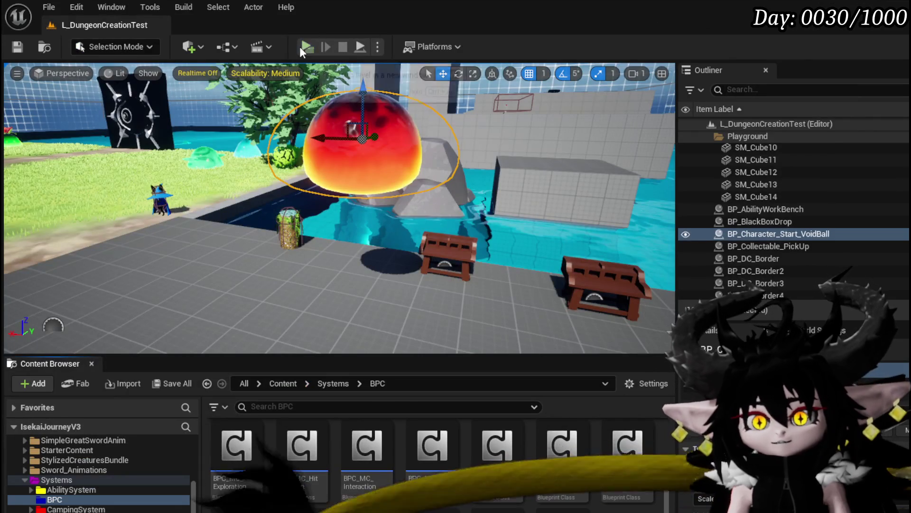
pyautogui.click(301, 47)
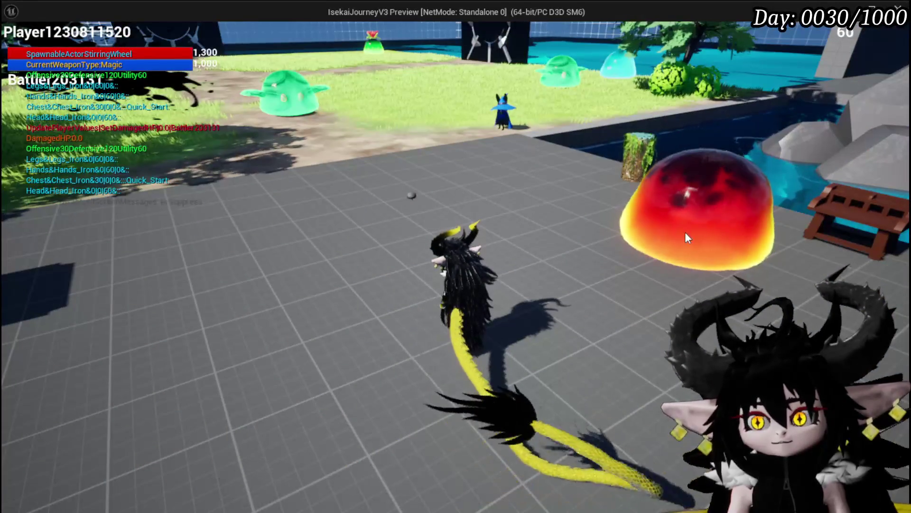
# - Orbit the game camera toward the trees and sky to watch the grab, then stop the play test
pyautogui.moveTo(685, 232)
pyautogui.mouseDown()
pyautogui.moveTo(694, 202)
pyautogui.moveTo(550, 137)
pyautogui.moveTo(391, 126)
pyautogui.moveTo(437, 62)
pyautogui.moveTo(437, 73)
pyautogui.moveTo(622, 138)
pyautogui.moveTo(135, 149)
pyautogui.moveTo(55, 191)
pyautogui.moveTo(637, 117)
pyautogui.moveTo(616, 108)
pyautogui.moveTo(609, 112)
pyautogui.moveTo(662, 172)
pyautogui.moveTo(599, 123)
pyautogui.moveTo(260, 119)
pyautogui.moveTo(627, 132)
pyautogui.moveTo(557, 161)
pyautogui.moveTo(585, 79)
pyautogui.moveTo(735, 154)
pyautogui.moveTo(840, 183)
pyautogui.moveTo(487, 77)
pyautogui.moveTo(555, 115)
pyautogui.moveTo(521, 144)
pyautogui.moveTo(508, 120)
pyautogui.moveTo(550, 35)
pyautogui.moveTo(526, 67)
pyautogui.moveTo(586, 110)
pyautogui.moveTo(582, 121)
pyautogui.moveTo(782, 204)
pyautogui.moveTo(354, 75)
pyautogui.moveTo(403, 93)
pyautogui.moveTo(401, 101)
pyautogui.moveTo(256, 85)
pyautogui.moveTo(410, 94)
pyautogui.moveTo(313, 87)
pyautogui.moveTo(383, 70)
pyautogui.moveTo(423, 86)
pyautogui.moveTo(491, 89)
pyautogui.moveTo(414, 141)
pyautogui.moveTo(447, 119)
pyautogui.moveTo(377, 107)
pyautogui.moveTo(489, 154)
pyautogui.moveTo(423, 144)
pyautogui.moveTo(350, 171)
pyautogui.moveTo(424, 155)
pyautogui.mouseUp()
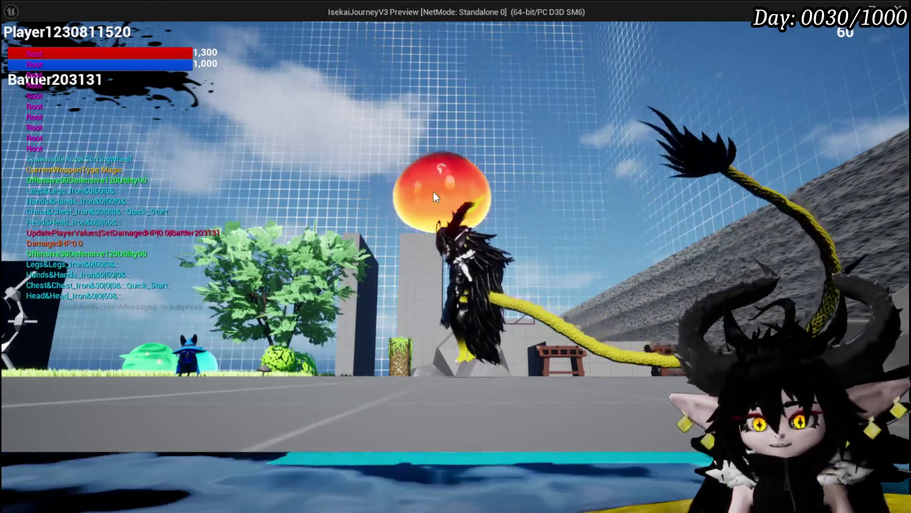
pyautogui.moveTo(433, 193); pyautogui.dragTo(386, 175)
pyautogui.press('Escape')
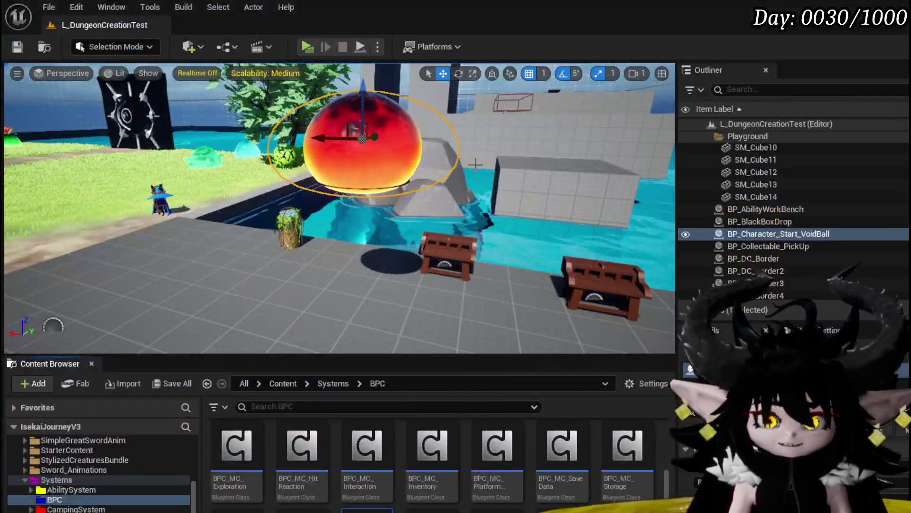
# - Save, then add and position a Get Movement Component node off the void ball cast output
pyautogui.hotkey('ctrl', 's')
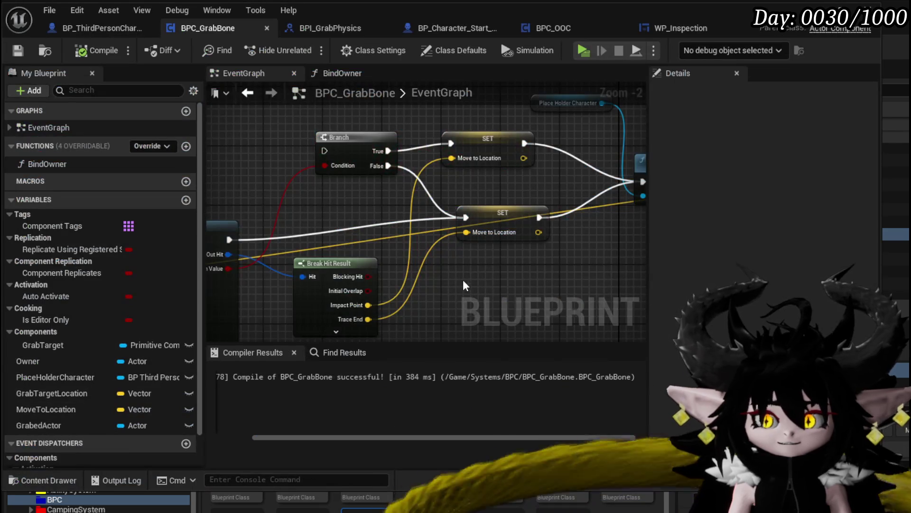
pyautogui.scroll(-2, 380, 259)
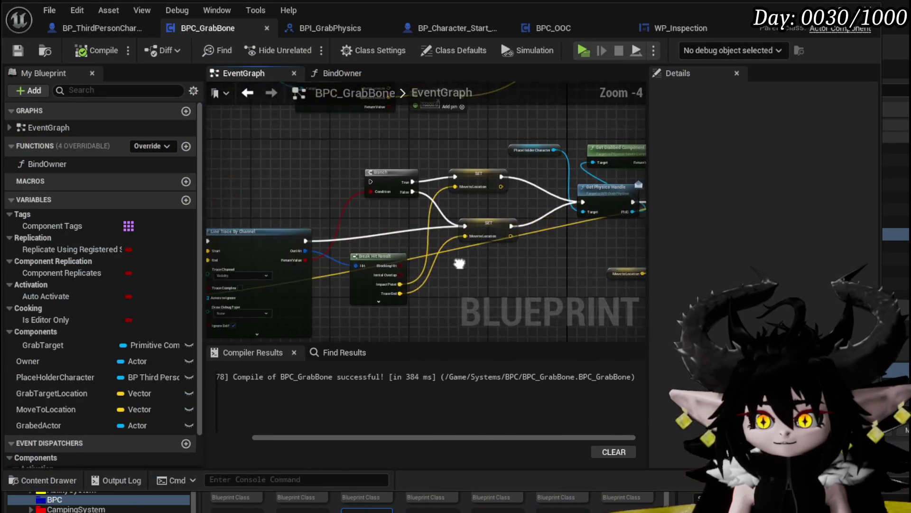
pyautogui.moveTo(366, 312); pyautogui.dragTo(280, 258)
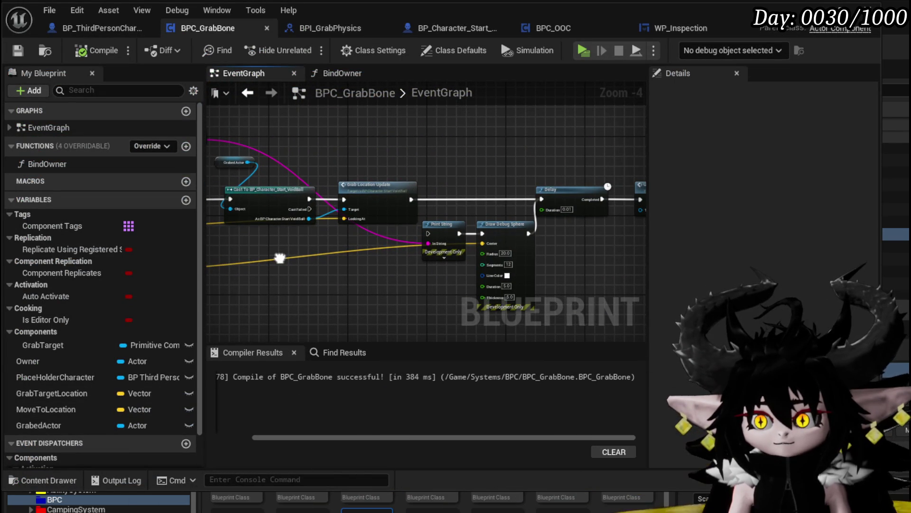
pyautogui.scroll(2, 285, 254)
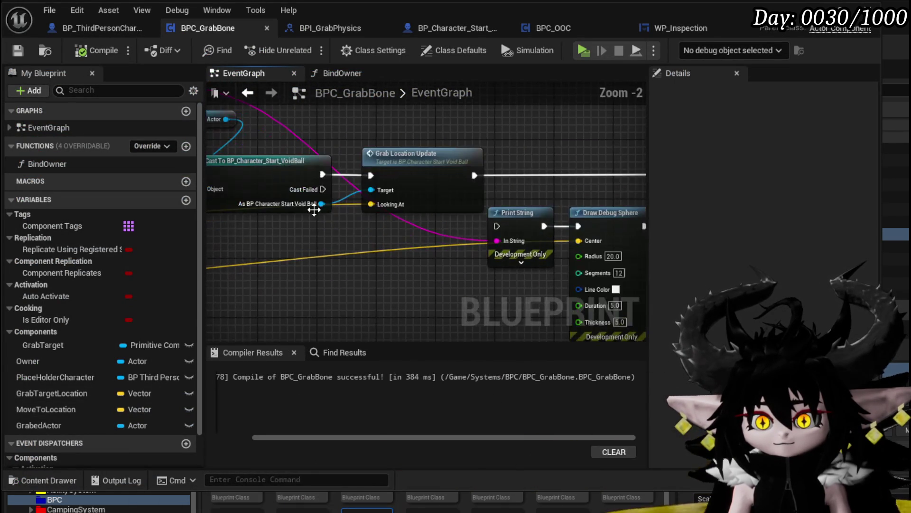
pyautogui.moveTo(321, 204); pyautogui.dragTo(269, 239)
pyautogui.write('get grav')
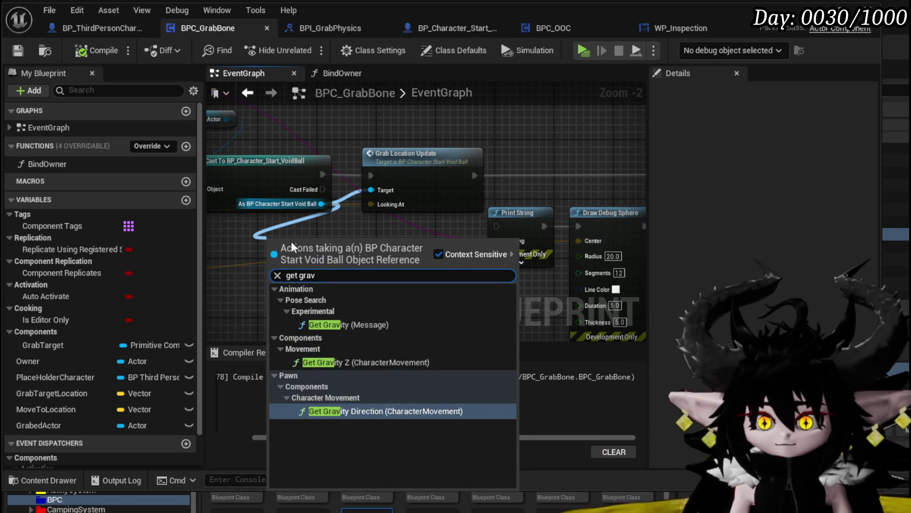
pyautogui.press('BackSpace')
pyautogui.press('BackSpace')
pyautogui.press('BackSpace')
pyautogui.press('BackSpace')
pyautogui.write('movement comp')
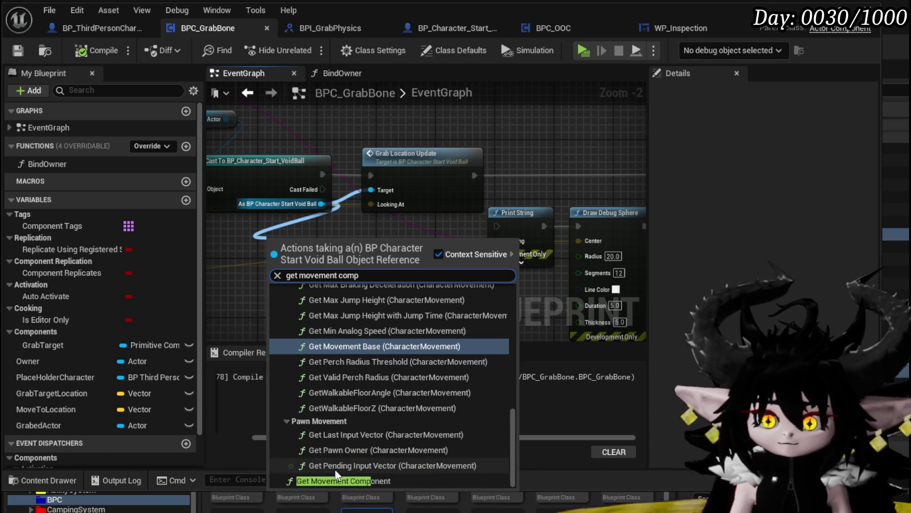
pyautogui.click(365, 480)
pyautogui.moveTo(312, 257); pyautogui.dragTo(253, 256)
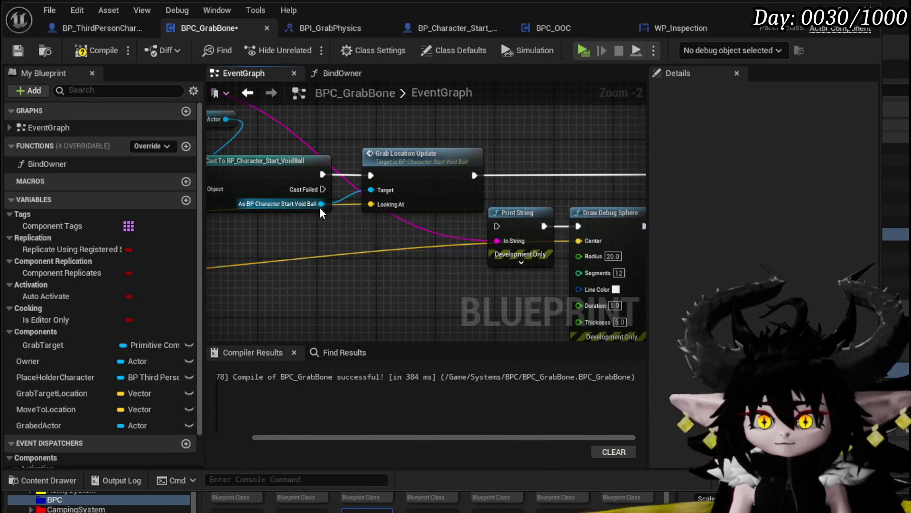
# - Add a Get Character Movement node off the void ball cast and search its output for gravity
pyautogui.moveTo(321, 203); pyautogui.dragTo(223, 235)
pyautogui.write('get ch')
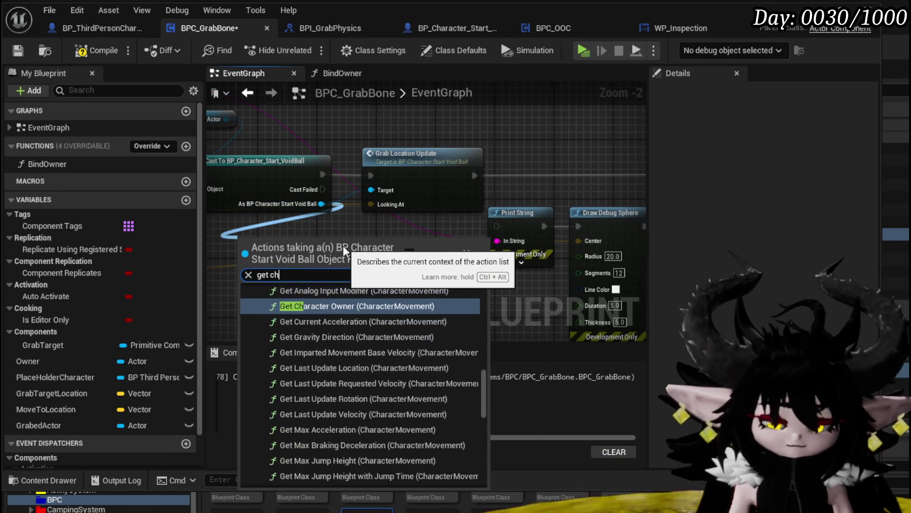
pyautogui.write('aracter mov')
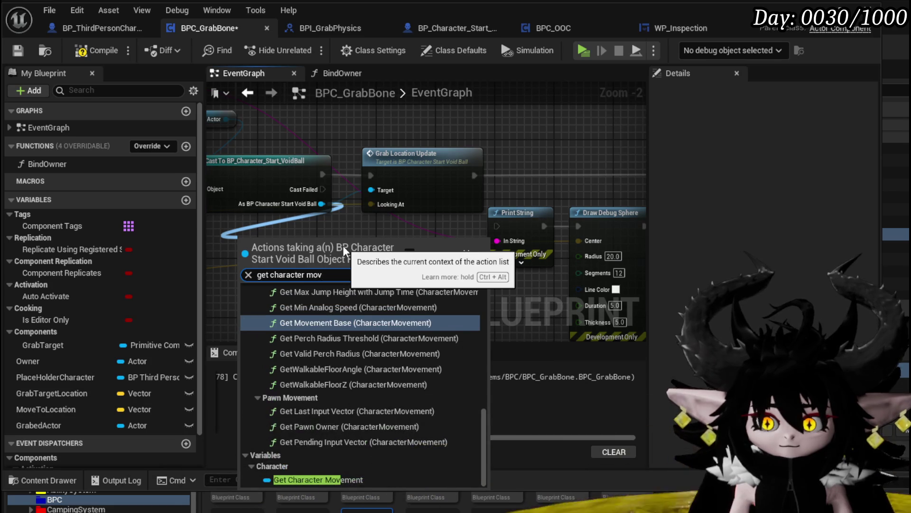
pyautogui.click(334, 478)
pyautogui.moveTo(344, 245)
pyautogui.mouseDown()
pyautogui.moveTo(361, 259)
pyautogui.moveTo(280, 297)
pyautogui.mouseUp()
pyautogui.write('get grav')
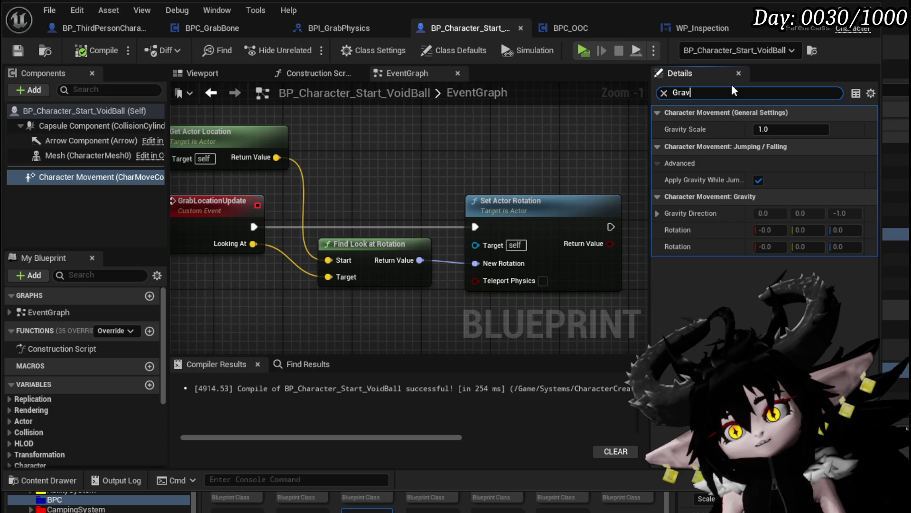
# - Check Enable Gravity on the void ball's mesh, clear the Details filter, and return to BPC_GrabBone
pyautogui.click(73, 158)
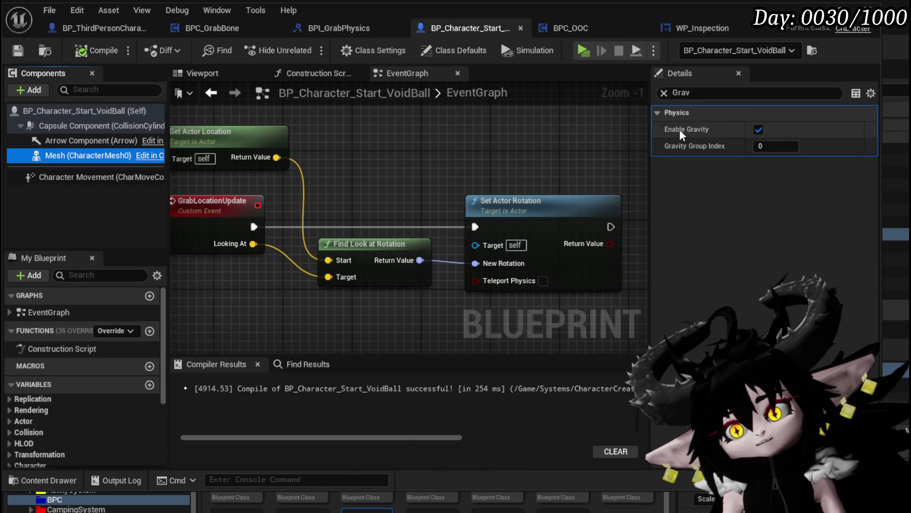
pyautogui.click(665, 94)
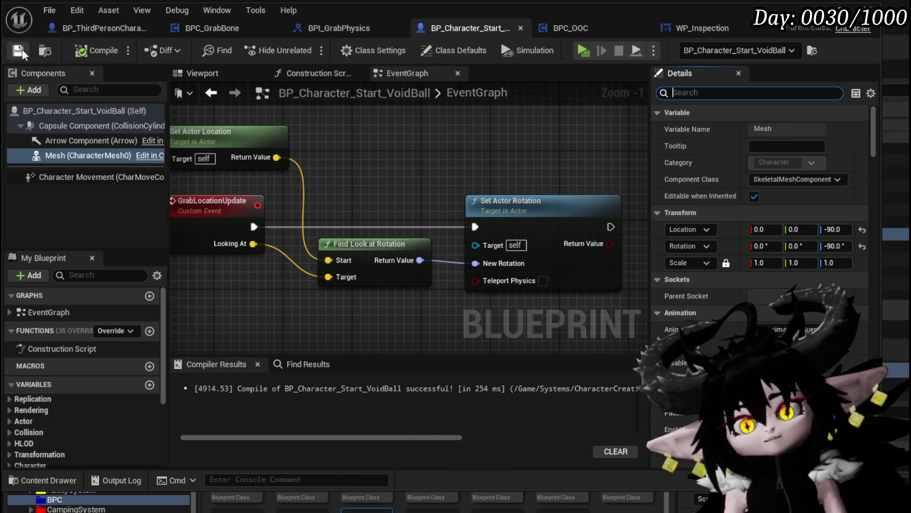
pyautogui.click(114, 29)
pyautogui.click(195, 33)
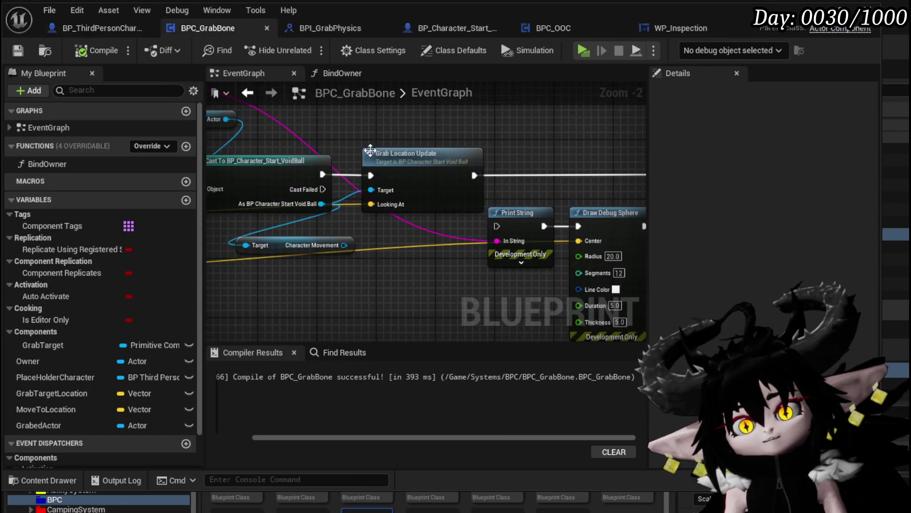
# - Add an Is Gravity Enabled node off the void ball cast, then delete it again
pyautogui.moveTo(343, 171); pyautogui.dragTo(287, 260)
pyautogui.write('ena')
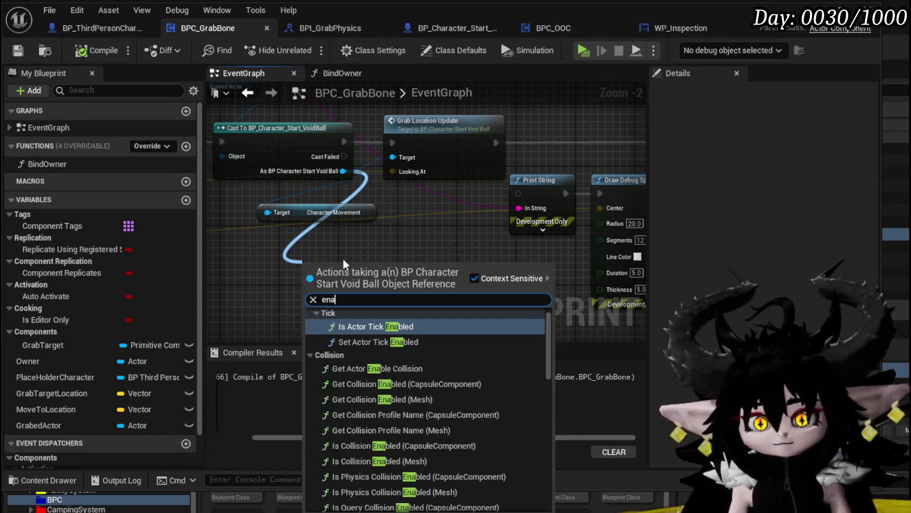
pyautogui.write('ble gr')
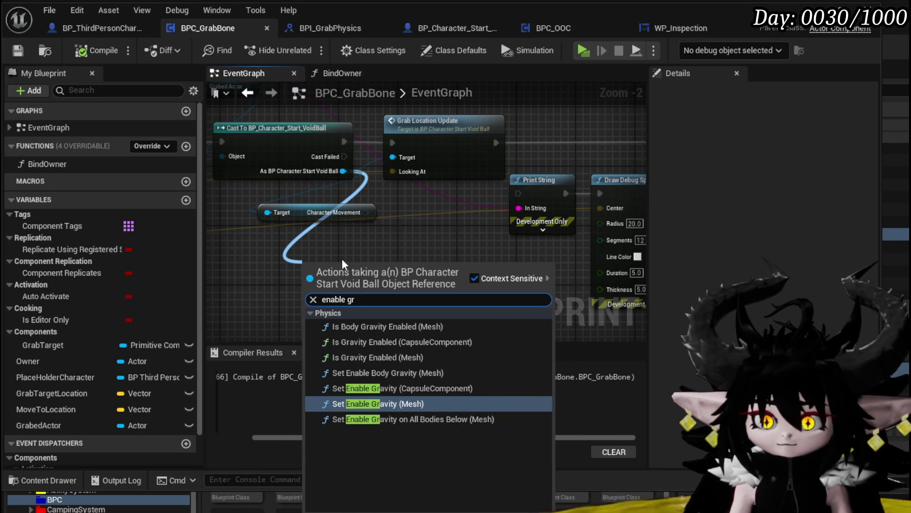
pyautogui.click(373, 357)
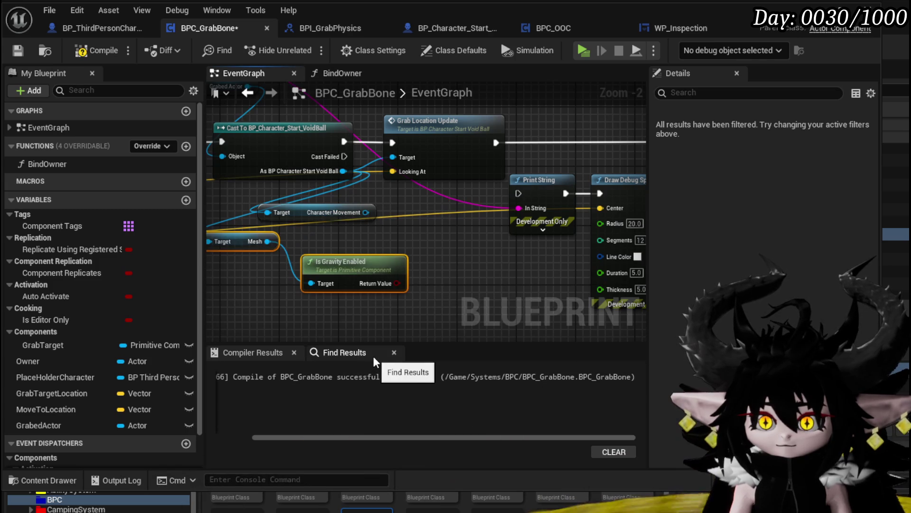
pyautogui.press('Delete')
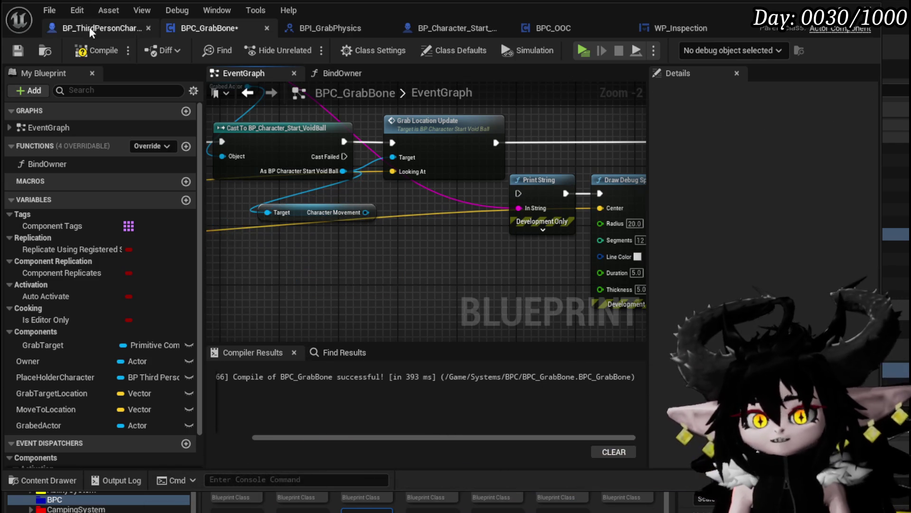
# - Save BPC_GrabBone, review the VoidBall capsule's properties, then save and compile the VoidBall Blueprint
pyautogui.click(18, 50)
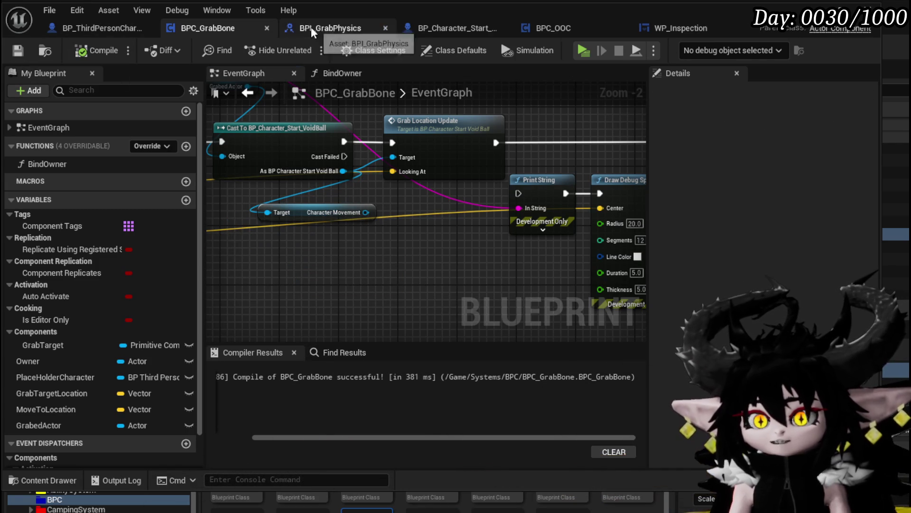
pyautogui.click(425, 27)
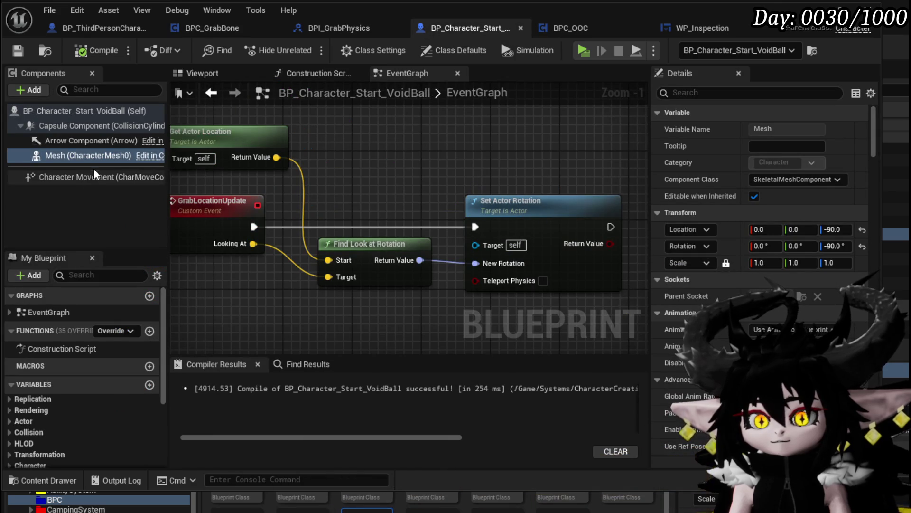
pyautogui.click(85, 125)
pyautogui.scroll(-10, 758, 229)
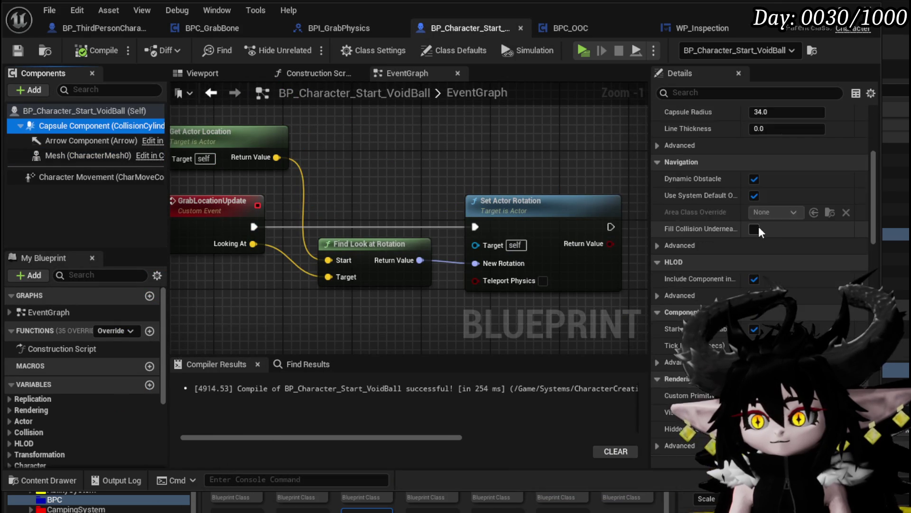
pyautogui.scroll(-1, 759, 227)
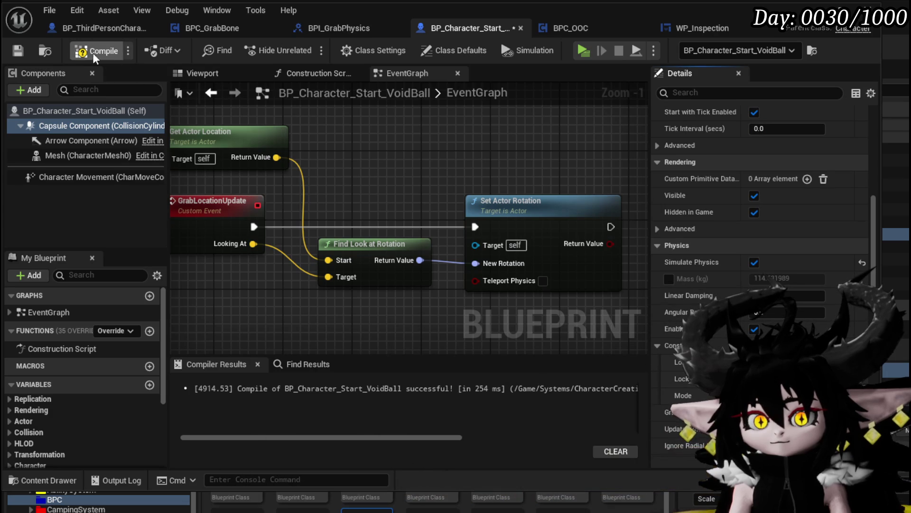
pyautogui.click(15, 50)
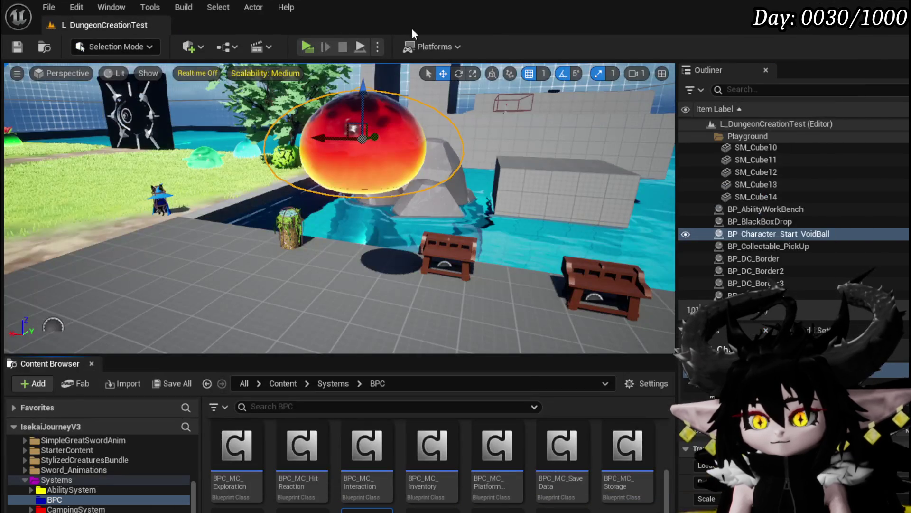
# - Run two play tests of the level, then return to the VoidBall Blueprint editor
pyautogui.click(311, 48)
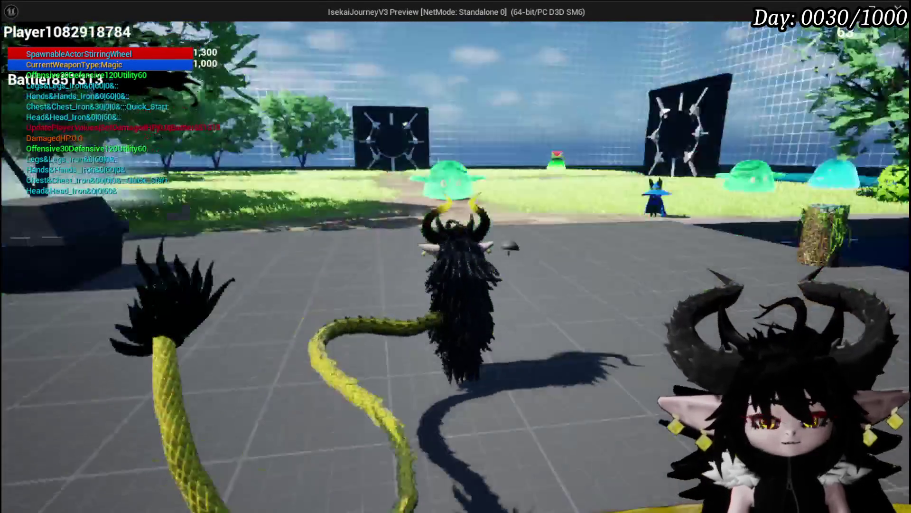
pyautogui.press('Escape')
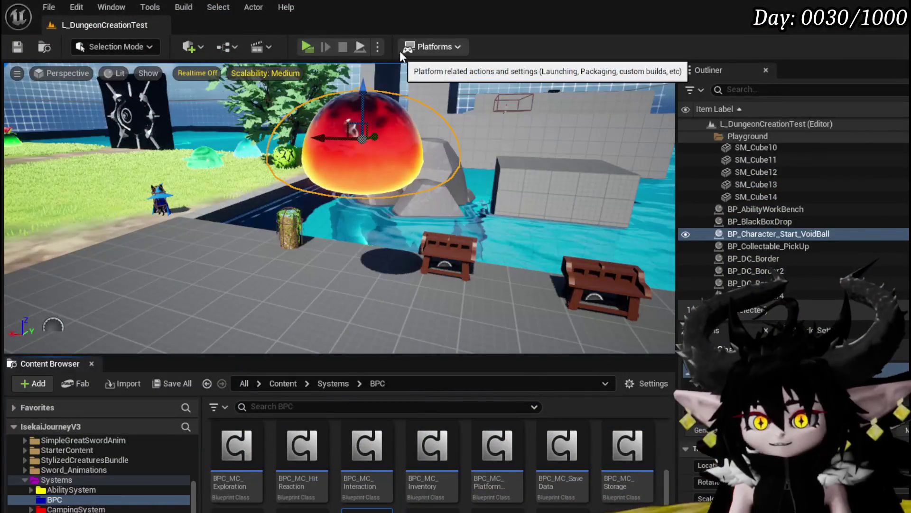
pyautogui.click(311, 48)
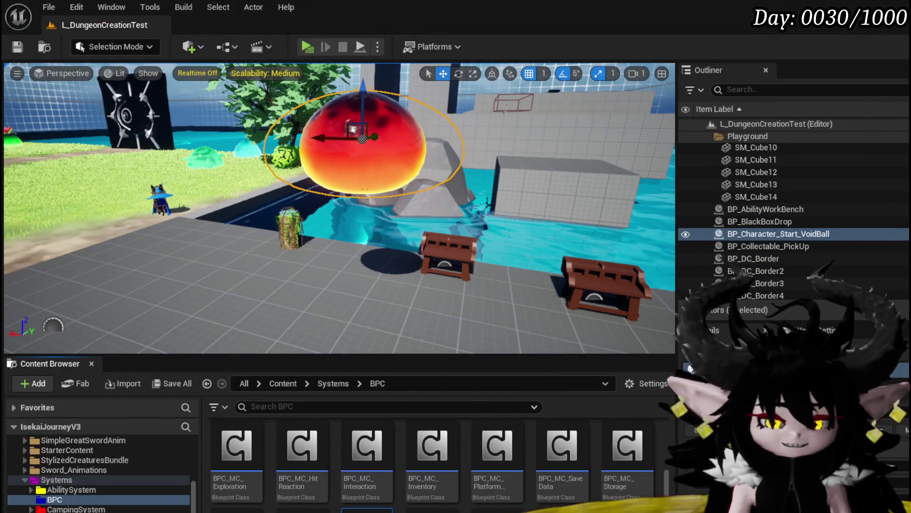
pyautogui.hotkey('alt', 'Tab')
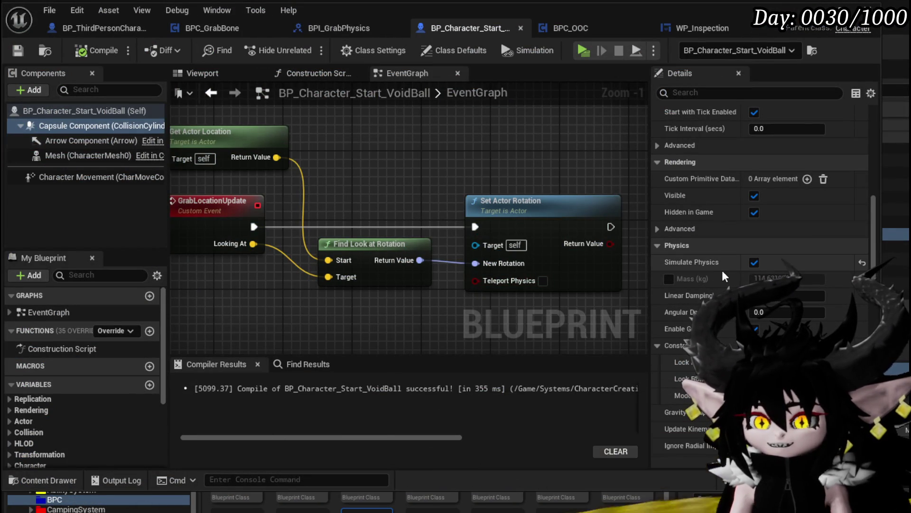
pyautogui.scroll(-8, 722, 270)
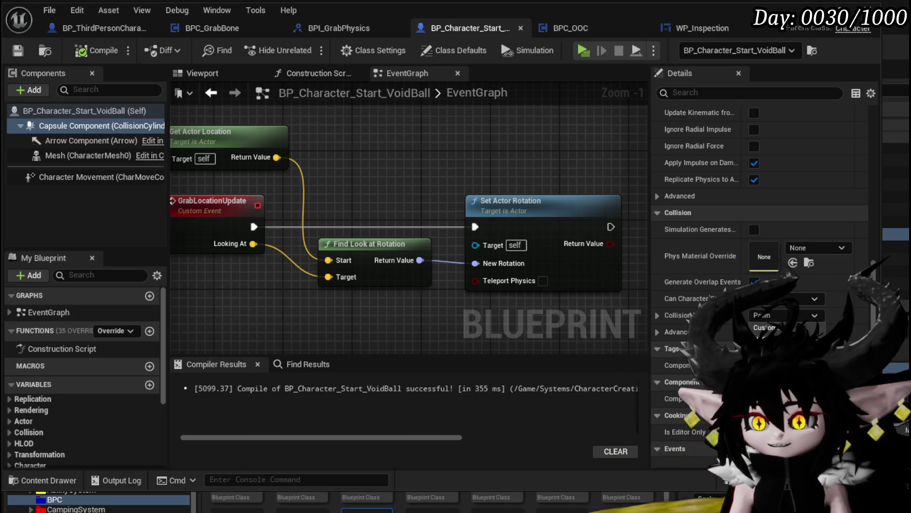
# - Set the capsule's collision preset to PhysicsActor, check the mesh physics settings, and run a quick play test
pyautogui.click(769, 441)
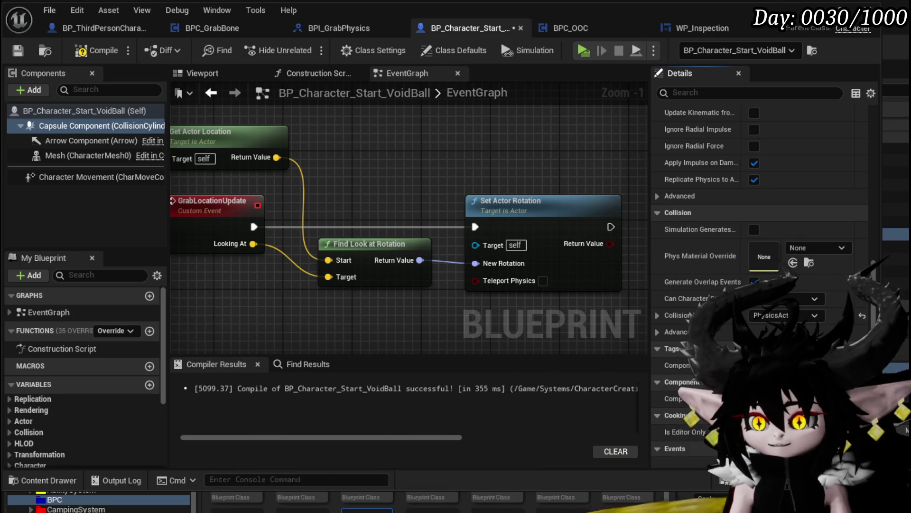
pyautogui.click(95, 155)
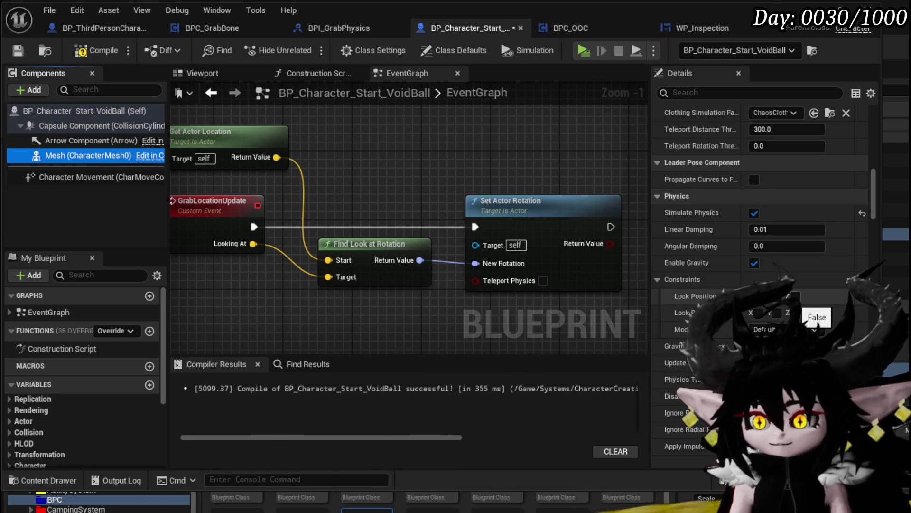
pyautogui.click(95, 125)
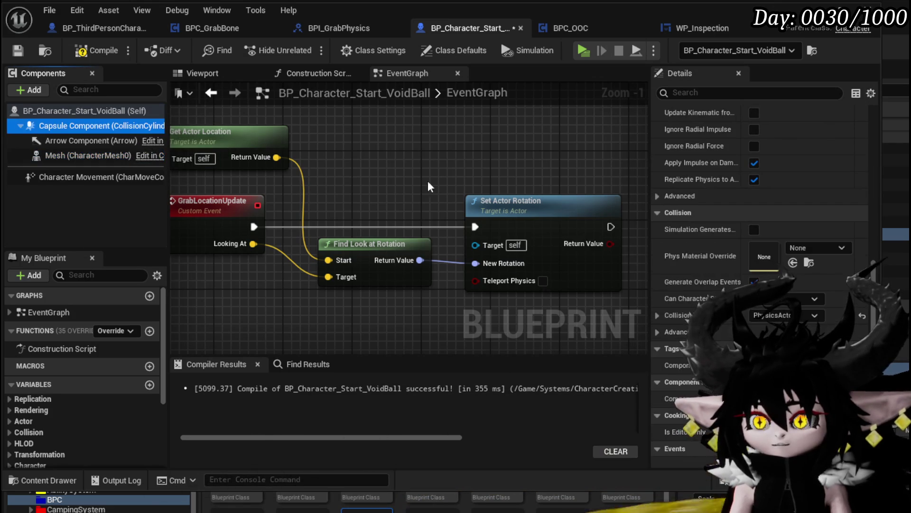
pyautogui.scroll(2, 762, 243)
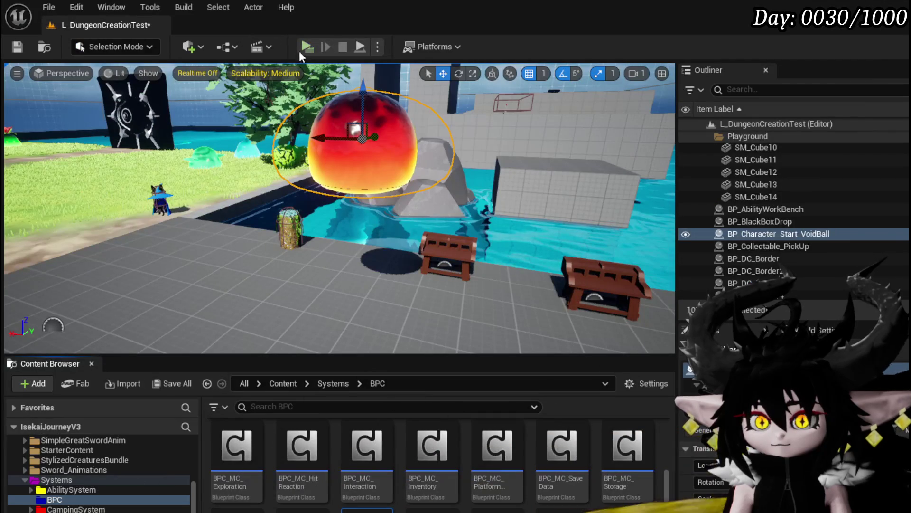
pyautogui.click(303, 52)
pyautogui.press('Escape')
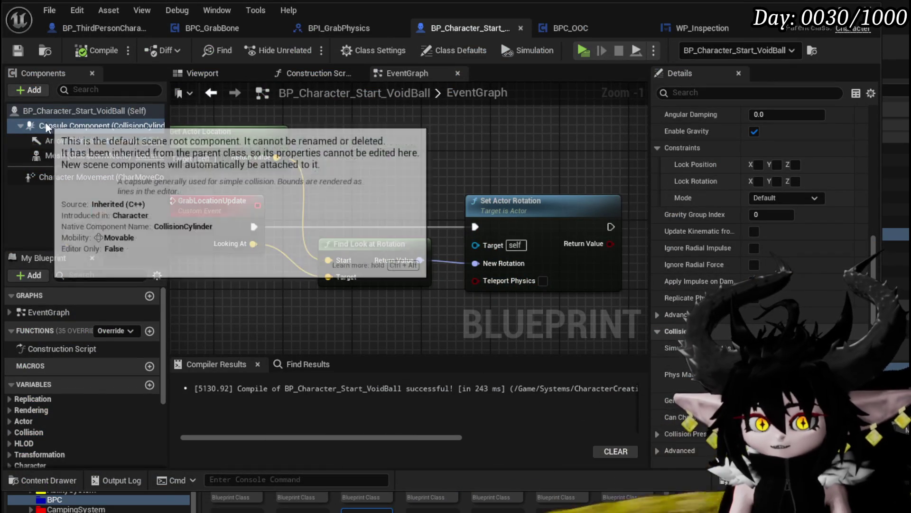
# - Review the VoidBall mesh properties, then compile and save the VoidBall Blueprint
pyautogui.scroll(8, 760, 237)
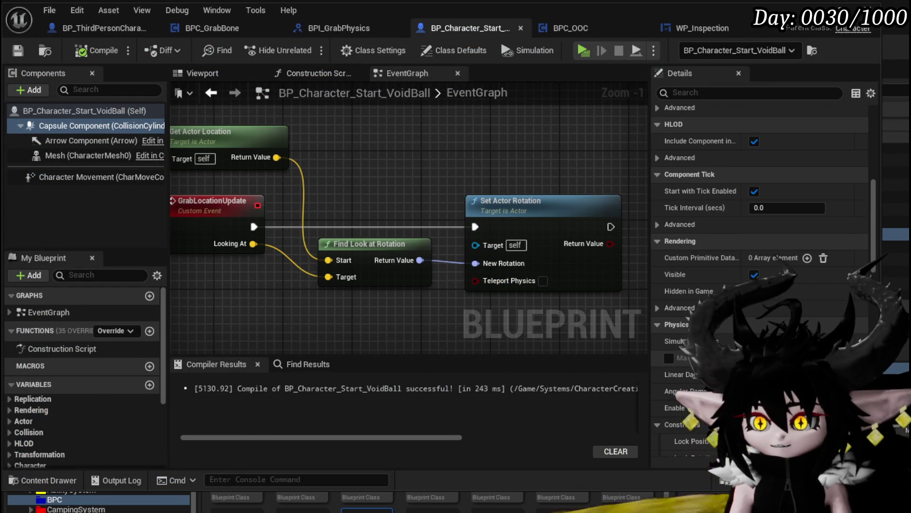
pyautogui.scroll(8, 760, 252)
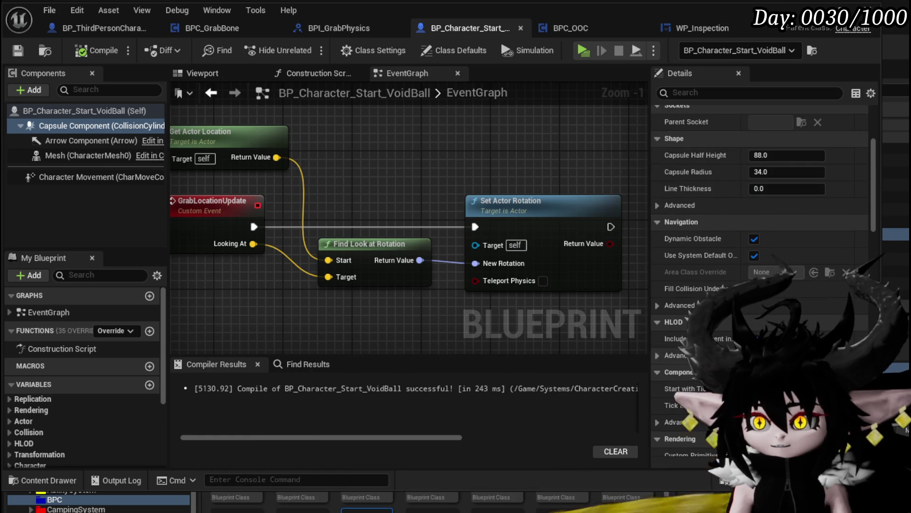
pyautogui.scroll(3, 760, 189)
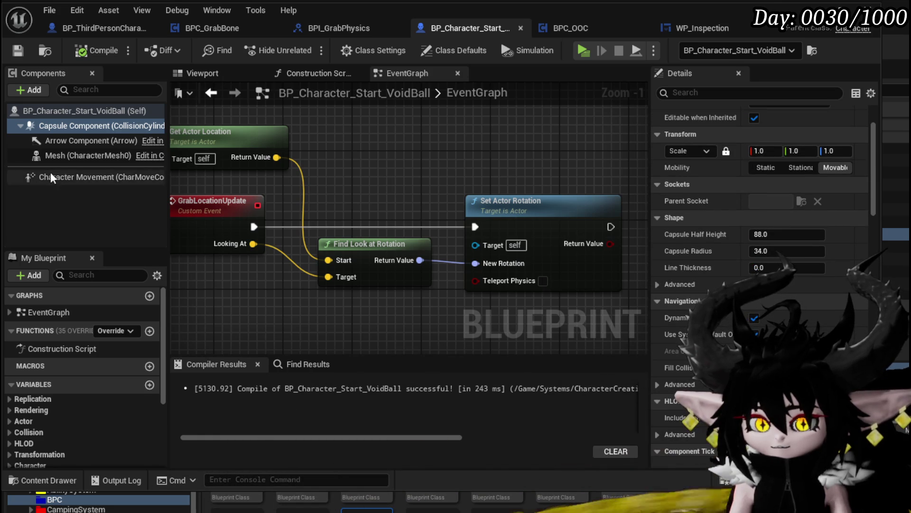
pyautogui.click(88, 156)
pyautogui.scroll(-5, 725, 335)
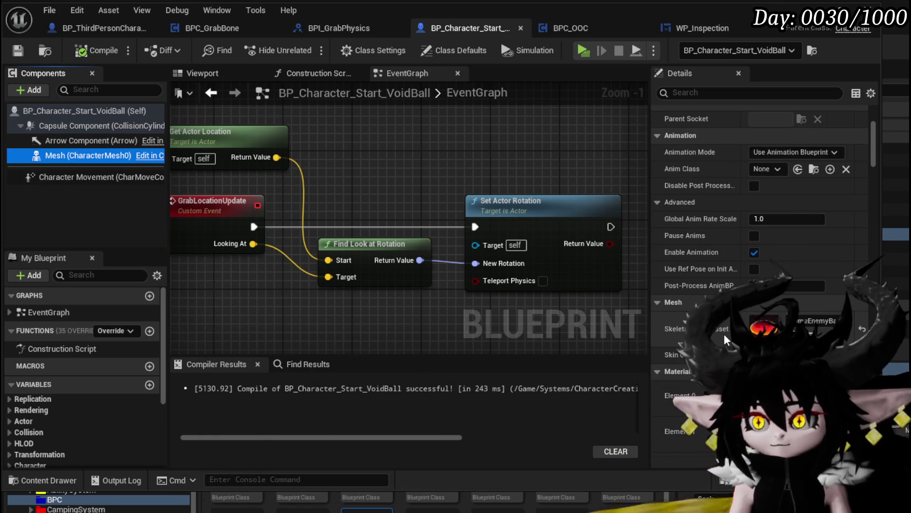
pyautogui.scroll(-7, 725, 334)
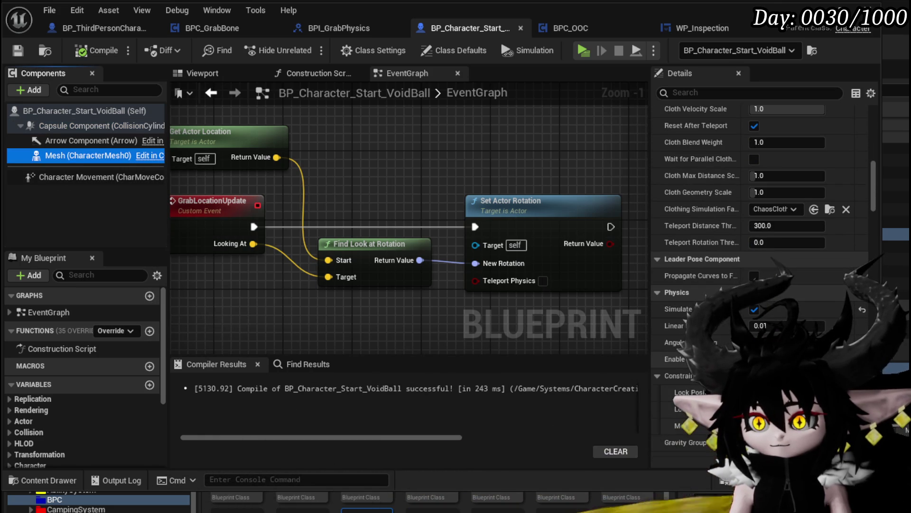
pyautogui.click(90, 51)
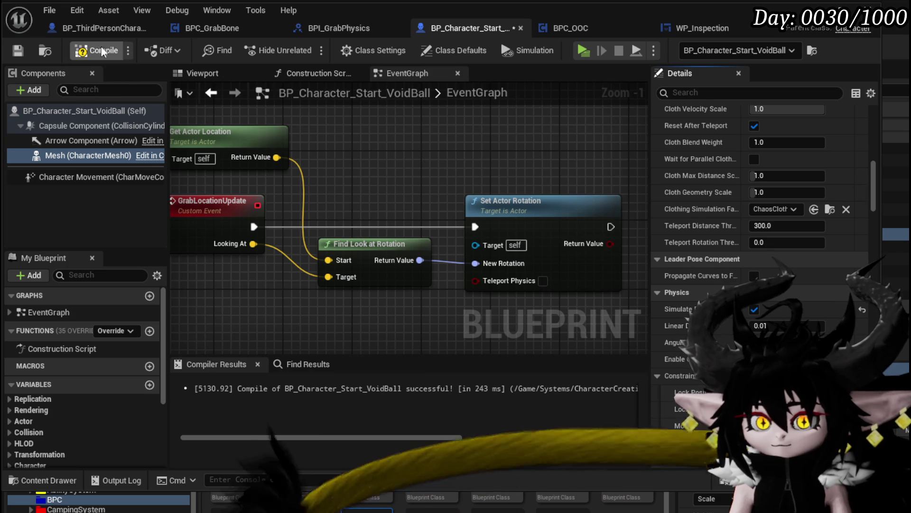
pyautogui.click(18, 51)
# - Recheck the capsule's collision settings, recompile with F7, and start a play test from the level editor
pyautogui.hotkey('alt', 'Tab')
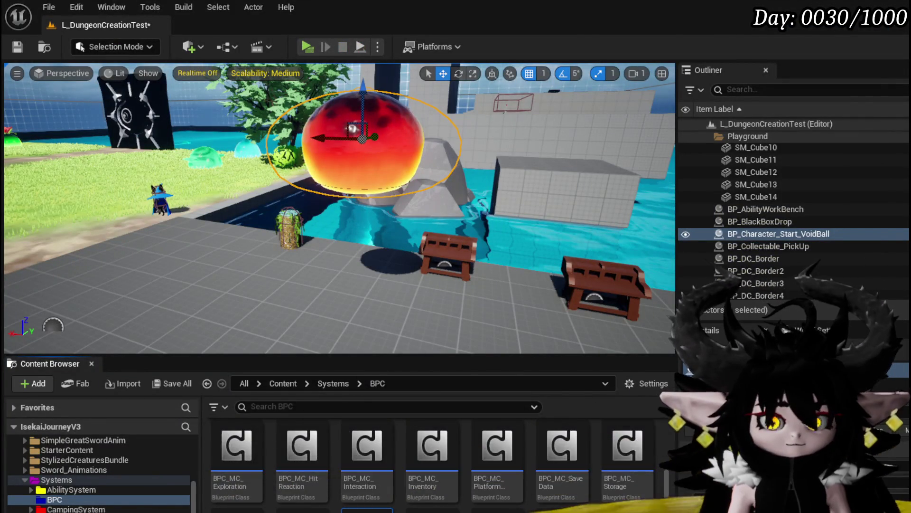
pyautogui.hotkey('alt', 'Tab')
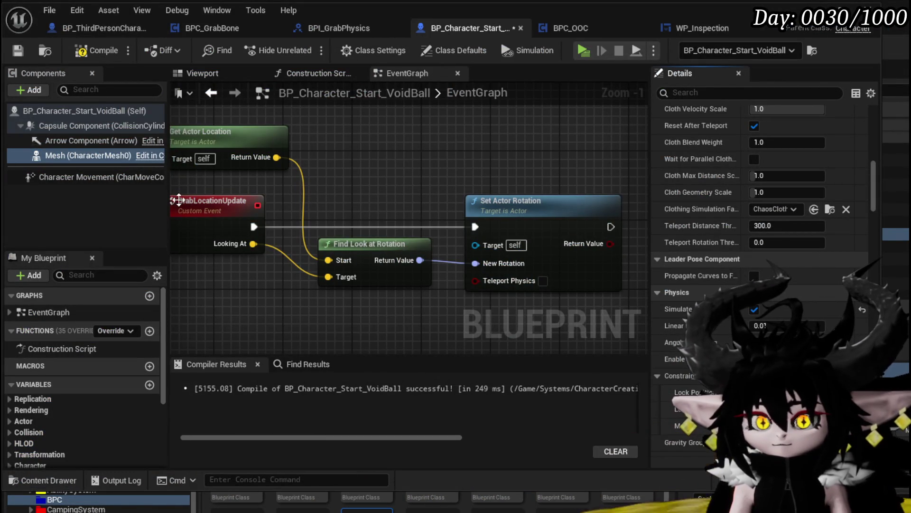
pyautogui.click(74, 126)
pyautogui.scroll(-3, 842, 292)
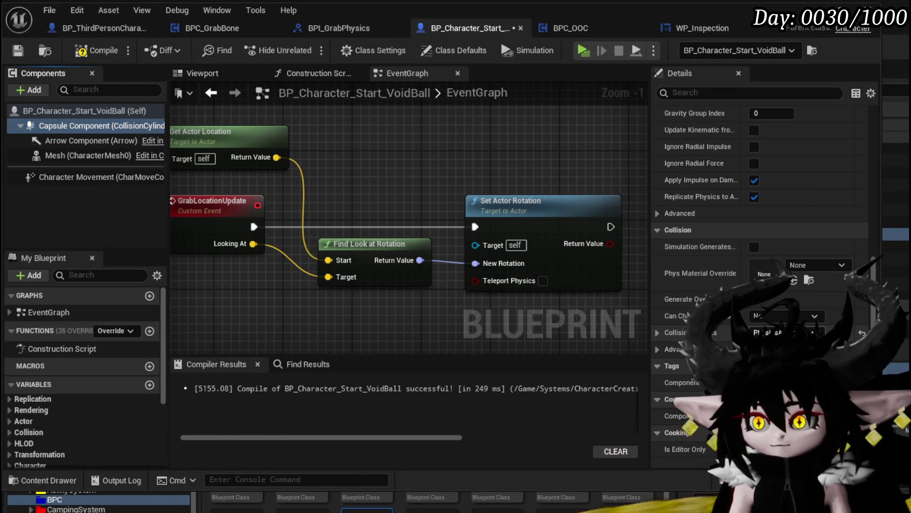
pyautogui.press('F7')
pyautogui.hotkey('alt', 'Tab')
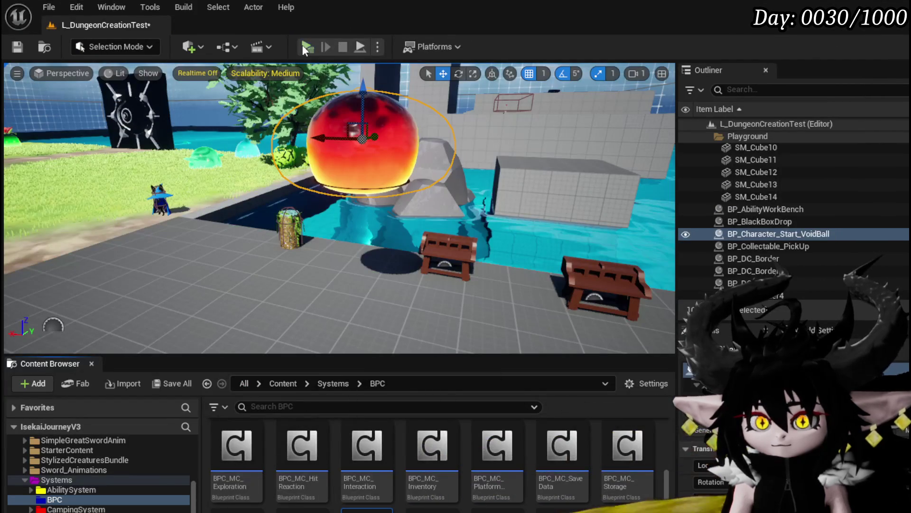
pyautogui.click(304, 45)
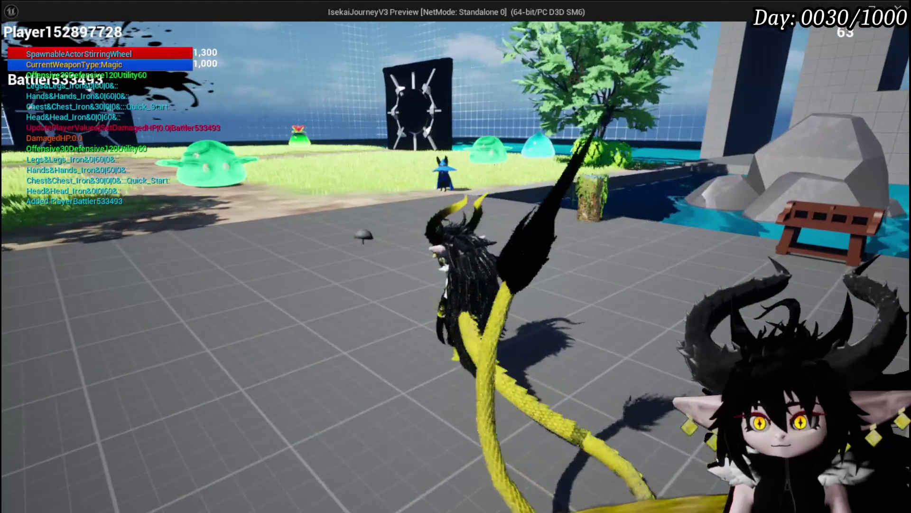
# - Stop the play test and expand the VoidBall mesh's PhysicsActor collision preset in Details
pyautogui.press('Escape')
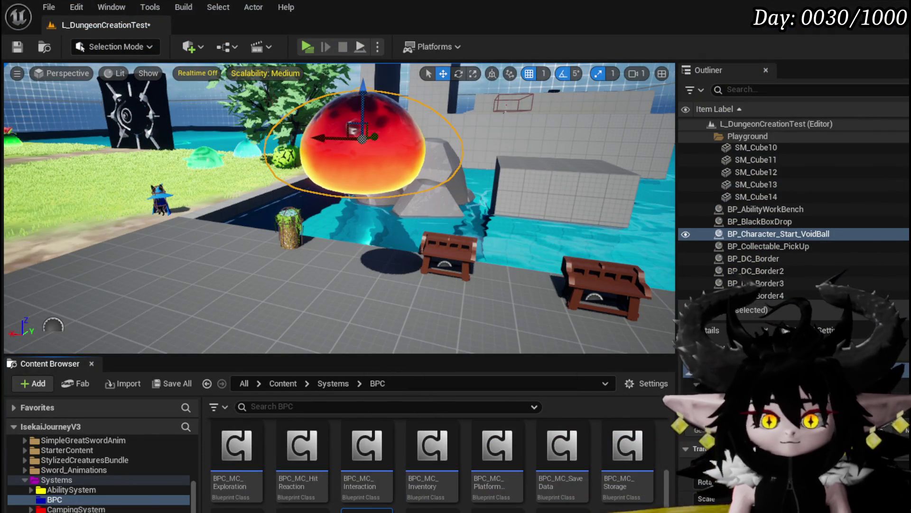
pyautogui.hotkey('alt', 'Tab')
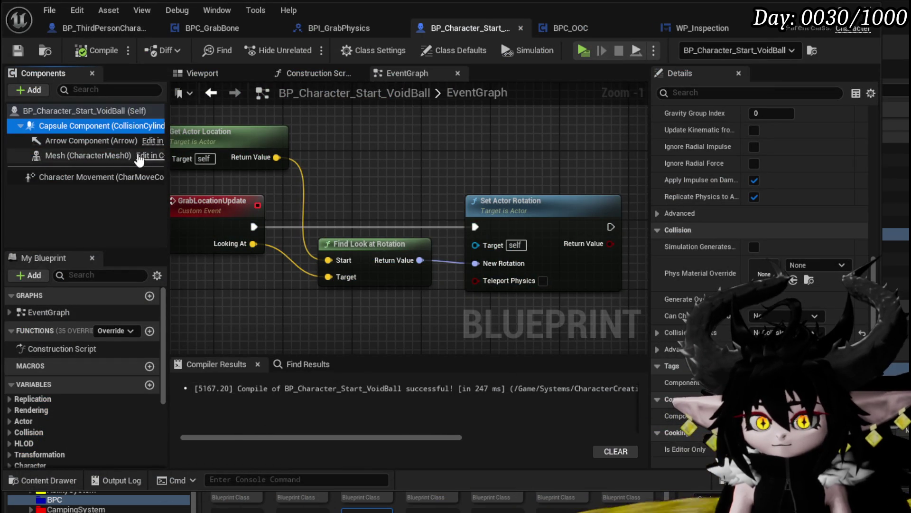
pyautogui.click(88, 155)
pyautogui.scroll(-10, 822, 293)
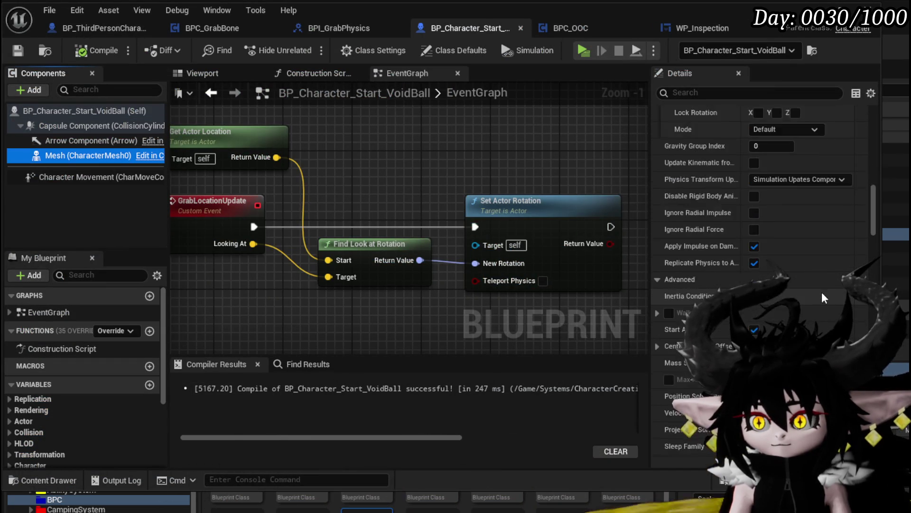
pyautogui.scroll(-5, 822, 290)
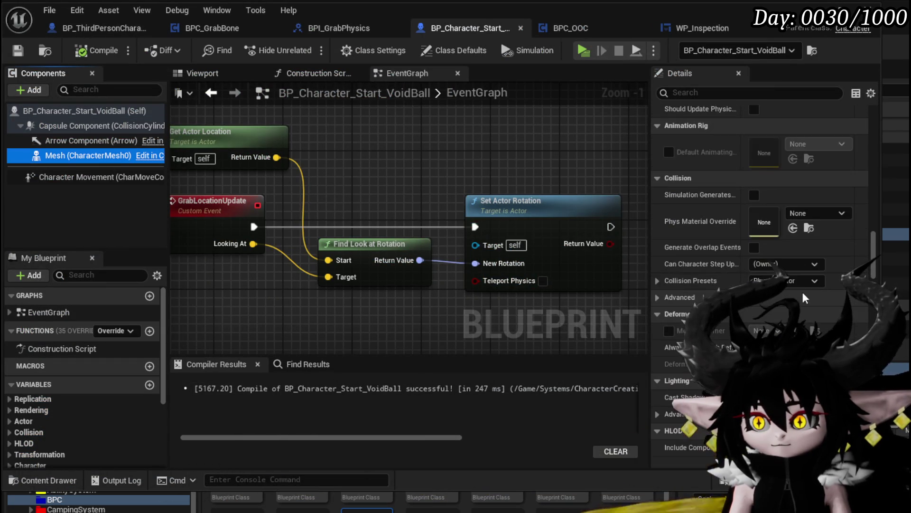
pyautogui.click(662, 280)
pyautogui.scroll(-5, 735, 283)
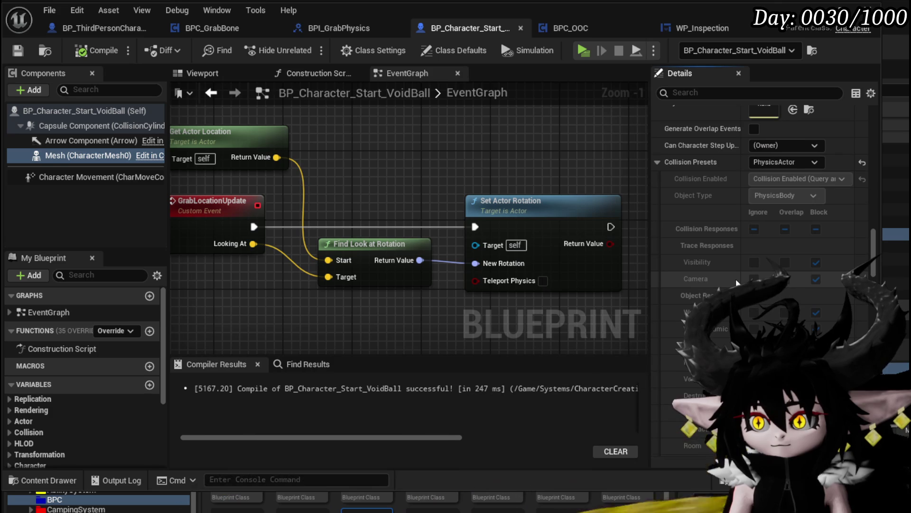
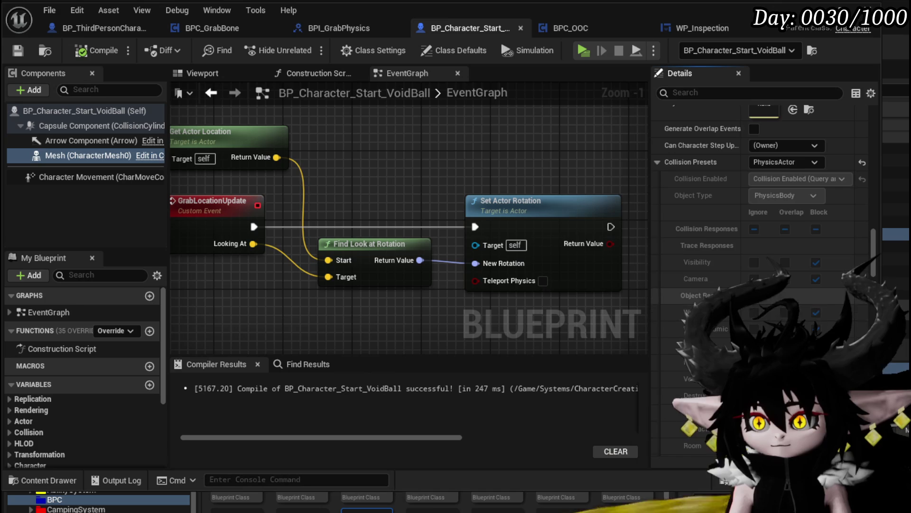
# - Check the floor cube's physics settings in the level editor
pyautogui.scroll(-5, 818, 323)
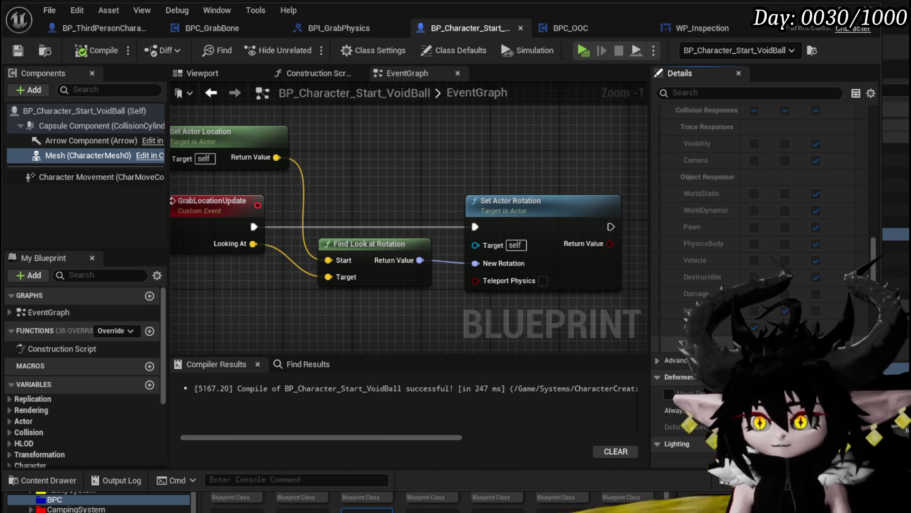
pyautogui.scroll(3, 760, 261)
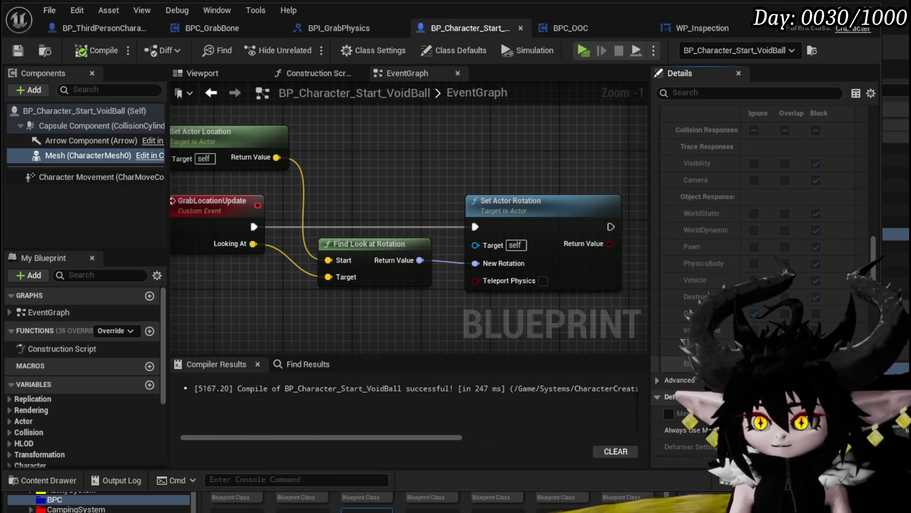
pyautogui.hotkey('alt', 'Tab')
pyautogui.click(380, 304)
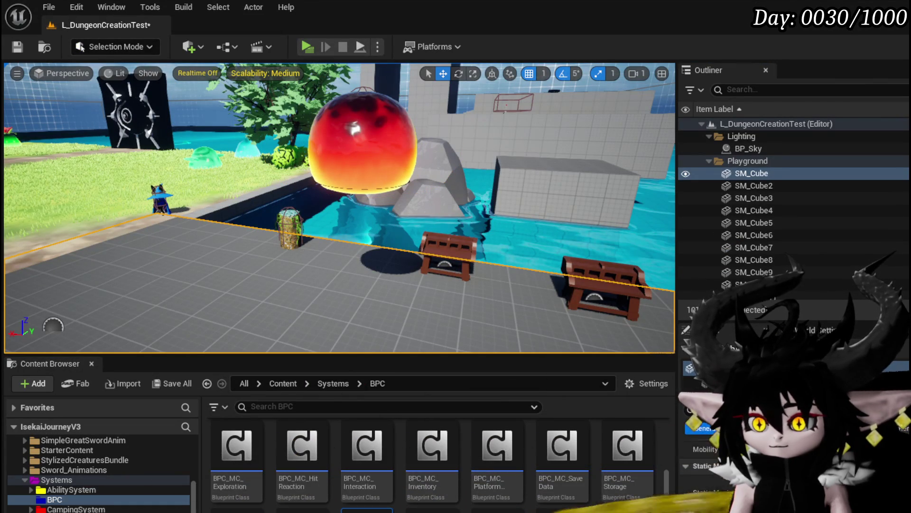
pyautogui.click(698, 382)
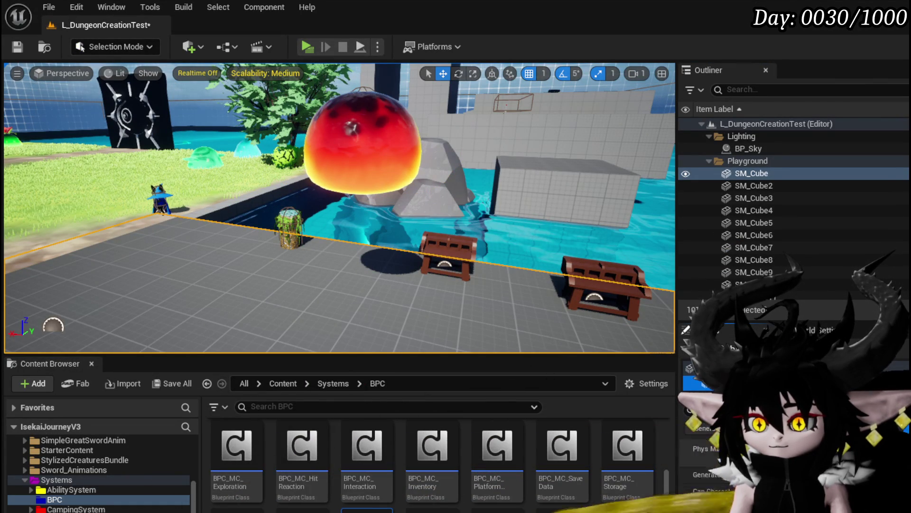
# - Select the red void ball and scroll its Blueprint's Mesh component Details to the Mesh section
pyautogui.click(362, 142)
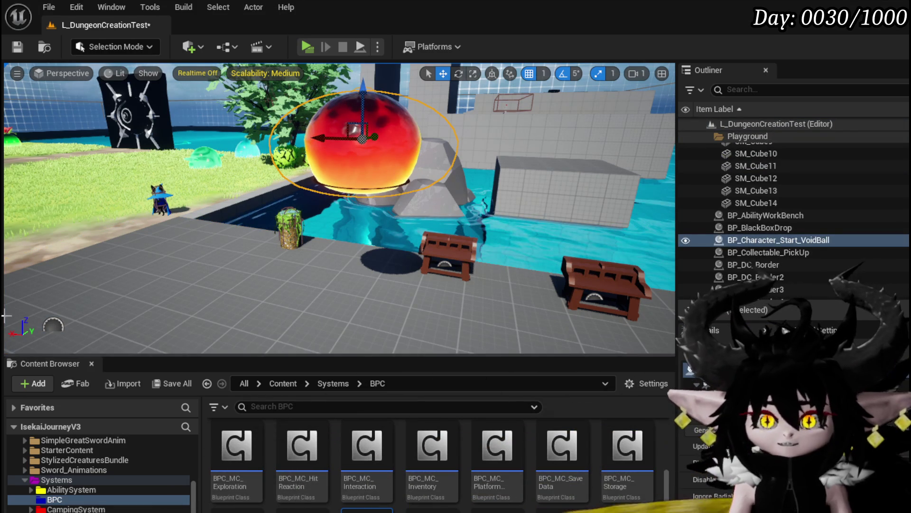
pyautogui.hotkey('ctrl', 'e')
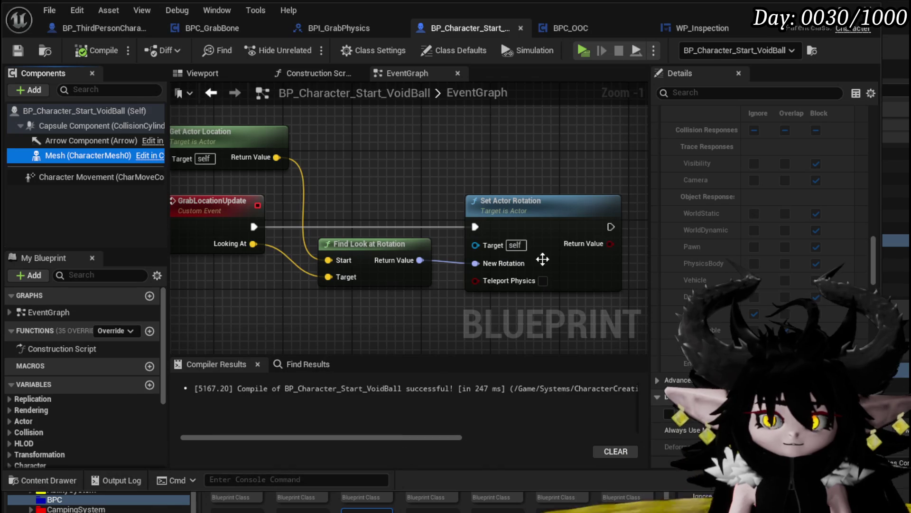
pyautogui.scroll(-15, 744, 261)
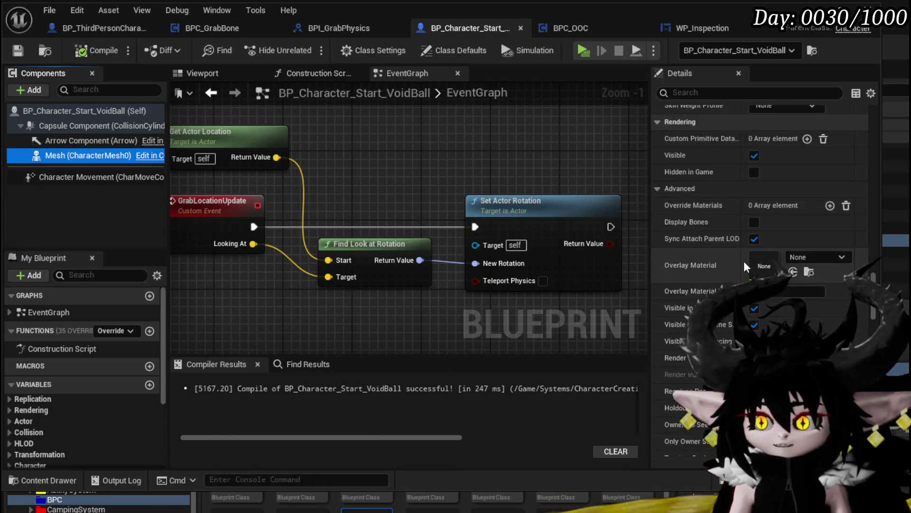
pyautogui.scroll(-5, 745, 262)
pyautogui.scroll(5, 745, 262)
pyautogui.scroll(-3, 745, 262)
pyautogui.scroll(10, 881, 321)
pyautogui.scroll(-6, 882, 321)
pyautogui.scroll(8, 881, 322)
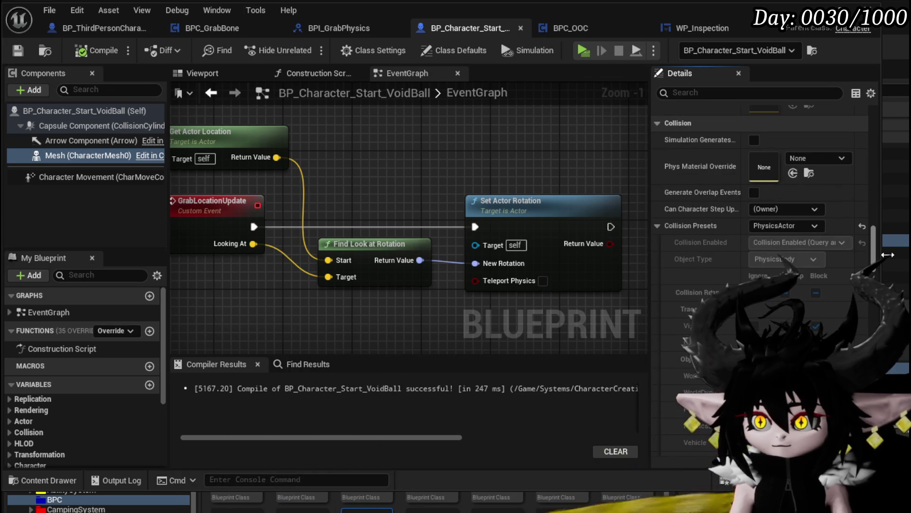
pyautogui.scroll(6, 888, 255)
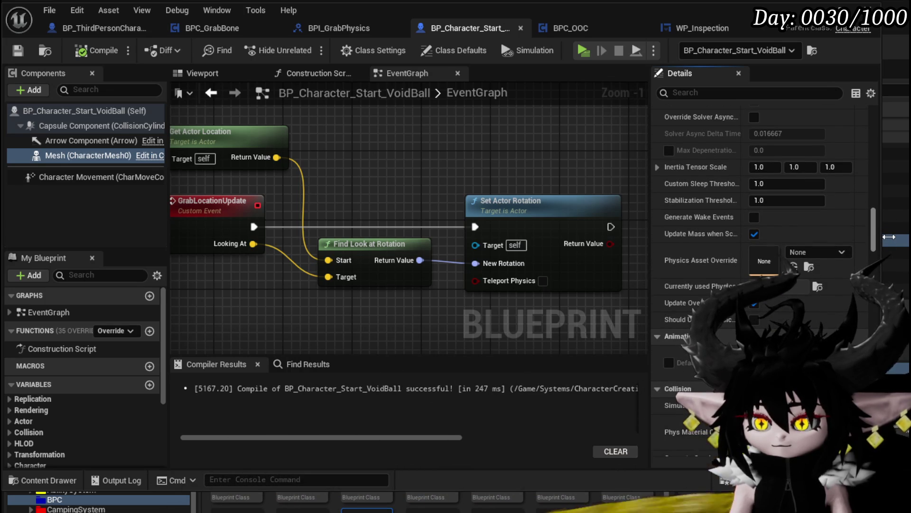
pyautogui.scroll(5, 889, 236)
pyautogui.scroll(-4, 890, 239)
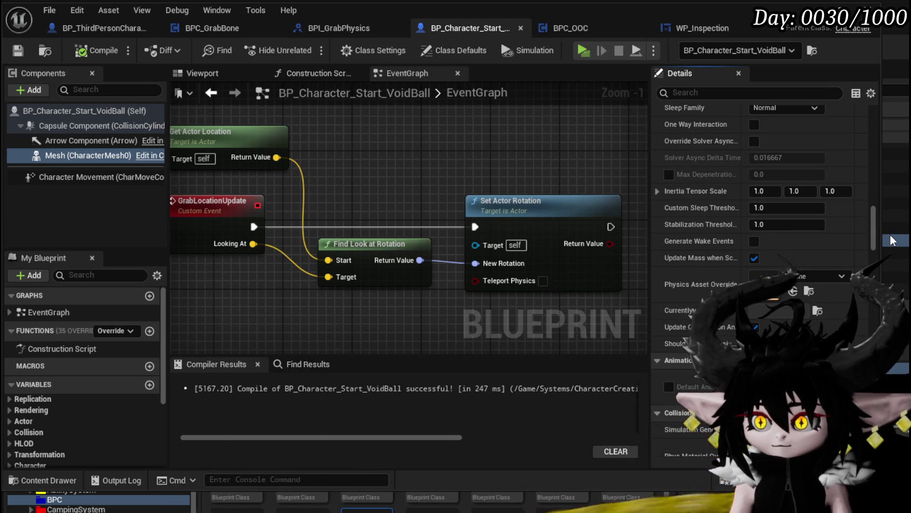
pyautogui.scroll(10, 826, 211)
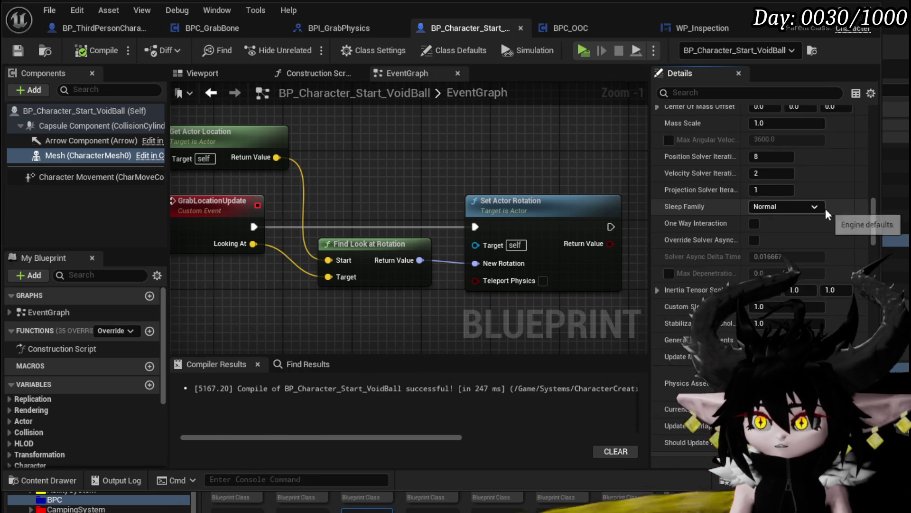
pyautogui.scroll(10, 825, 209)
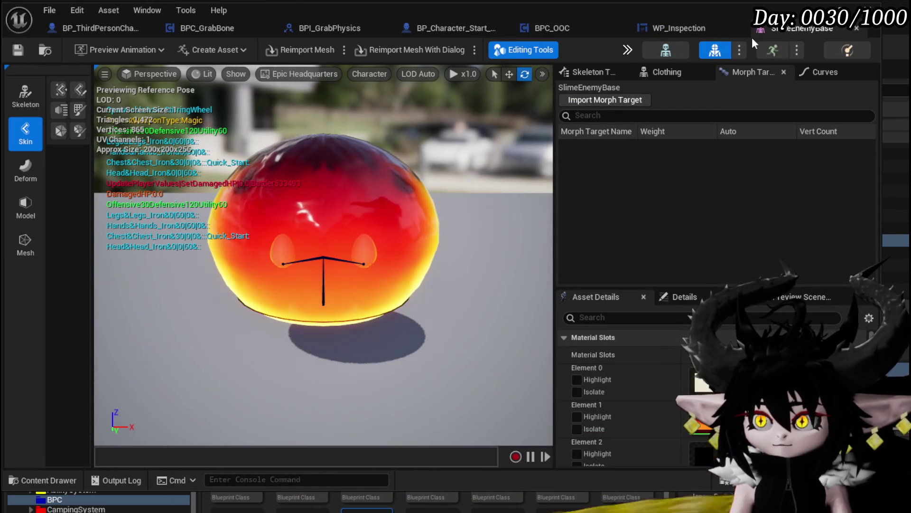
pyautogui.click(847, 50)
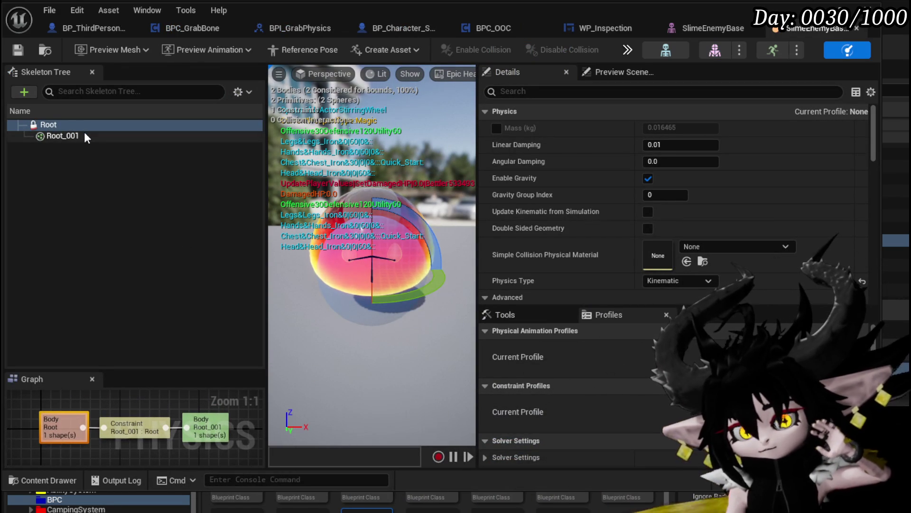
pyautogui.click(86, 137)
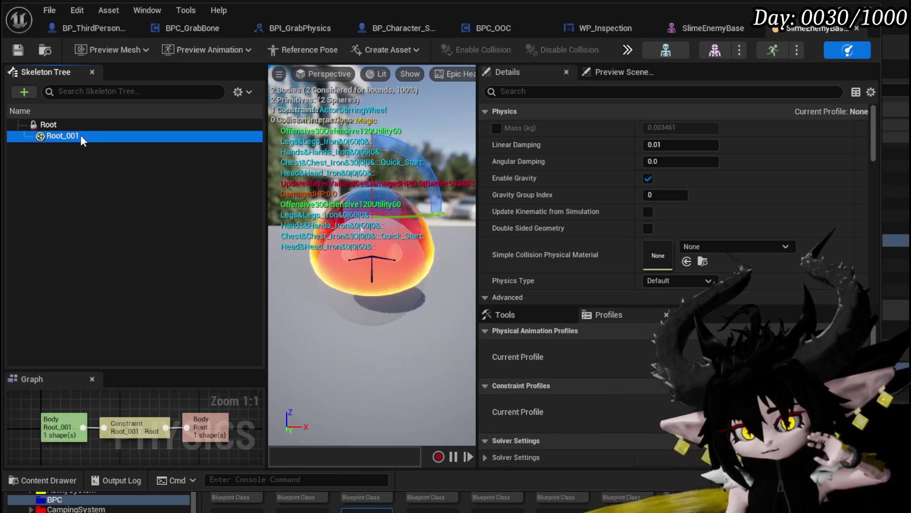
pyautogui.click(79, 126)
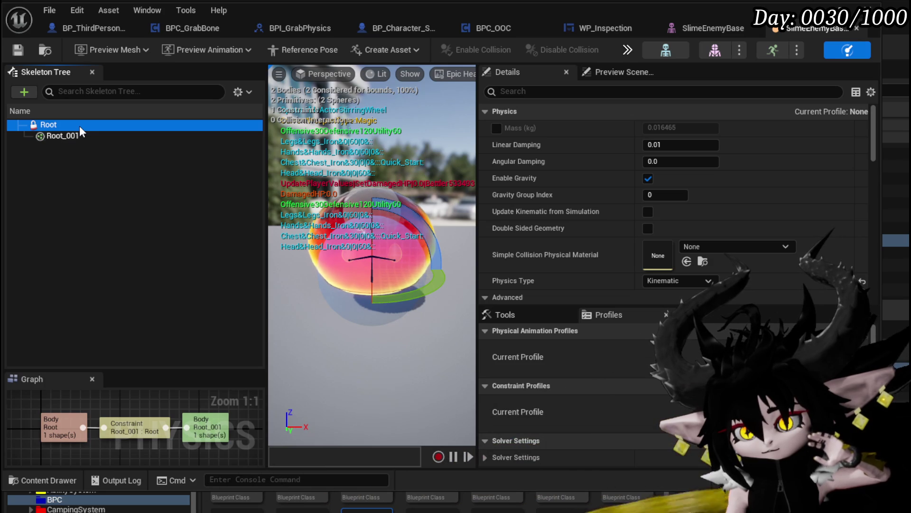
pyautogui.click(78, 135)
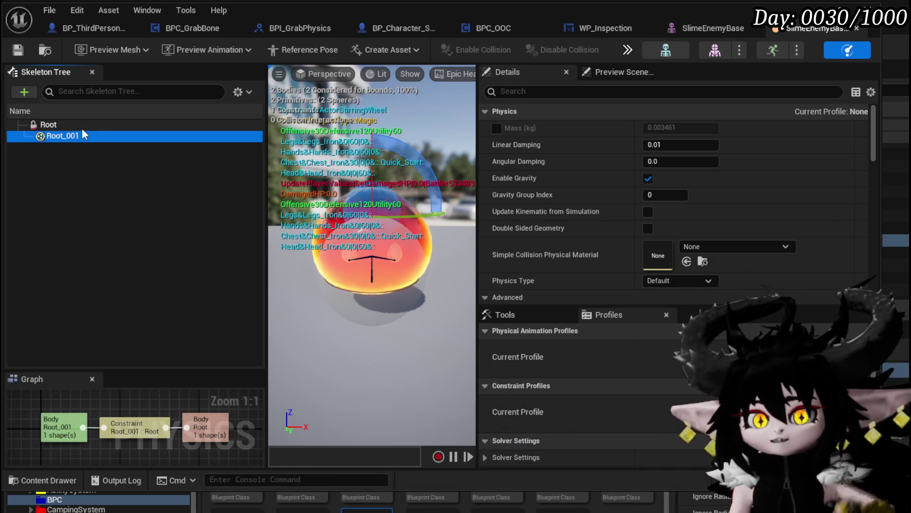
pyautogui.click(86, 128)
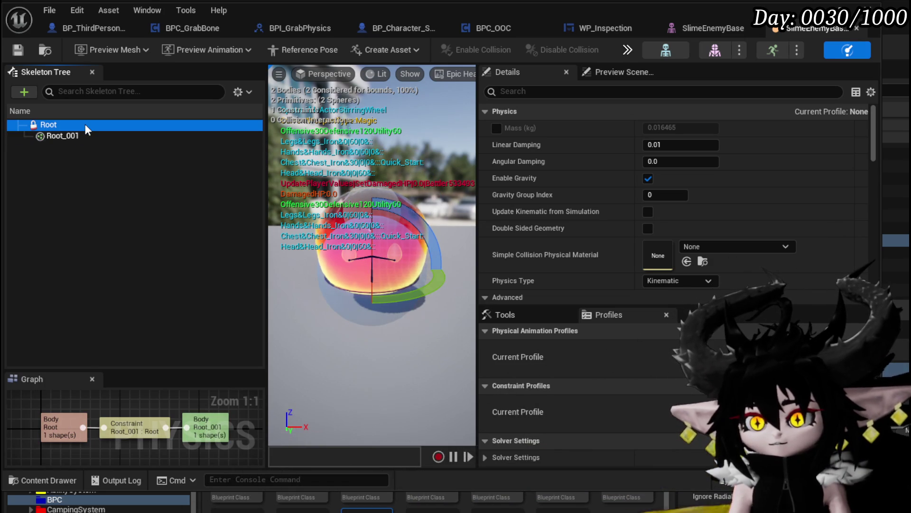
pyautogui.click(83, 138)
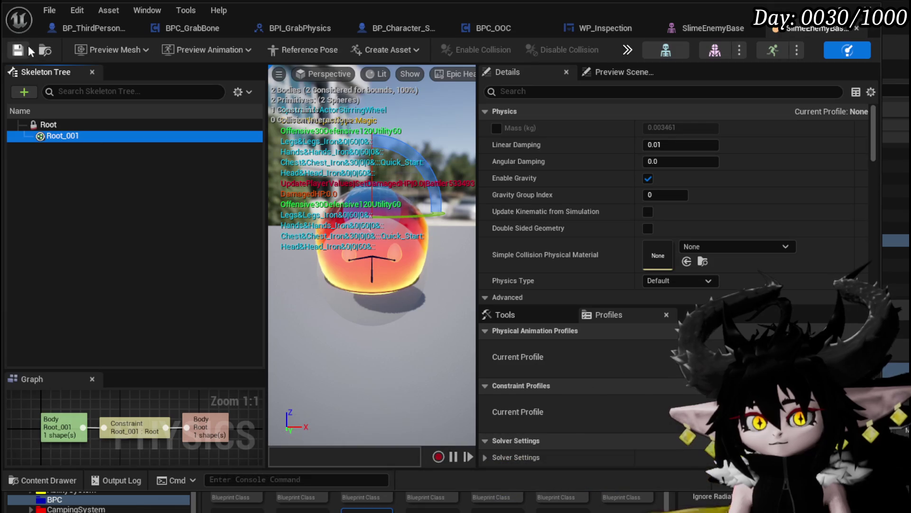
pyautogui.click(857, 28)
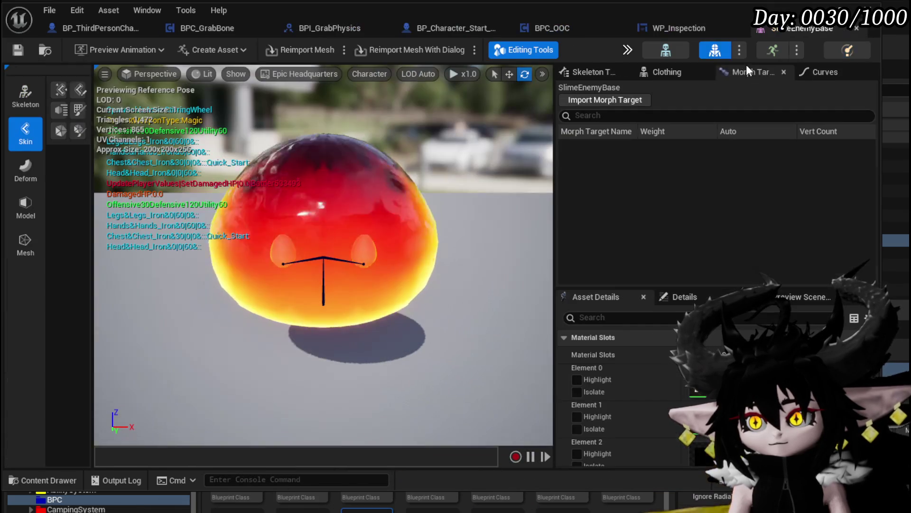
# - Close the slime mesh editor and review BP_Character_Start_VoidBall's Capsule Component Details
pyautogui.click(855, 28)
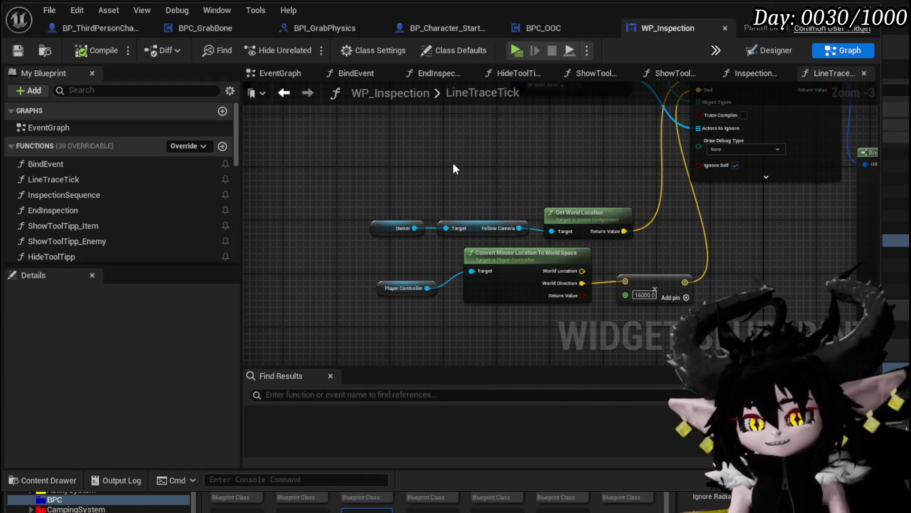
pyautogui.click(78, 29)
pyautogui.click(432, 27)
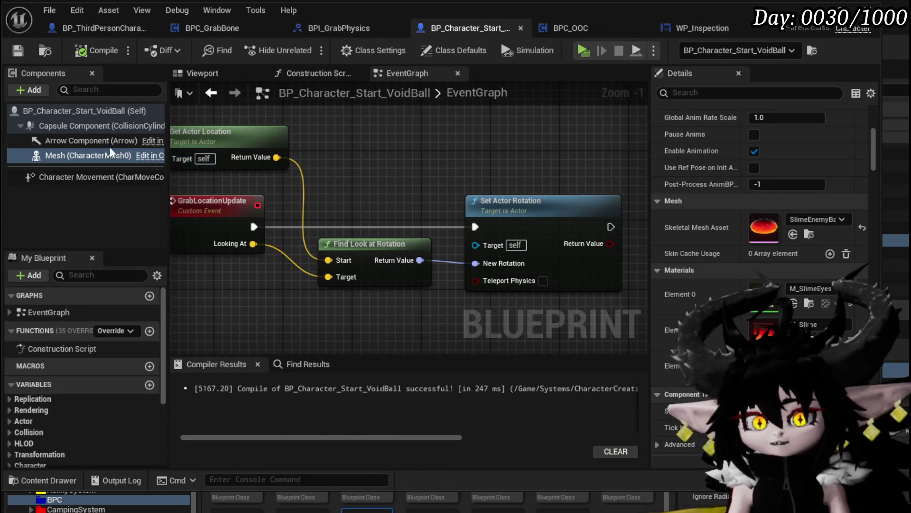
pyautogui.click(86, 126)
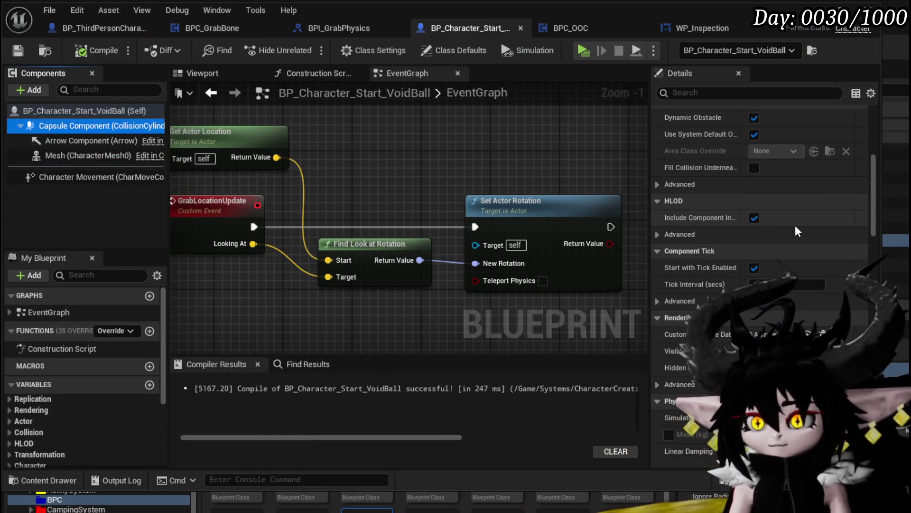
pyautogui.scroll(3, 796, 231)
pyautogui.scroll(3, 796, 231)
pyautogui.scroll(-10, 797, 231)
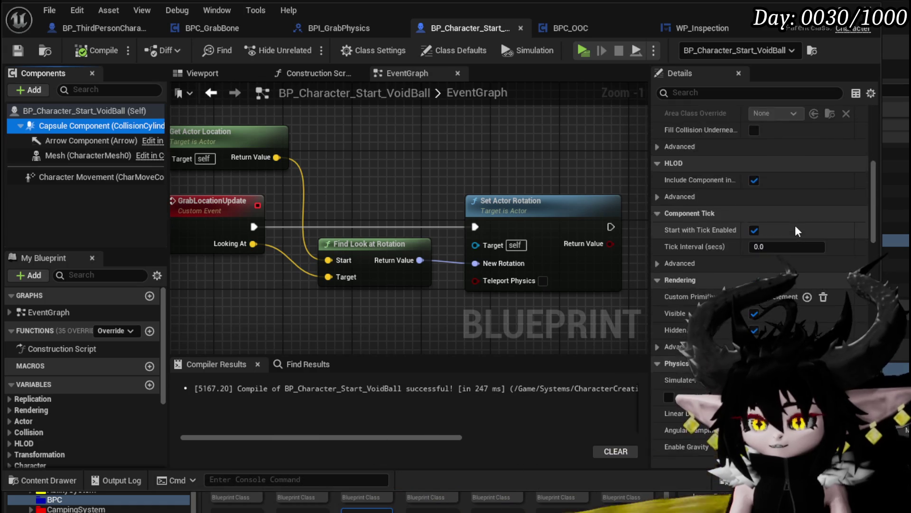
pyautogui.scroll(-3, 796, 231)
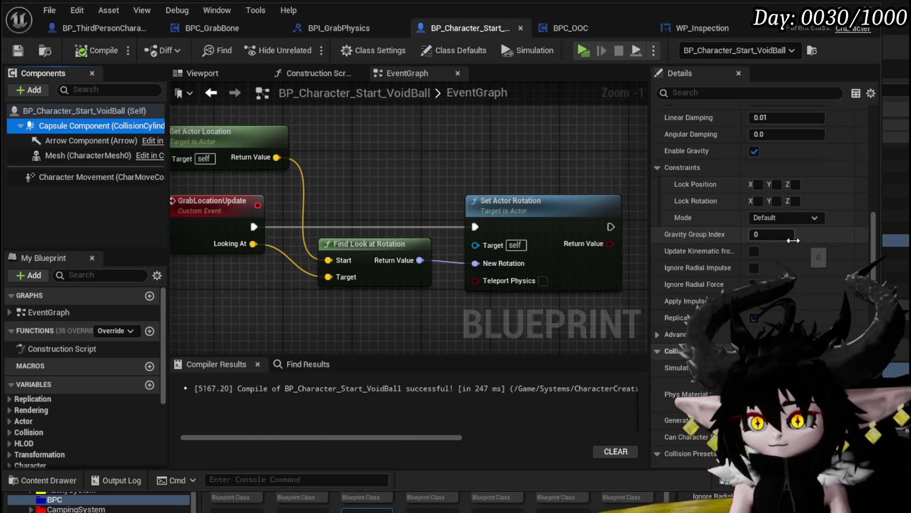
pyautogui.scroll(3, 752, 172)
pyautogui.scroll(-8, 769, 218)
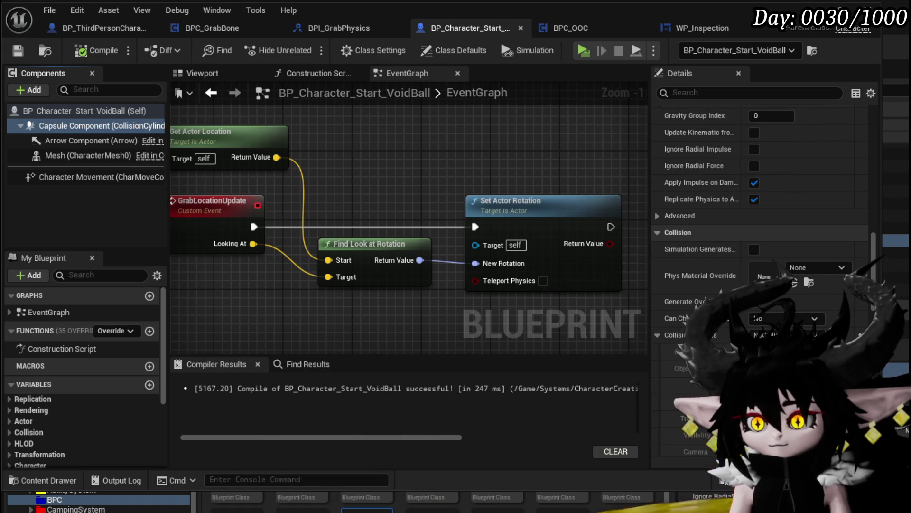
# - Review the Mesh component's Details and save the VoidBall Blueprint
pyautogui.click(102, 156)
pyautogui.scroll(-15, 769, 235)
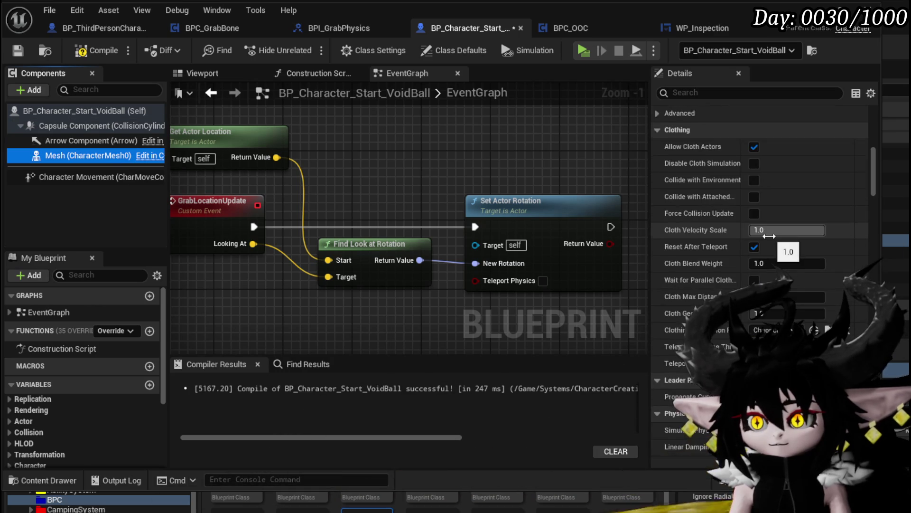
pyautogui.scroll(-10, 769, 236)
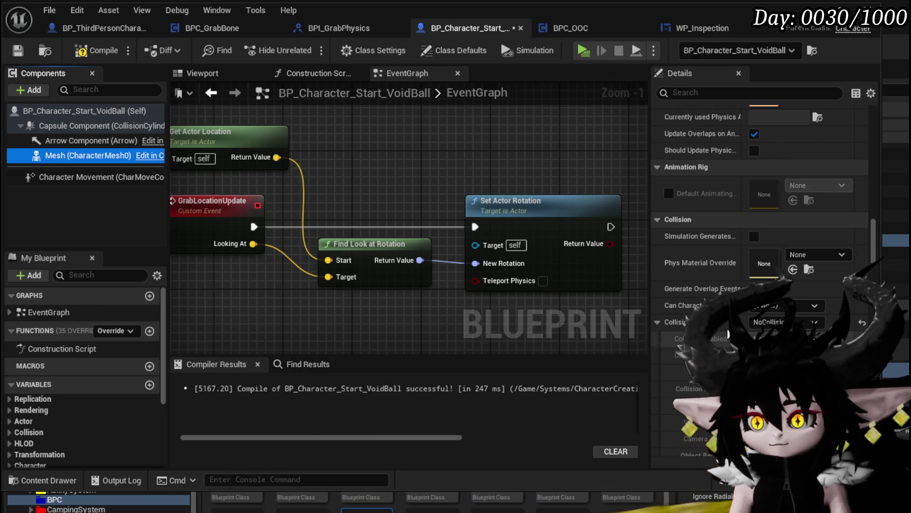
pyautogui.click(12, 53)
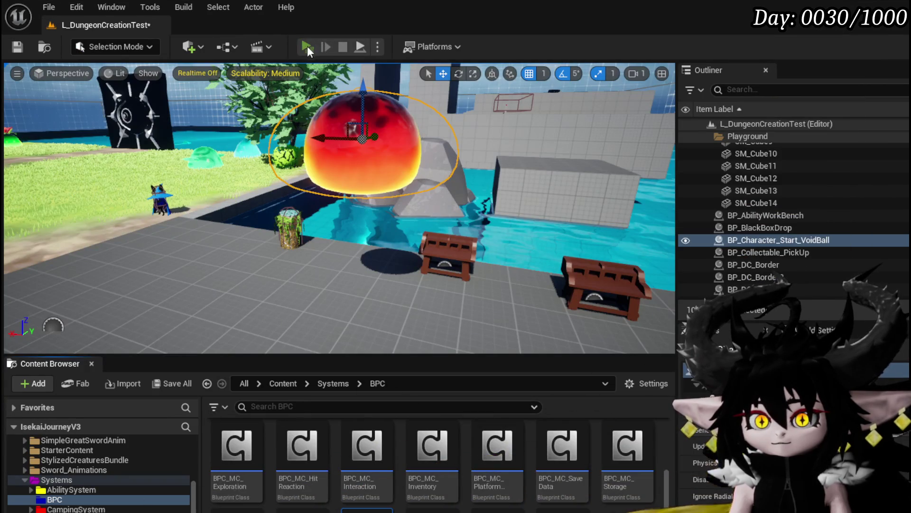
# - Play-test in Standalone mode, walking the character around the void ball, then stop
pyautogui.click(307, 45)
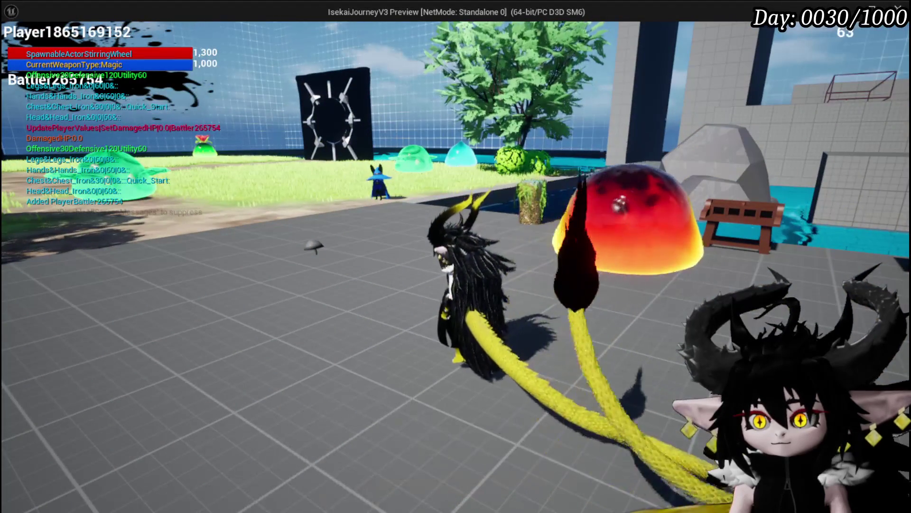
pyautogui.press('s')
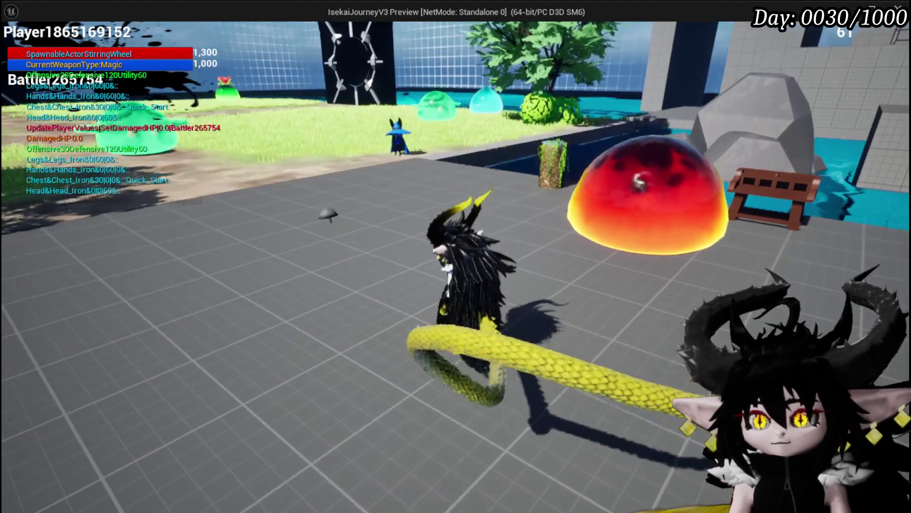
pyautogui.press('w')
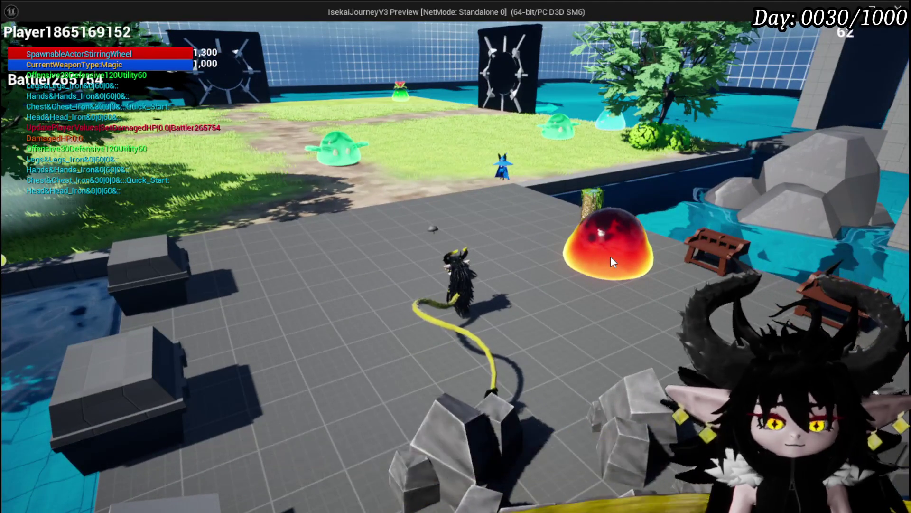
pyautogui.press('Escape')
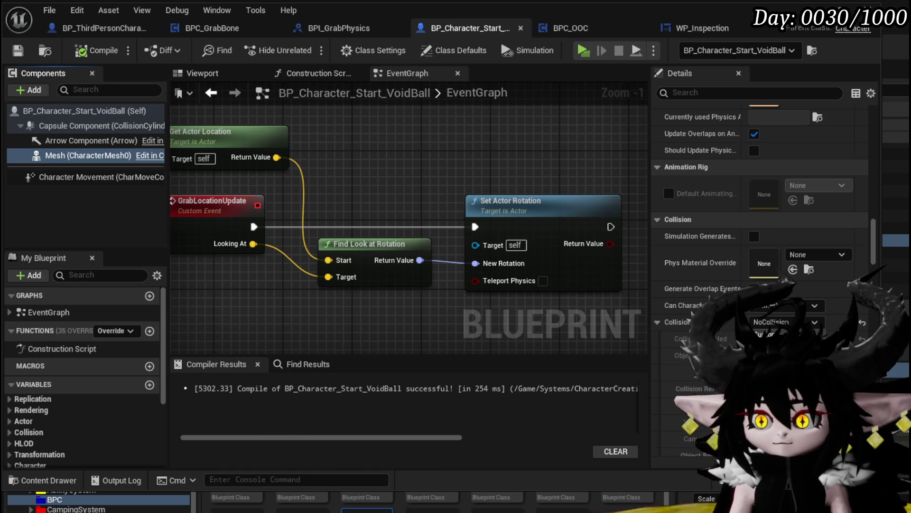
# - Uncheck Simulate Physics on the VoidBall mesh, recompiling before and after the change
pyautogui.click(97, 50)
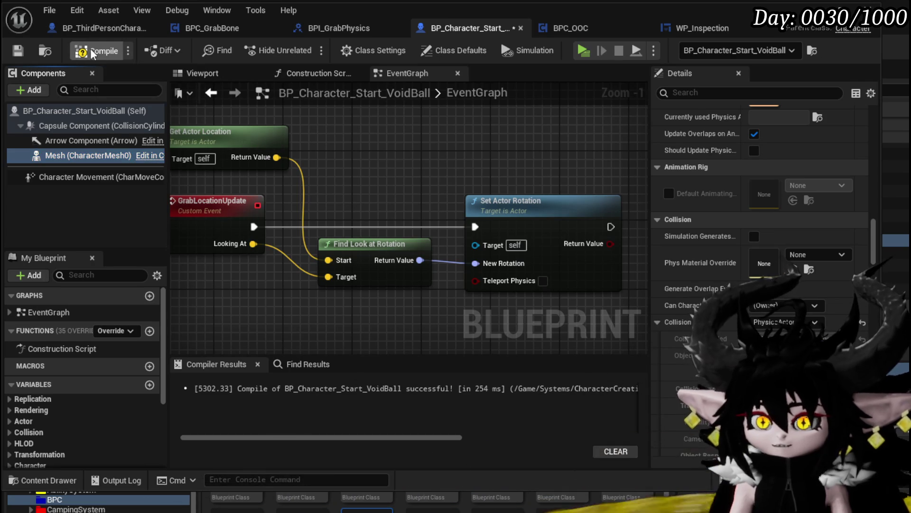
pyautogui.scroll(5, 746, 199)
pyautogui.scroll(10, 744, 194)
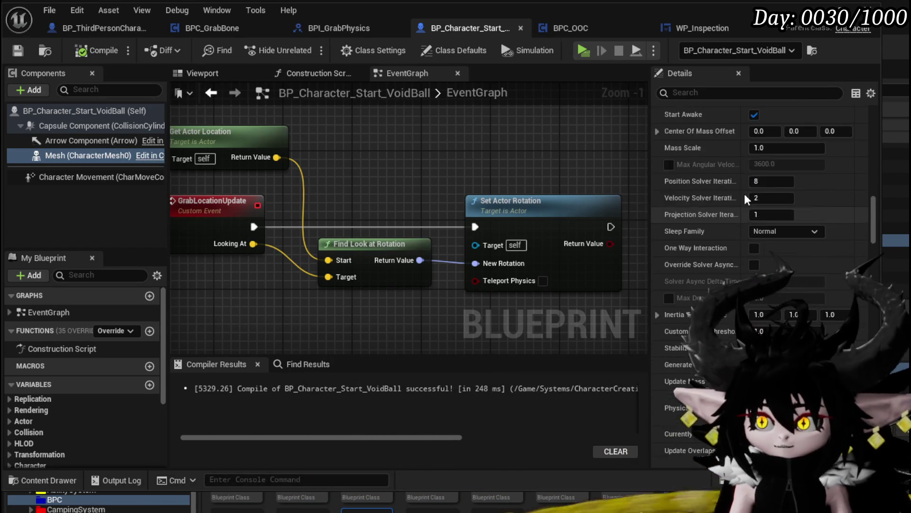
pyautogui.click(755, 213)
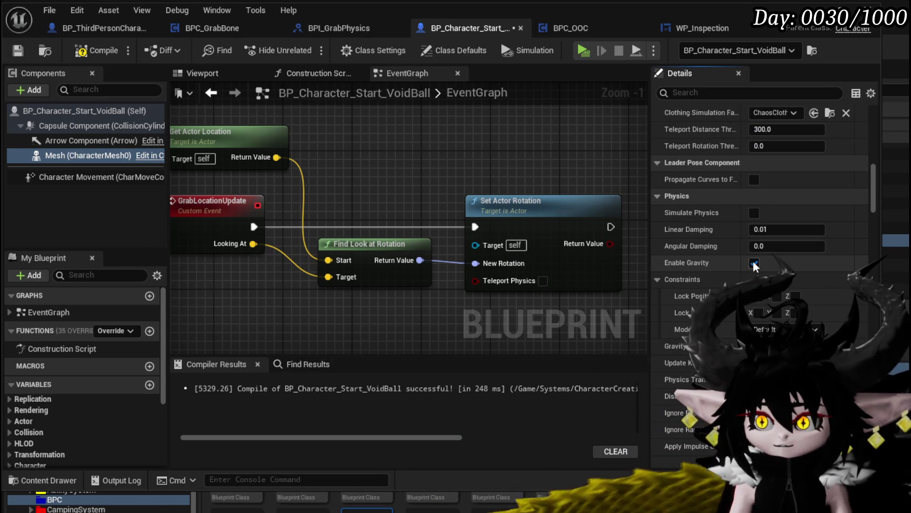
pyautogui.click(18, 54)
pyautogui.hotkey('alt', 'Tab')
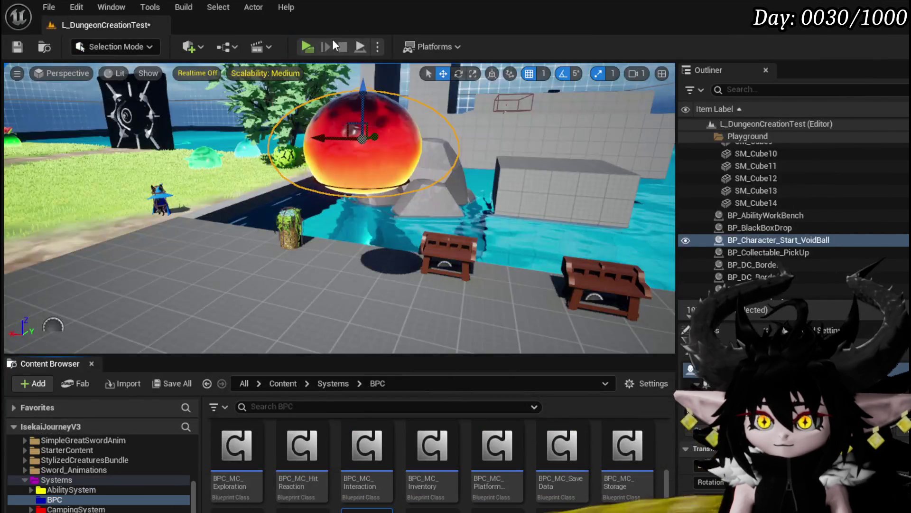
# - Run a quick play-test of the level and stop it
pyautogui.click(306, 46)
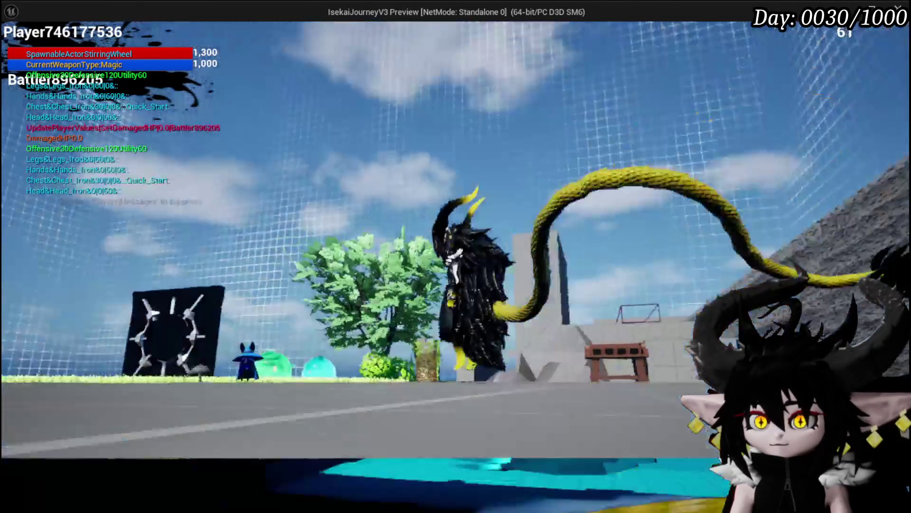
pyautogui.press('Escape')
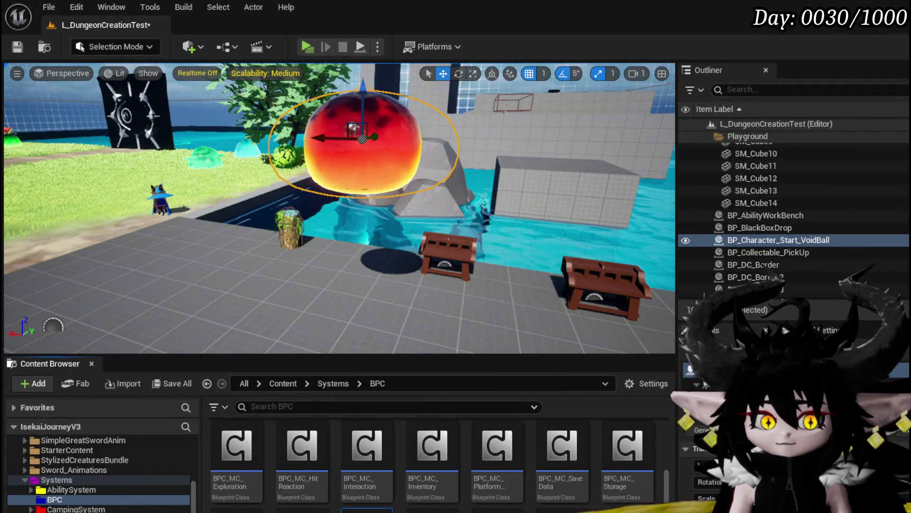
pyautogui.hotkey('alt', 'Tab')
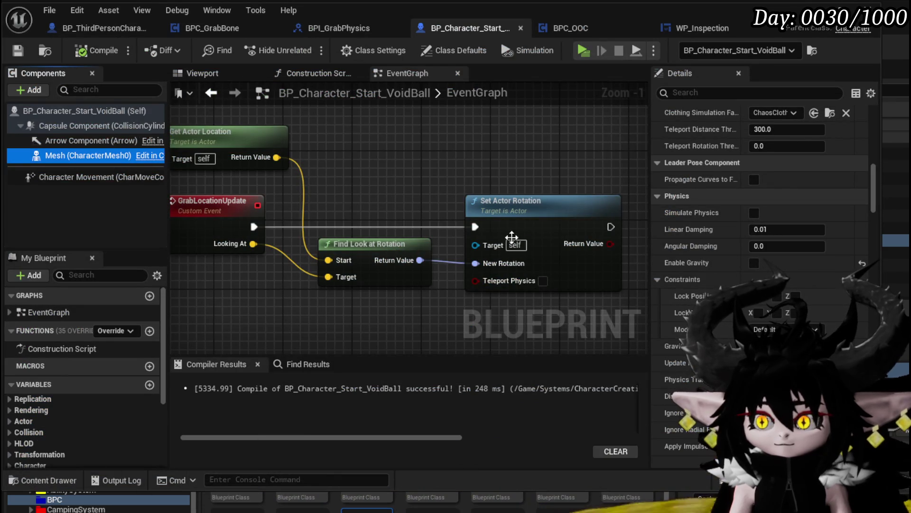
# - Re-enable Simulate Physics on the mesh, set Collision Presets to Custom, and compile
pyautogui.click(754, 213)
pyautogui.scroll(-10, 754, 266)
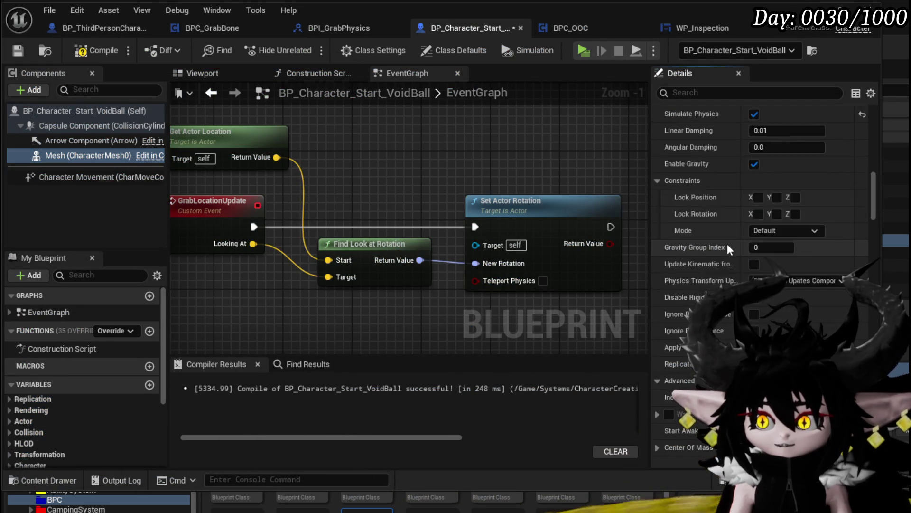
pyautogui.scroll(-6, 728, 235)
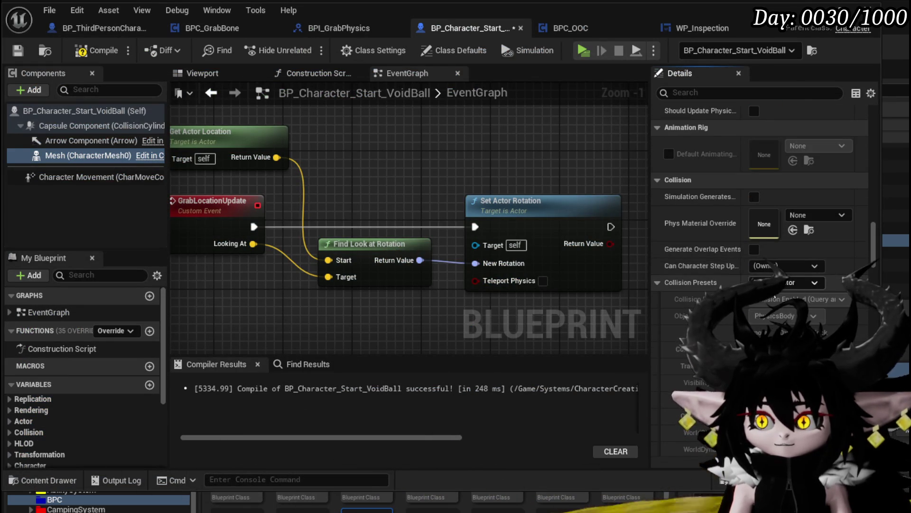
pyautogui.click(773, 296)
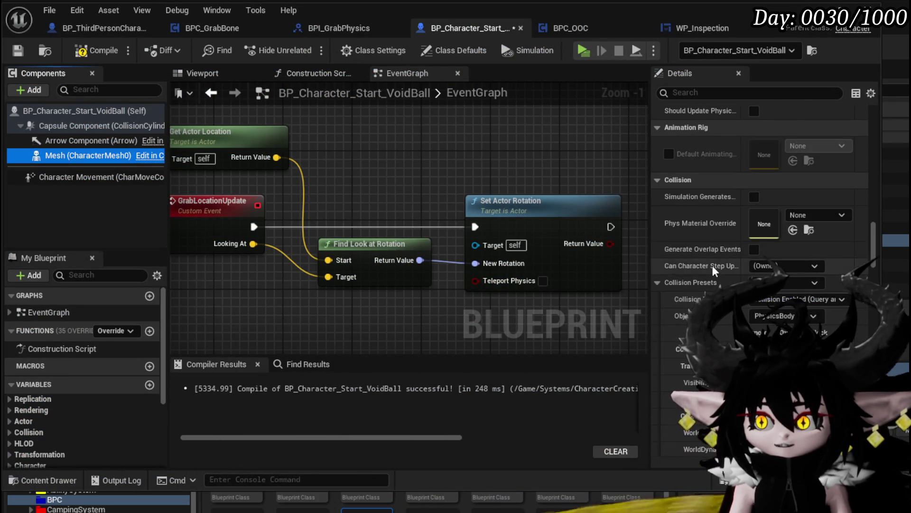
pyautogui.scroll(-5, 710, 262)
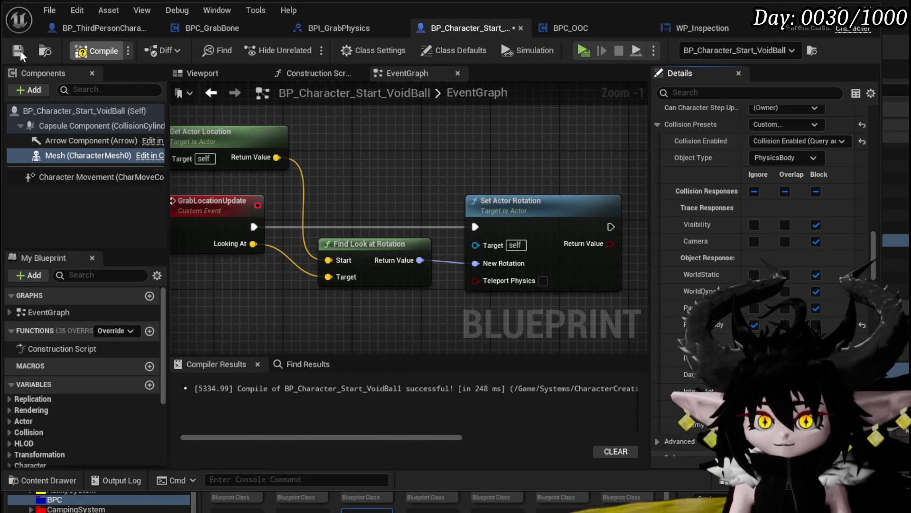
pyautogui.click(98, 51)
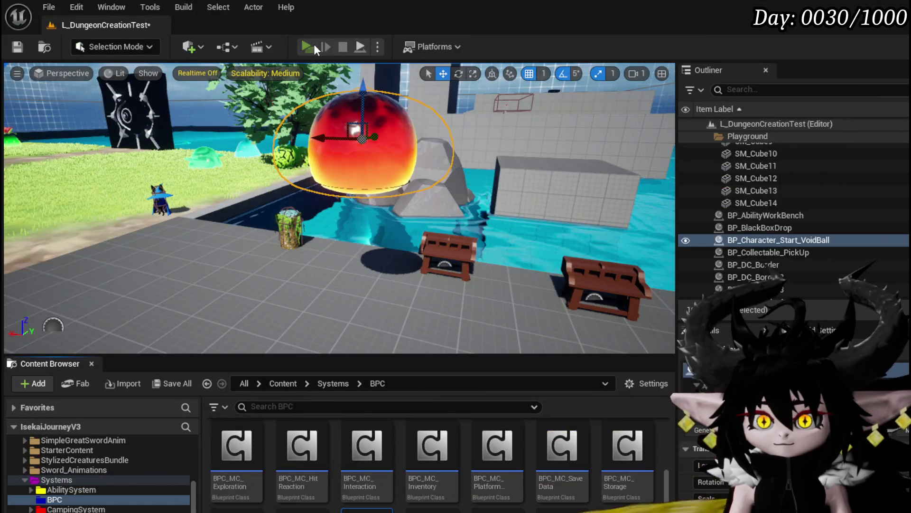
# - Play-test the level looking at the sky, rocks and floor, then save L_DungeonCreationTest
pyautogui.click(314, 44)
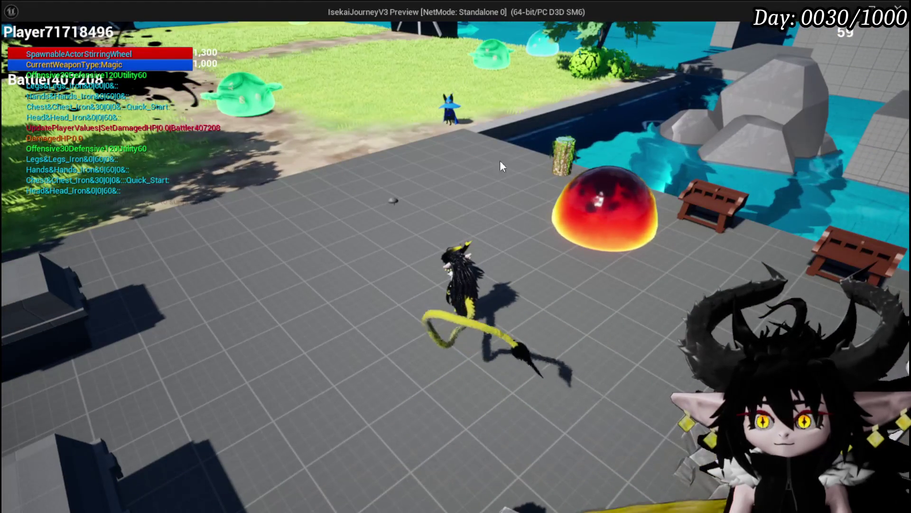
pyautogui.moveTo(609, 215)
pyautogui.mouseDown()
pyautogui.moveTo(539, 129)
pyautogui.moveTo(475, 73)
pyautogui.moveTo(508, 124)
pyautogui.mouseUp()
pyautogui.moveTo(572, 147)
pyautogui.mouseDown()
pyautogui.moveTo(703, 153)
pyautogui.moveTo(636, 161)
pyautogui.moveTo(543, 147)
pyautogui.moveTo(554, 138)
pyautogui.moveTo(537, 104)
pyautogui.moveTo(503, 269)
pyautogui.moveTo(729, 314)
pyautogui.mouseUp()
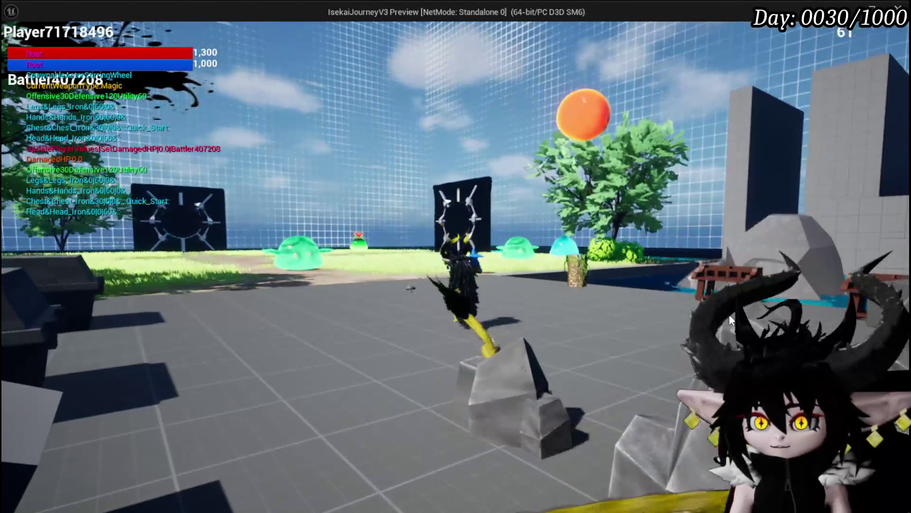
pyautogui.moveTo(571, 111)
pyautogui.mouseDown()
pyautogui.moveTo(361, 98)
pyautogui.moveTo(407, 215)
pyautogui.moveTo(458, 231)
pyautogui.moveTo(535, 226)
pyautogui.moveTo(644, 201)
pyautogui.moveTo(690, 266)
pyautogui.moveTo(788, 309)
pyautogui.mouseUp()
pyautogui.moveTo(596, 313)
pyautogui.mouseDown()
pyautogui.moveTo(551, 350)
pyautogui.moveTo(689, 333)
pyautogui.mouseUp()
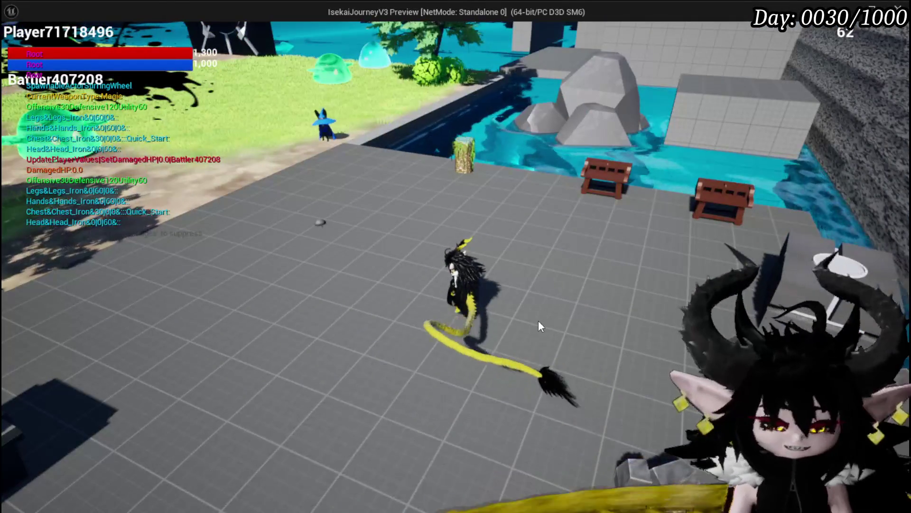
pyautogui.press('Escape')
pyautogui.click(17, 46)
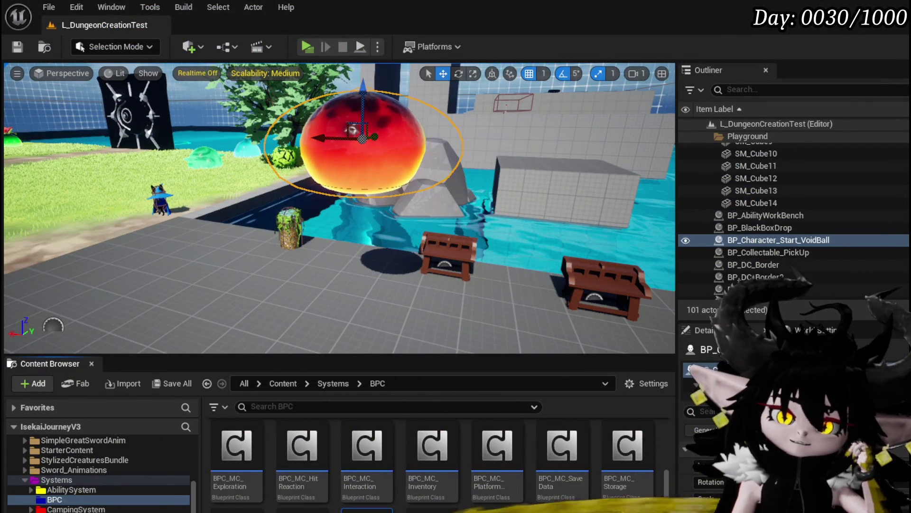
# - Bring back the VoidBall Blueprint and browse the Capsule and Mesh components' Details
pyautogui.hotkey('ctrl', 'e')
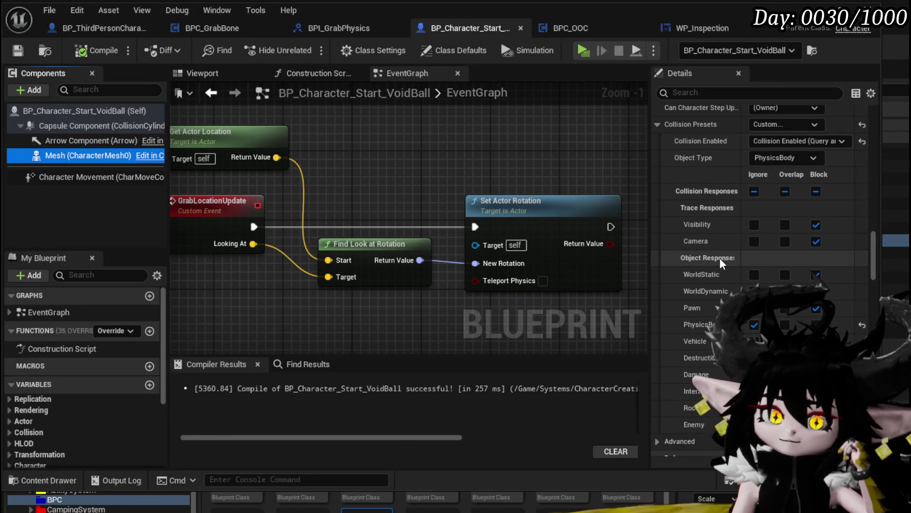
pyautogui.press('Up')
pyautogui.press('Up')
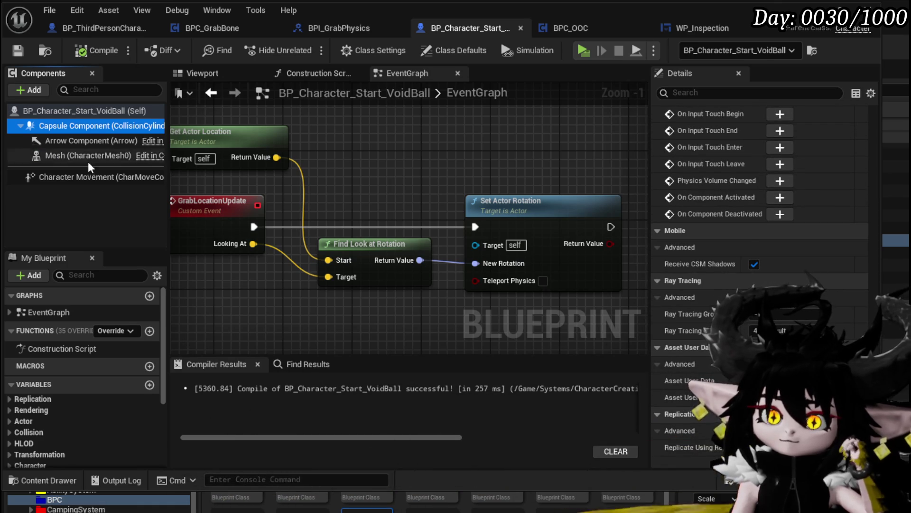
pyautogui.press('Down')
pyautogui.press('Down')
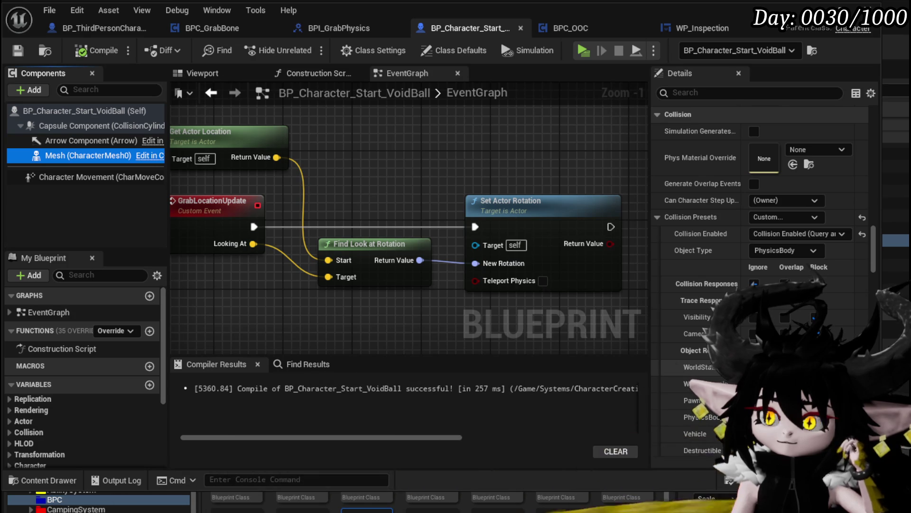
pyautogui.scroll(-5, 760, 266)
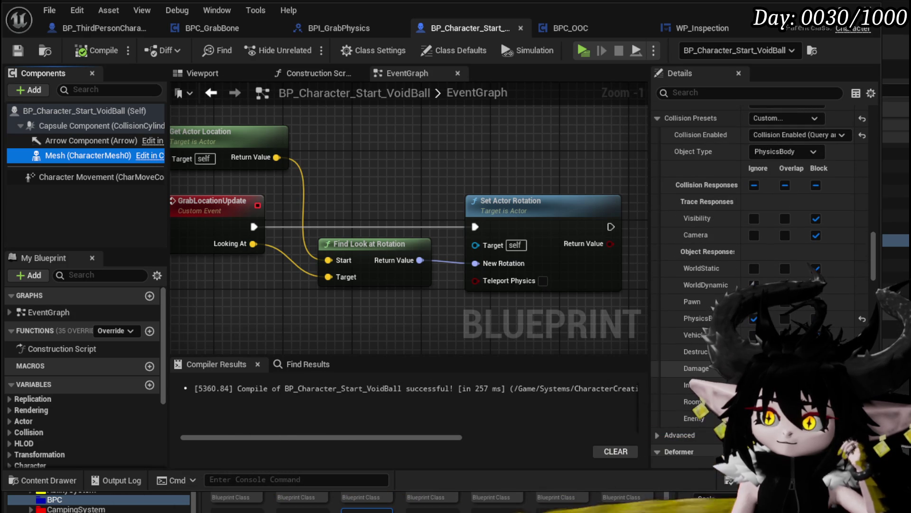
pyautogui.scroll(4, 759, 265)
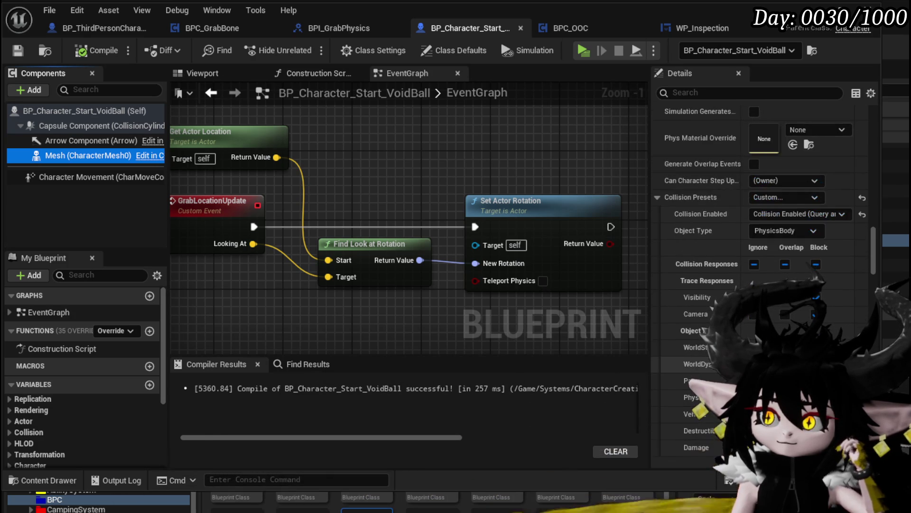
pyautogui.scroll(1, 760, 190)
# - Give the Capsule Component the NoCollision collision preset
pyautogui.click(95, 125)
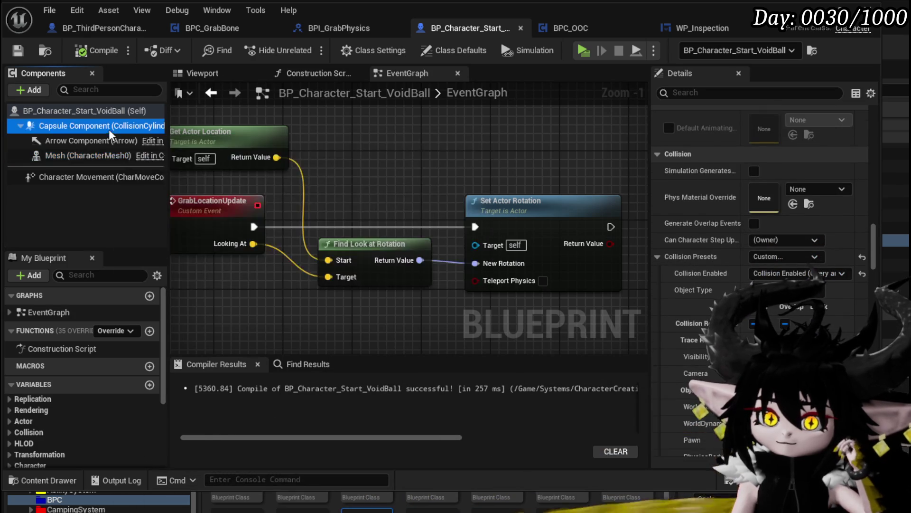
pyautogui.scroll(15, 807, 285)
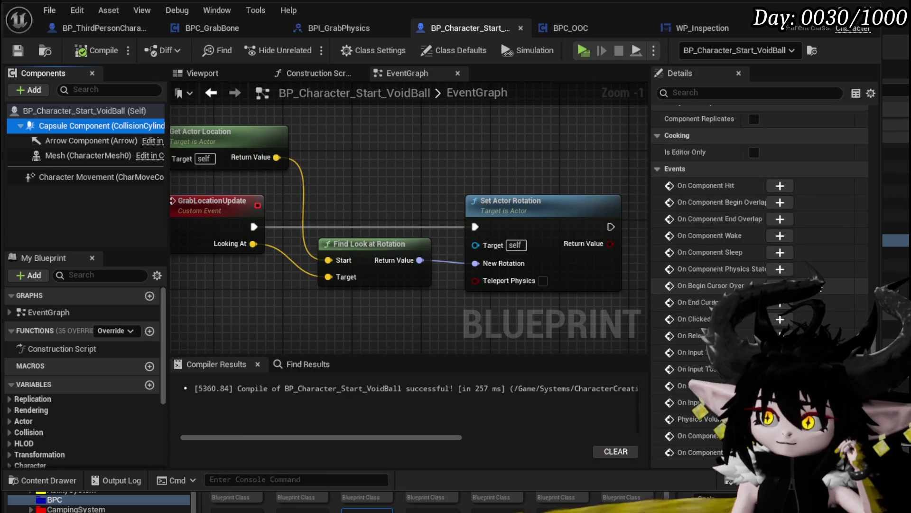
pyautogui.scroll(10, 760, 266)
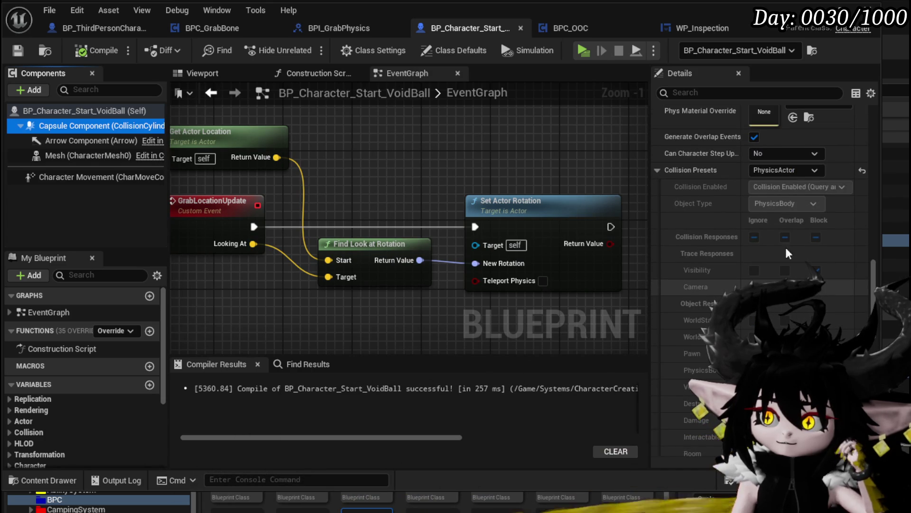
pyautogui.click(769, 172)
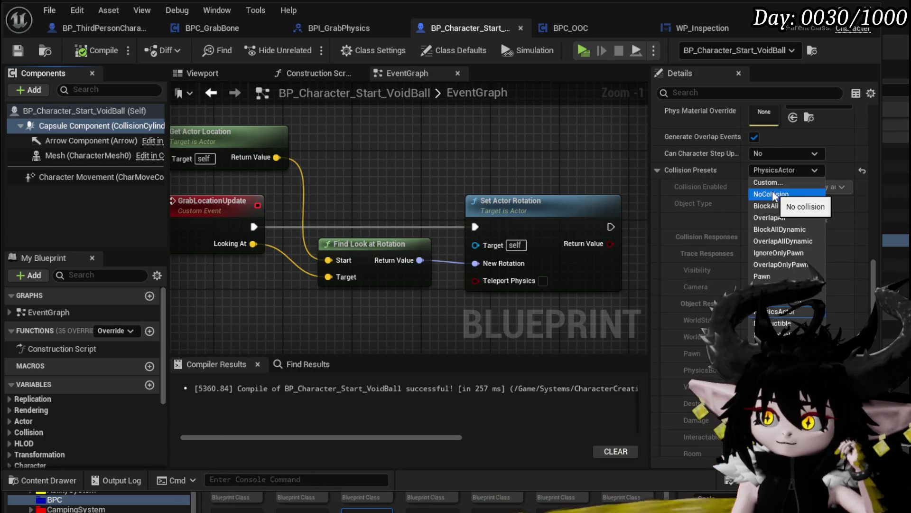
pyautogui.click(773, 195)
# - Change the capsule's Simulate Physics and Enable Gravity settings, then recompile the Blueprint
pyautogui.scroll(5, 774, 196)
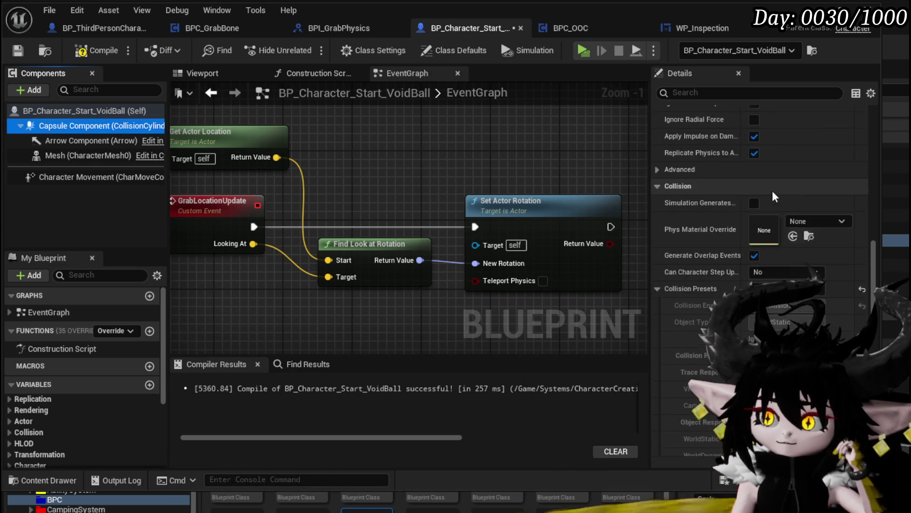
pyautogui.scroll(10, 772, 195)
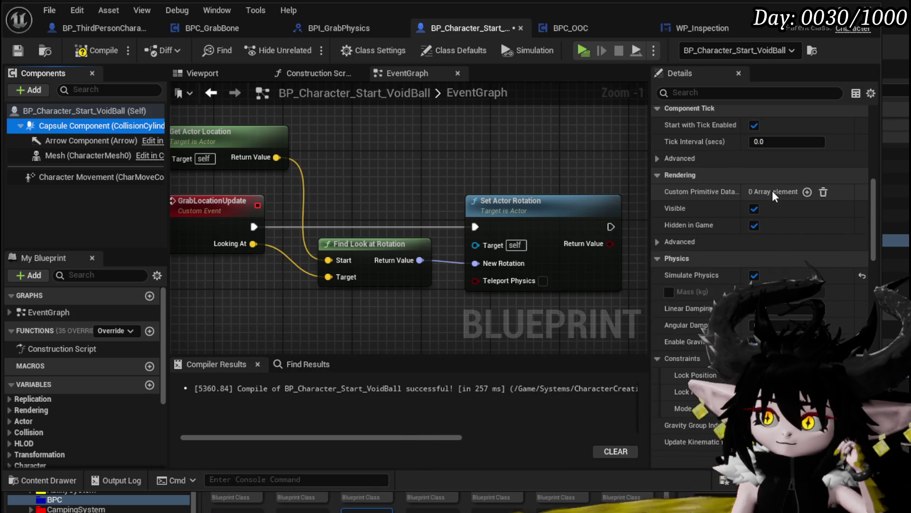
pyautogui.scroll(5, 773, 194)
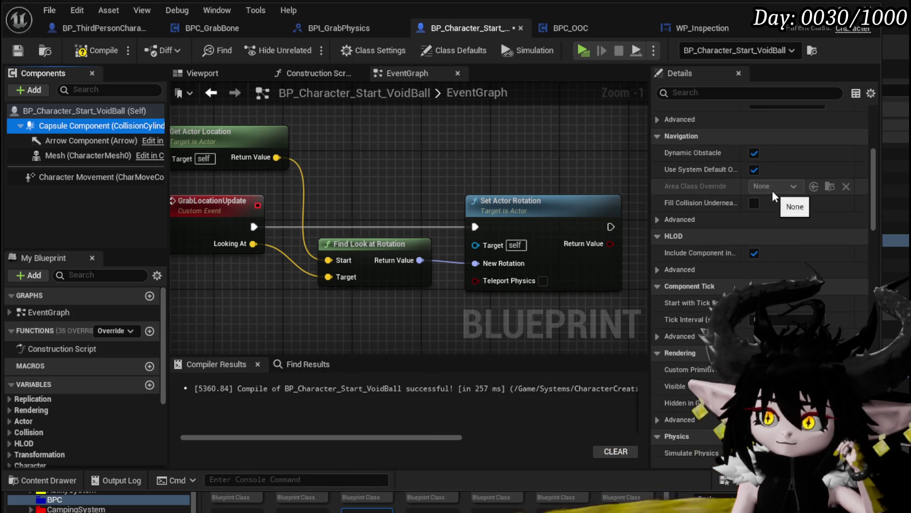
pyautogui.scroll(5, 774, 196)
pyautogui.scroll(-8, 773, 194)
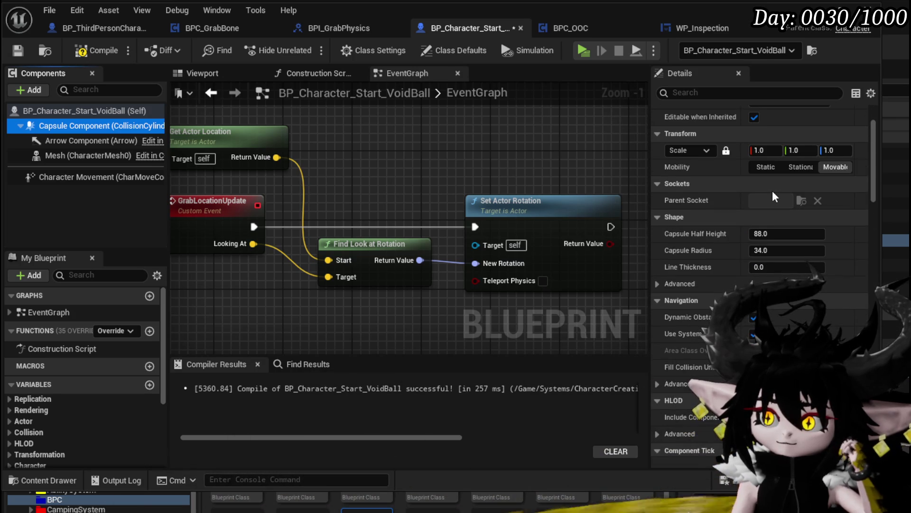
pyautogui.scroll(-4, 772, 190)
pyautogui.click(754, 243)
pyautogui.click(754, 309)
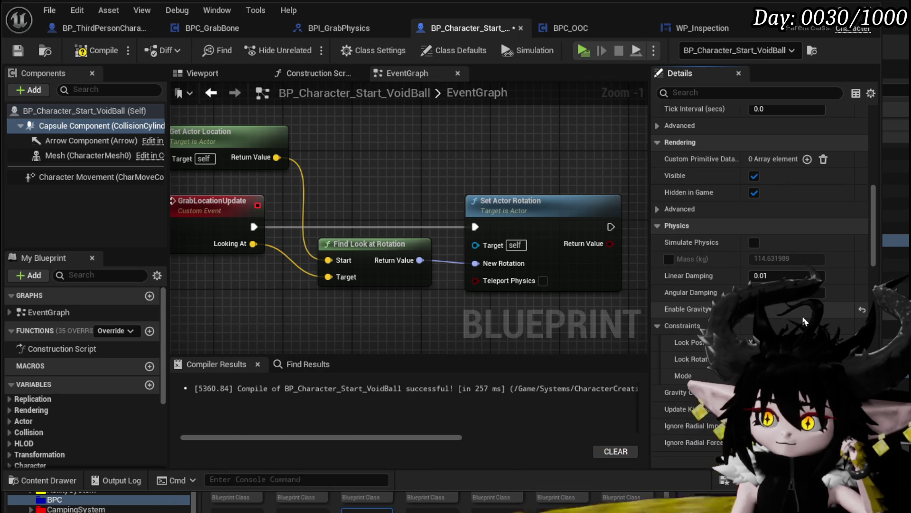
pyautogui.scroll(-1, 653, 232)
pyautogui.click(116, 57)
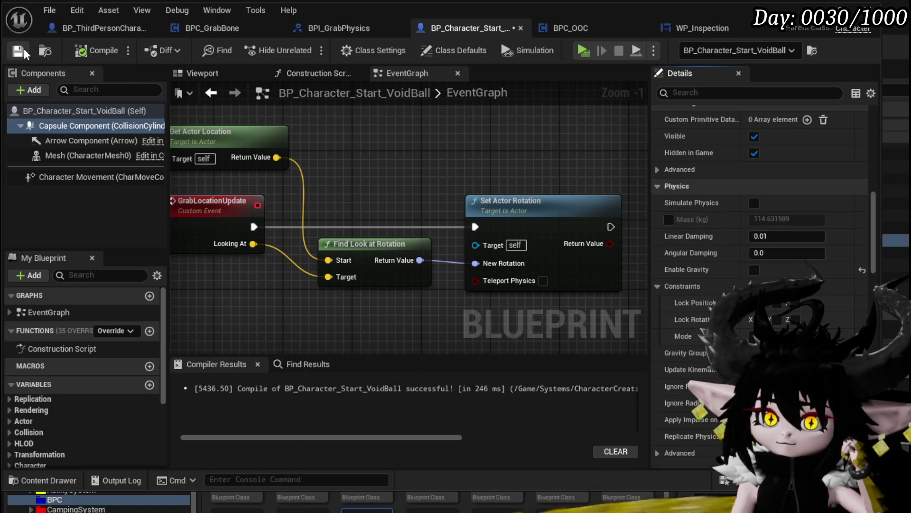
# - Review the Mesh component's Clothing, Physics and Collision settings, then return to the level
pyautogui.click(91, 156)
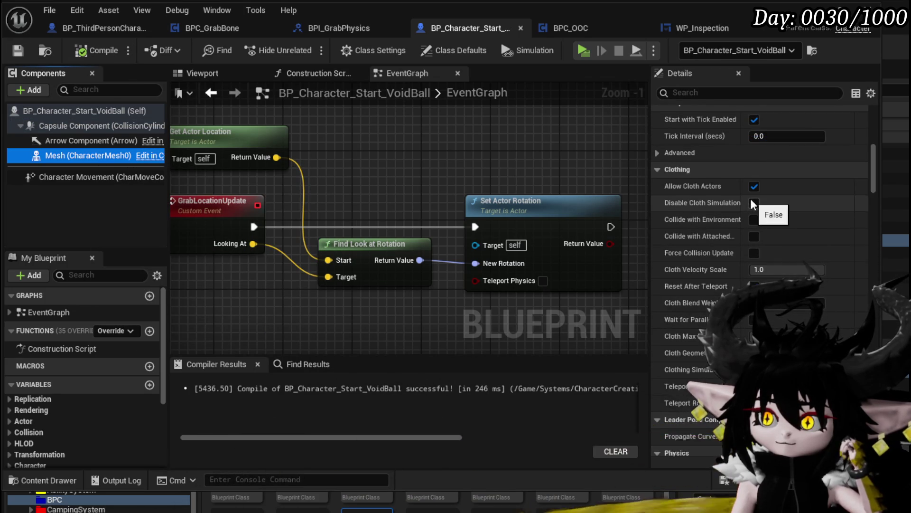
pyautogui.scroll(-2, 751, 199)
pyautogui.scroll(-2, 806, 200)
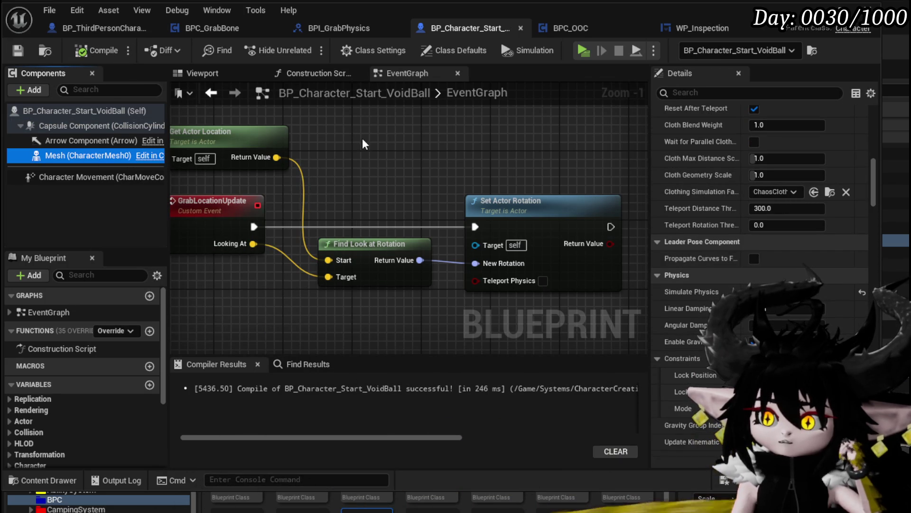
pyautogui.scroll(-10, 707, 148)
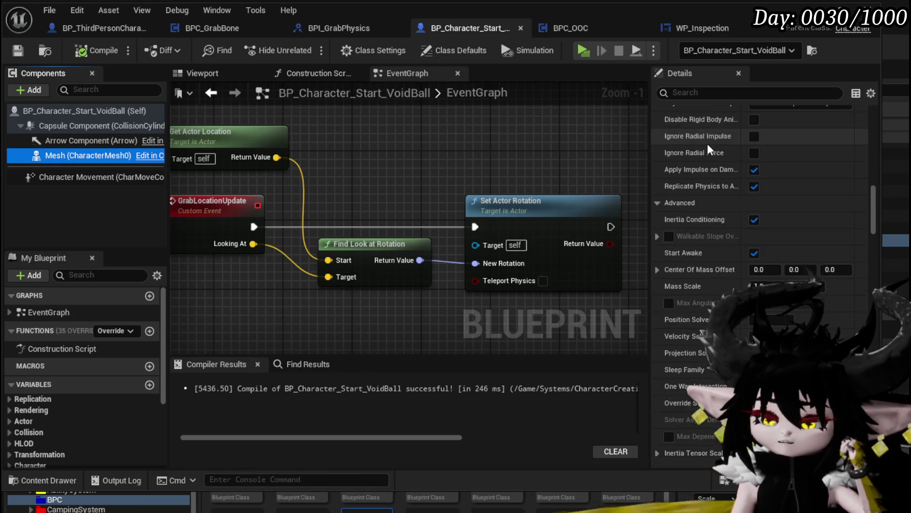
pyautogui.scroll(-2, 707, 141)
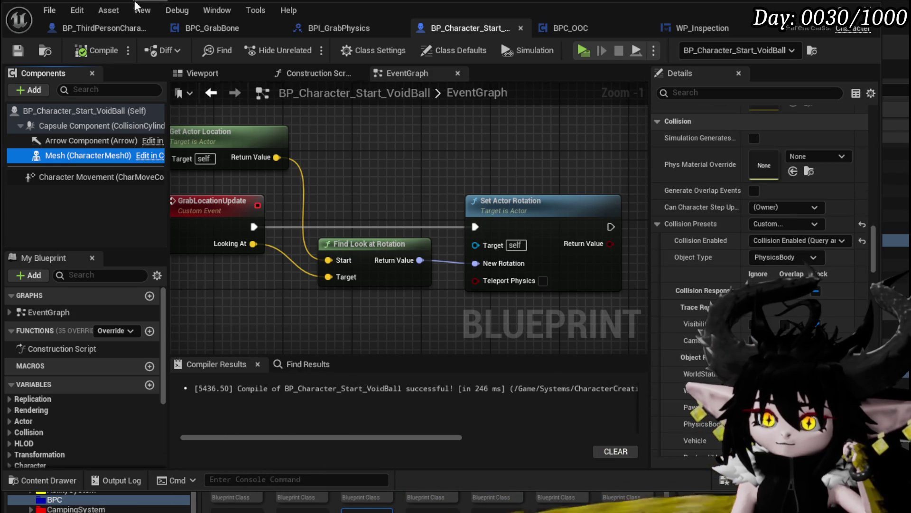
pyautogui.hotkey('alt', 'Tab')
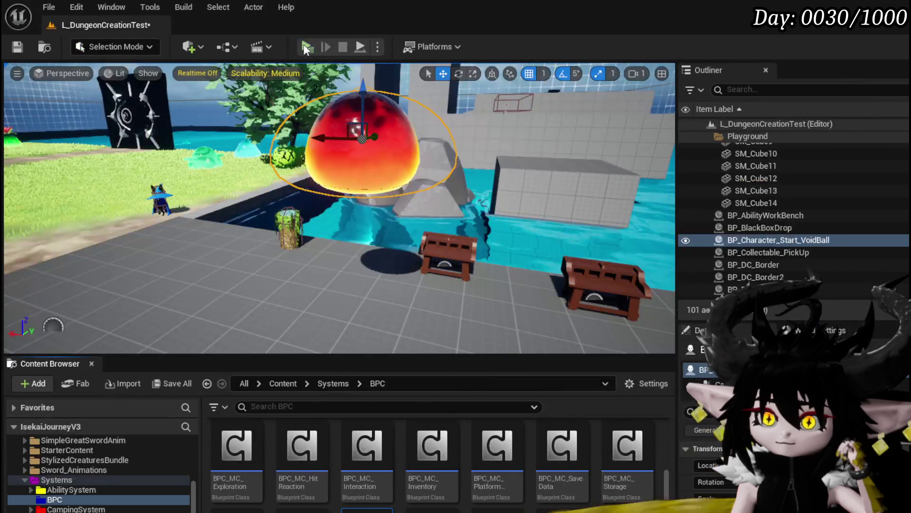
# - Run a quick test of the level, stop it, and save the level
pyautogui.click(307, 47)
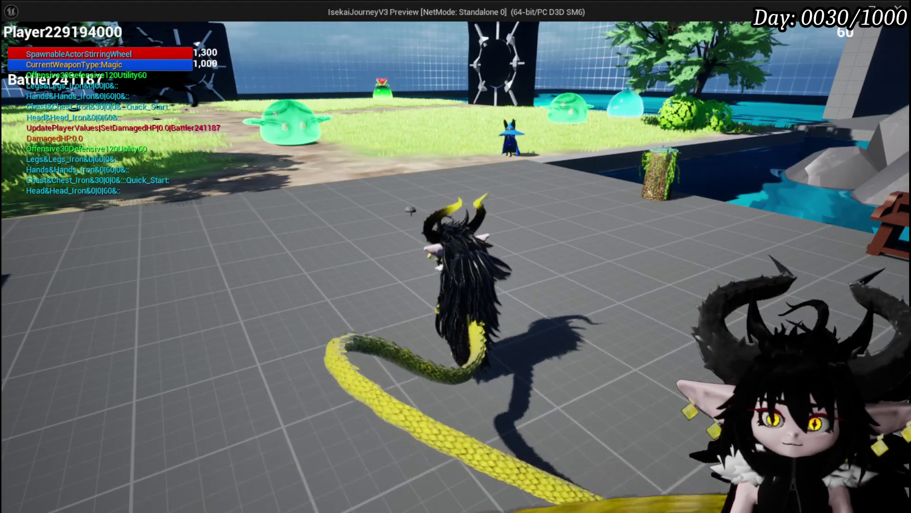
pyautogui.press('Escape')
pyautogui.click(14, 50)
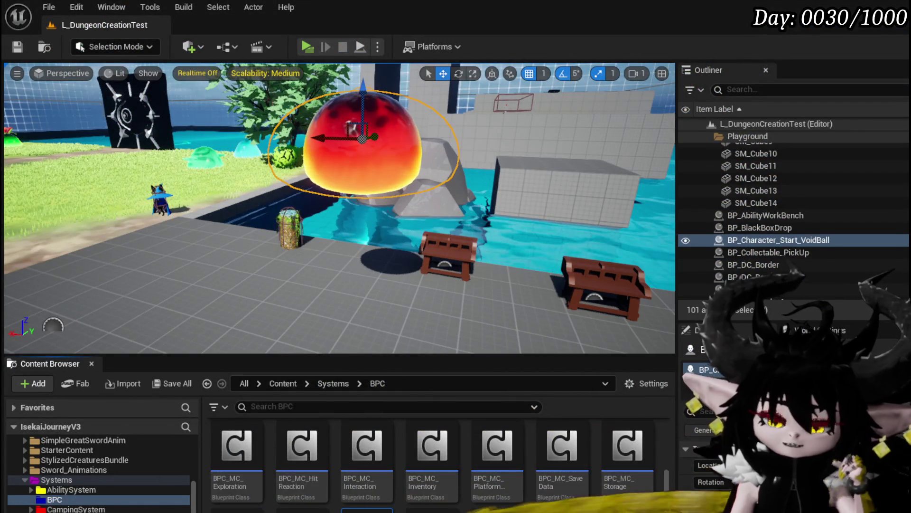
# - Set the VoidBall capsule's Collision Presets to Custom and compile the Blueprint
pyautogui.hotkey('alt', 'Tab')
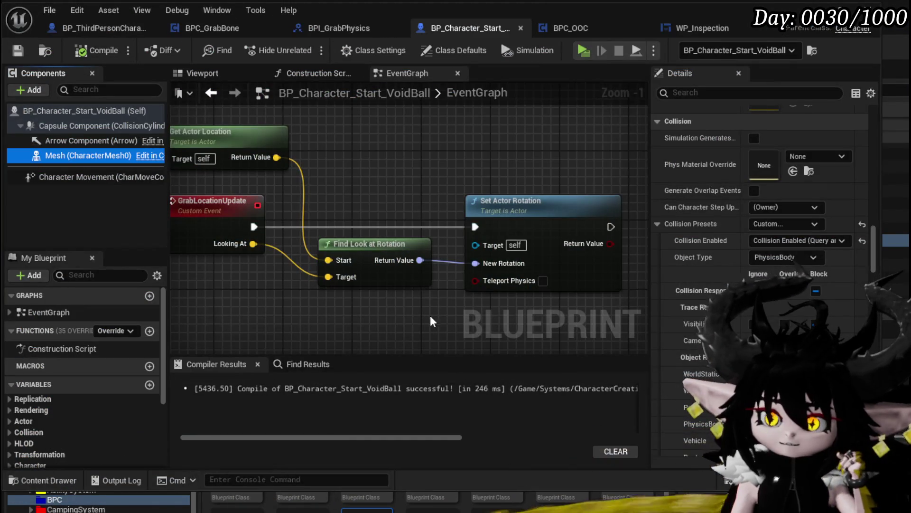
pyautogui.click(41, 126)
pyautogui.scroll(10, 805, 303)
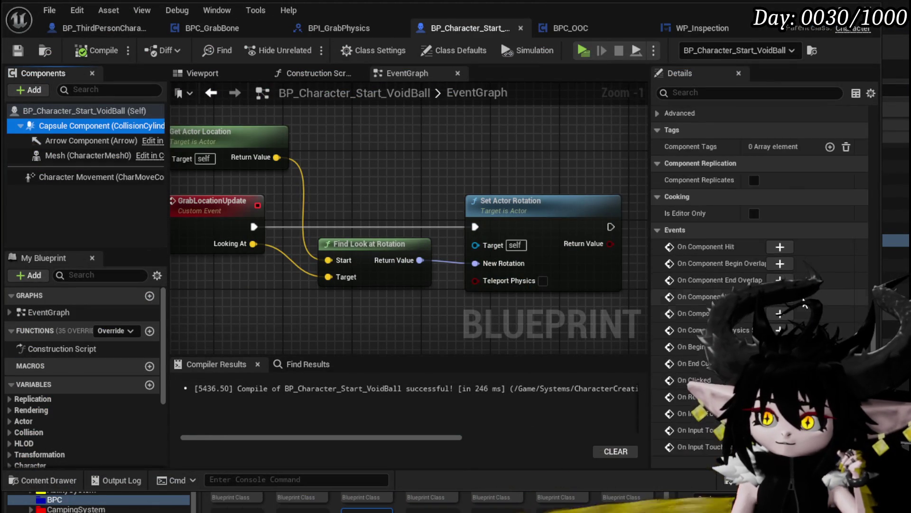
pyautogui.scroll(5, 805, 302)
pyautogui.click(781, 211)
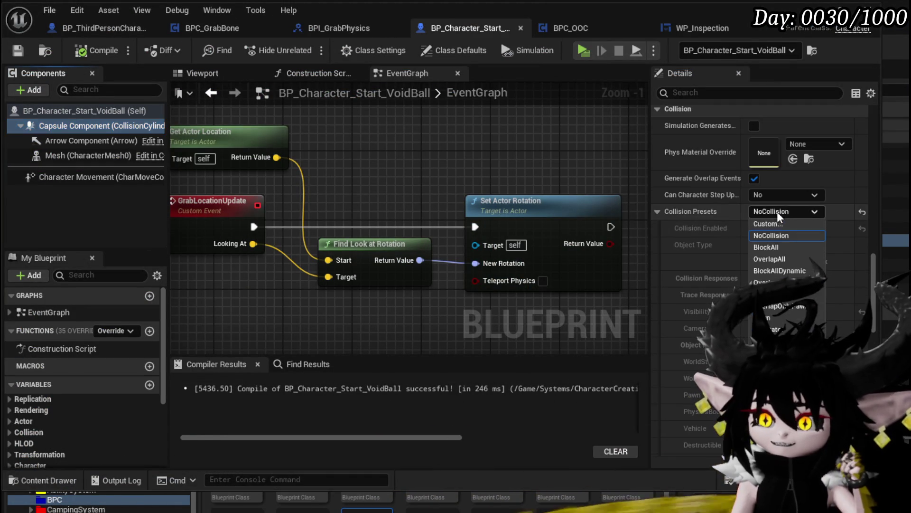
pyautogui.click(774, 223)
pyautogui.scroll(-1, 748, 269)
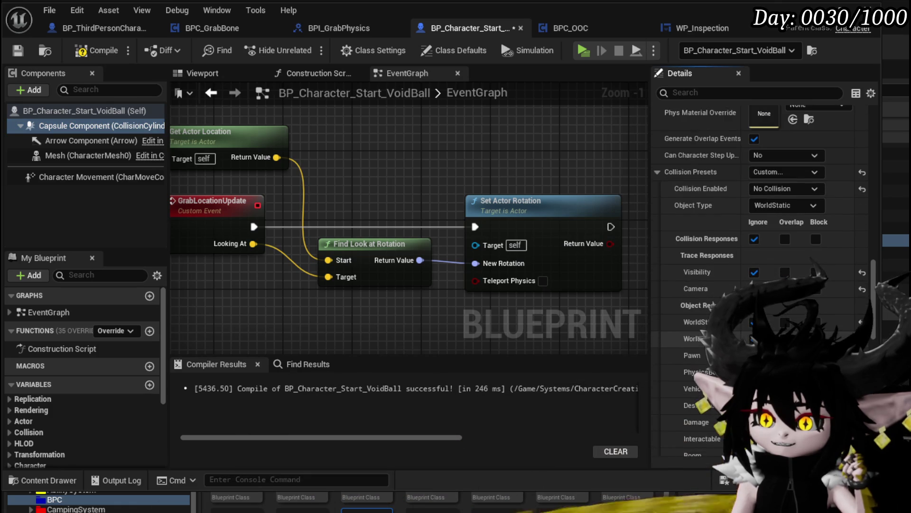
pyautogui.scroll(2, 688, 214)
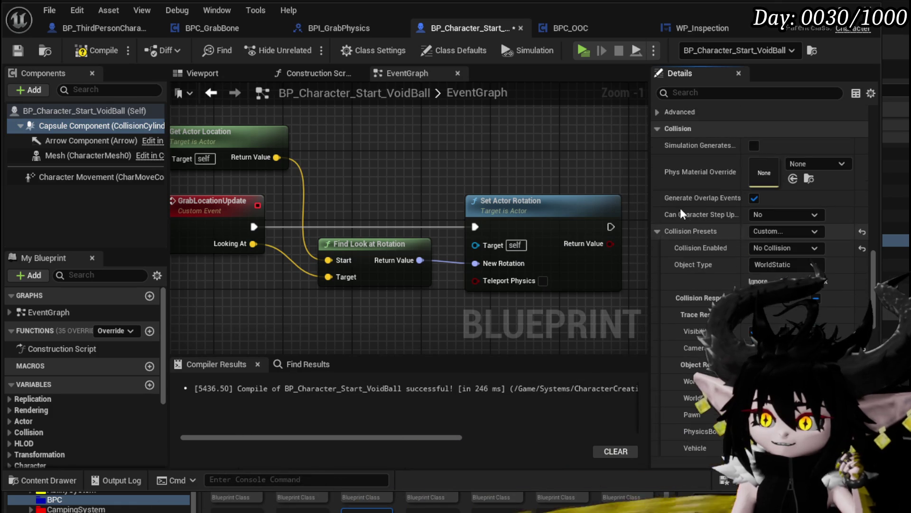
pyautogui.click(96, 53)
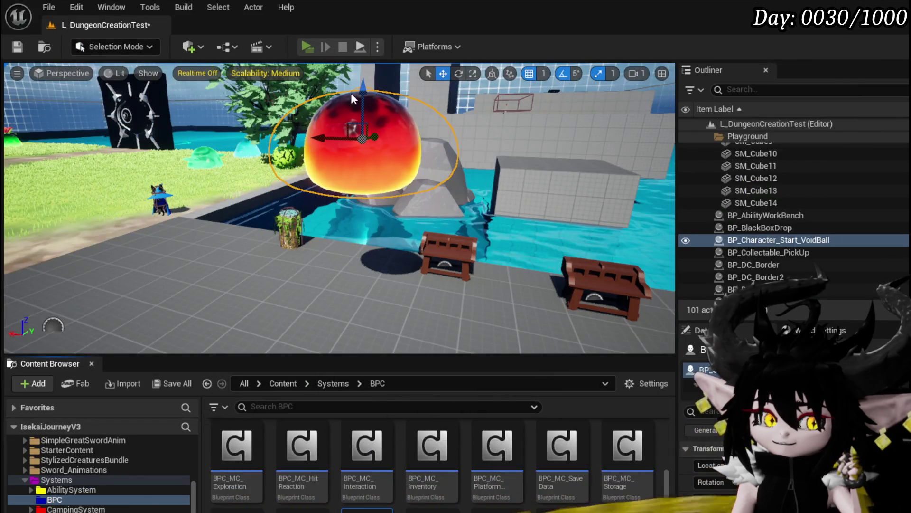
# - Play-test the level again, then stop and return to the character Blueprint
pyautogui.click(352, 42)
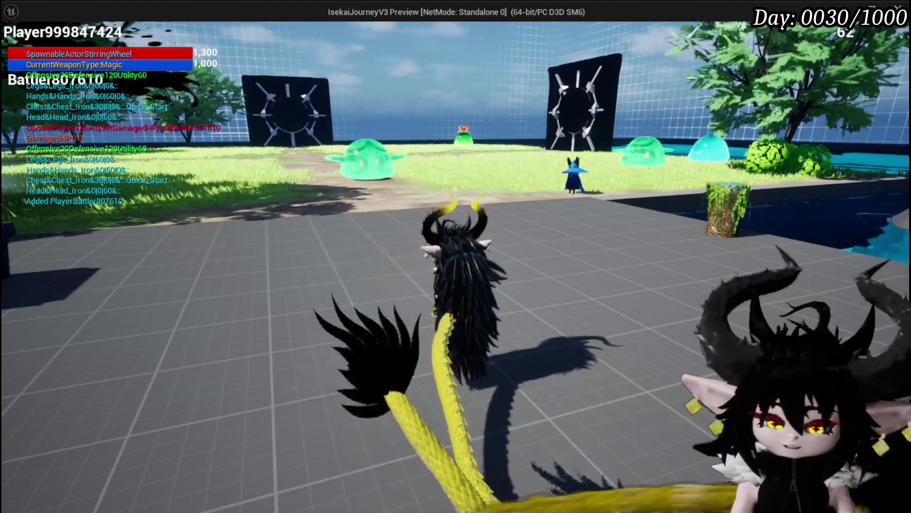
pyautogui.hotkey('alt', 'Tab')
pyautogui.press('Escape')
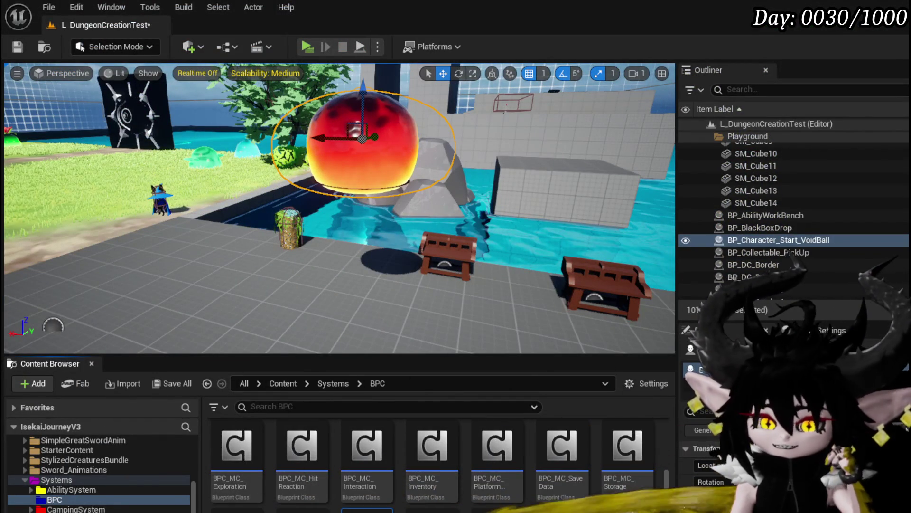
pyautogui.hotkey('alt', 'Tab')
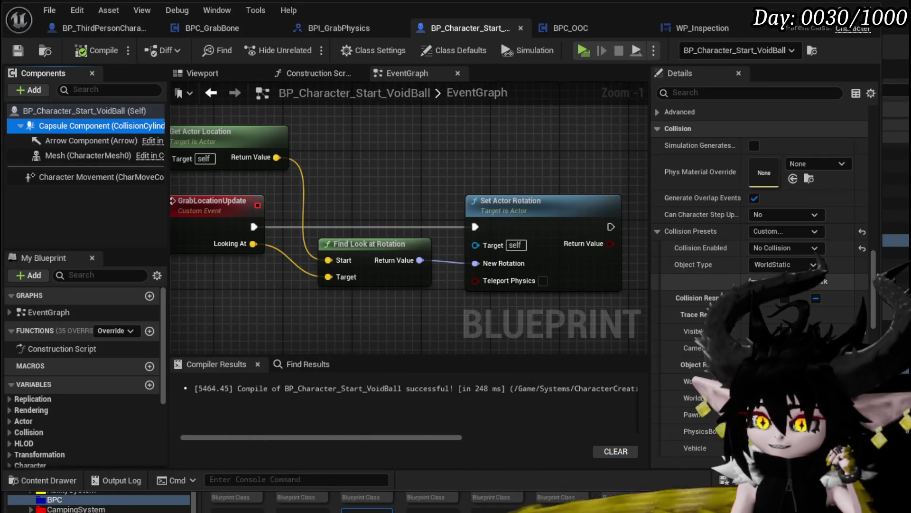
# - Set capsule Collision Enabled to Physics Only (No Query Collision), compile, save, and play-test
pyautogui.click(807, 248)
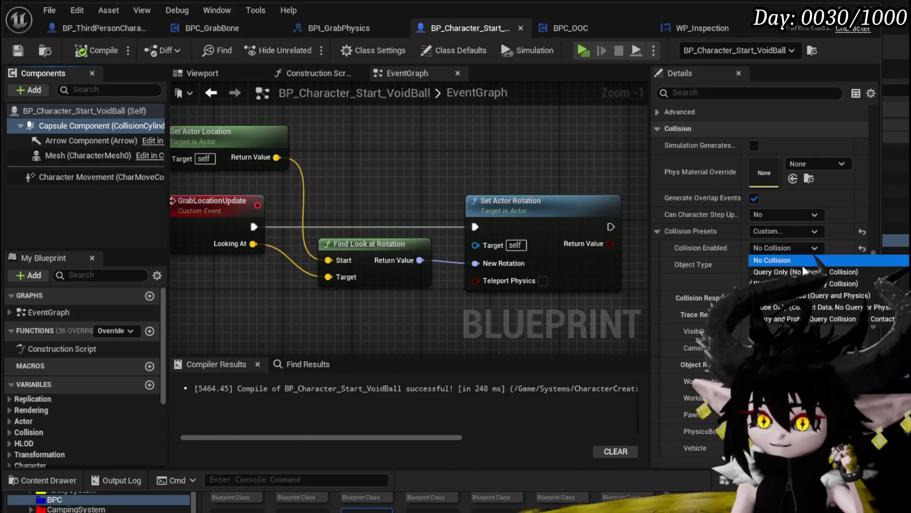
pyautogui.click(784, 283)
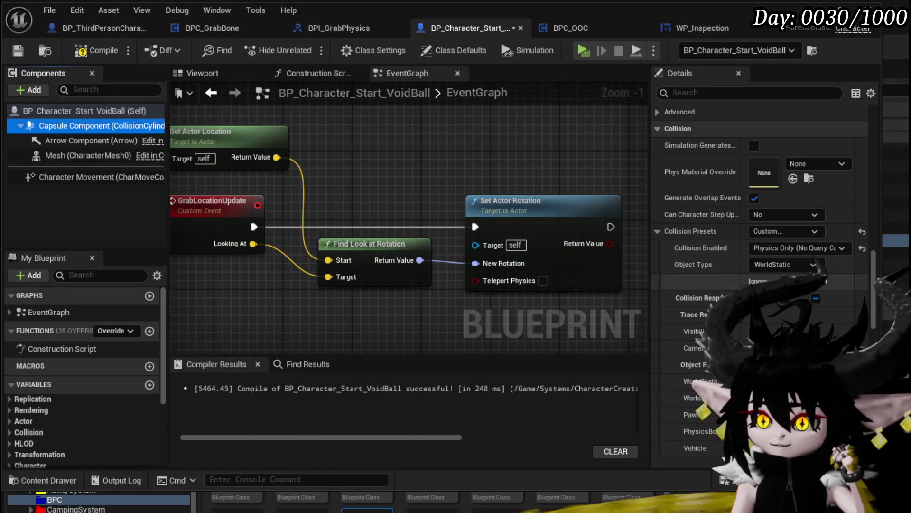
pyautogui.click(95, 50)
pyautogui.click(20, 52)
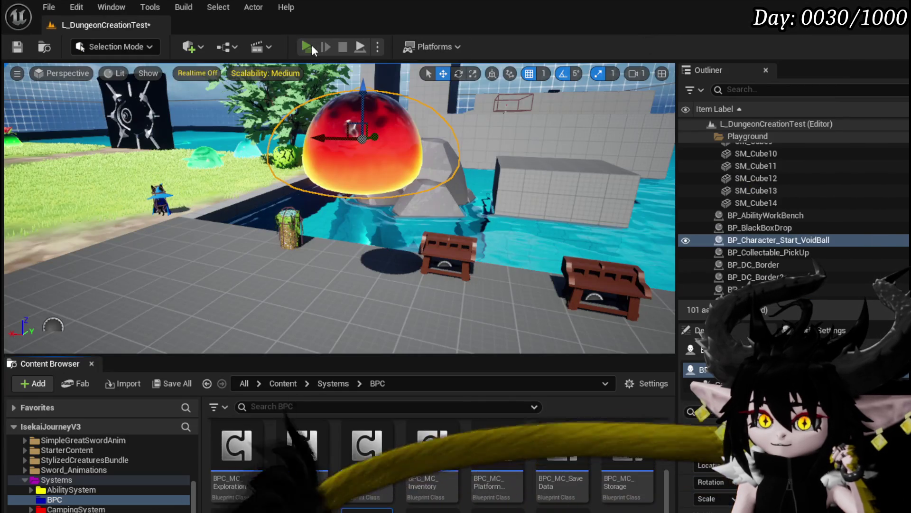
pyautogui.click(311, 45)
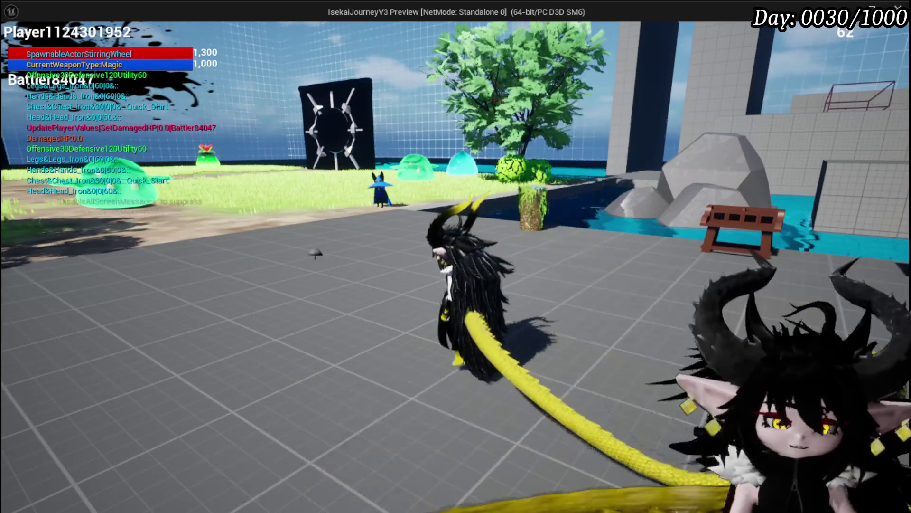
pyautogui.press('Escape')
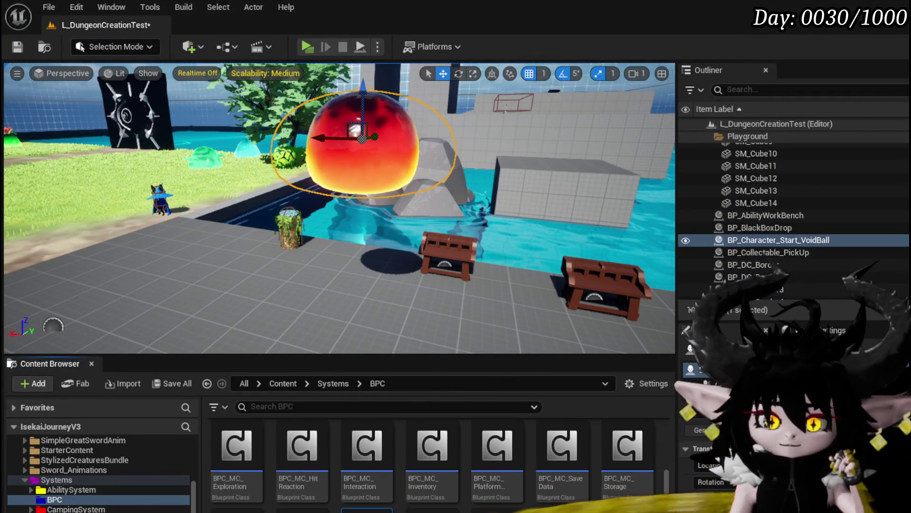
# - Switch the capsule's Collision Enabled to Collision Enabled (Query and Physics)
pyautogui.hotkey('alt', 'Tab')
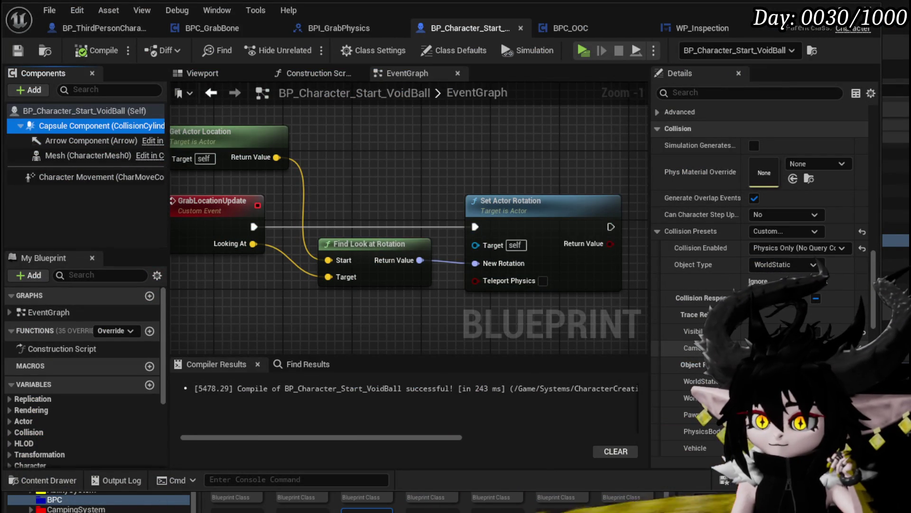
pyautogui.click(789, 247)
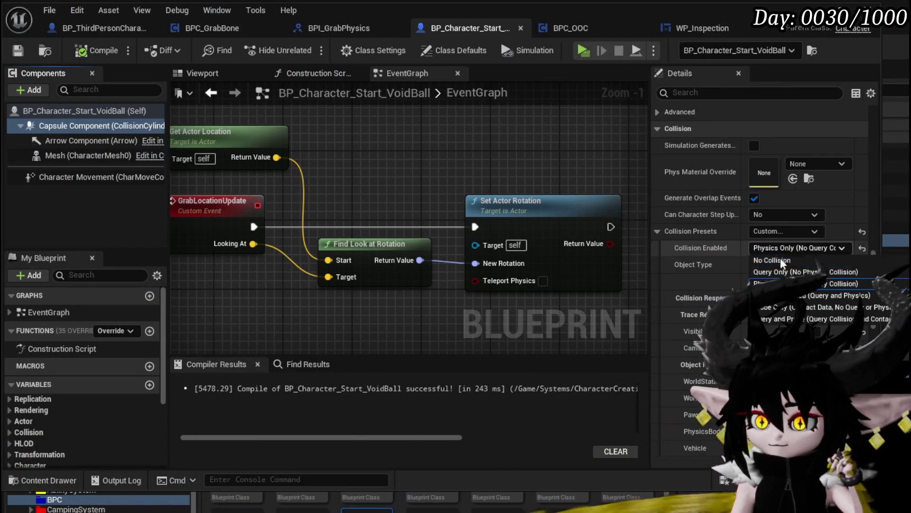
pyautogui.click(822, 295)
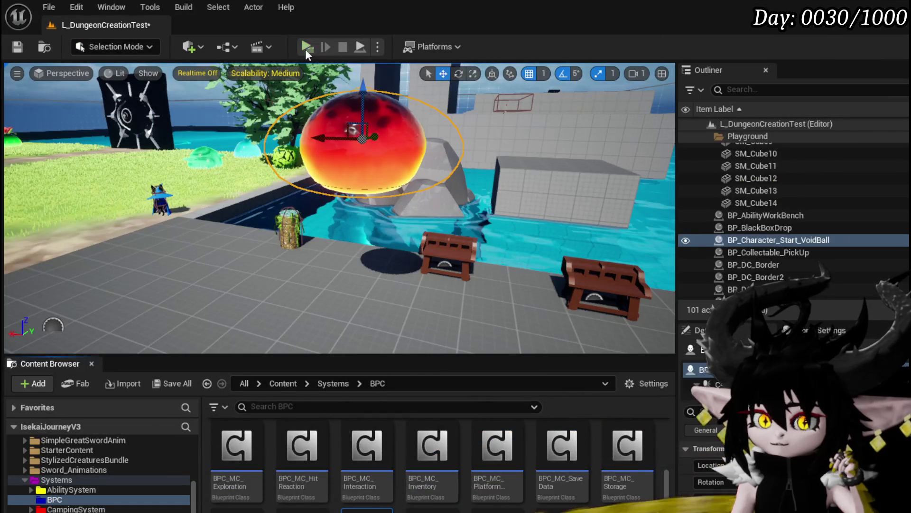
# - Play-test the level, walking the character among the rocks and back toward the pool, then return to BP_Character_Start_VoidBall
pyautogui.click(306, 48)
pyautogui.press('w')
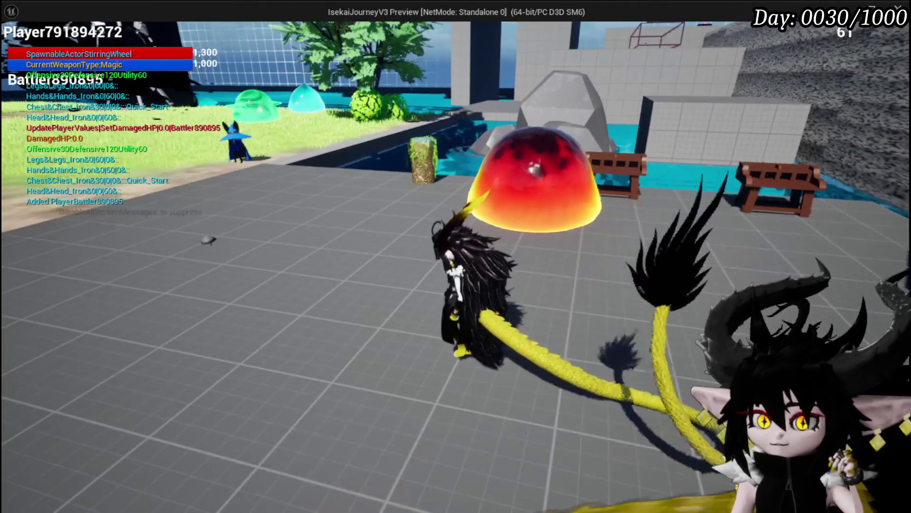
pyautogui.press('a')
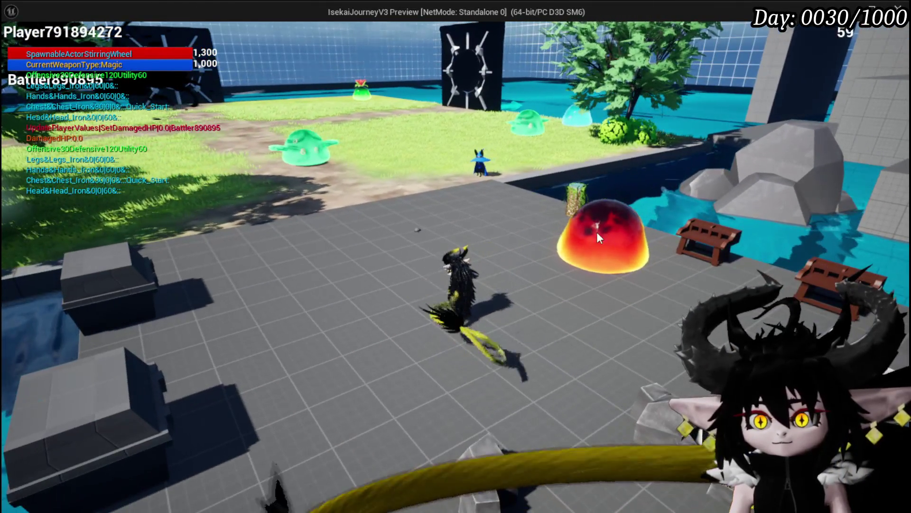
pyautogui.moveTo(596, 232)
pyautogui.mouseDown()
pyautogui.moveTo(573, 181)
pyautogui.moveTo(549, 158)
pyautogui.moveTo(574, 161)
pyautogui.mouseUp()
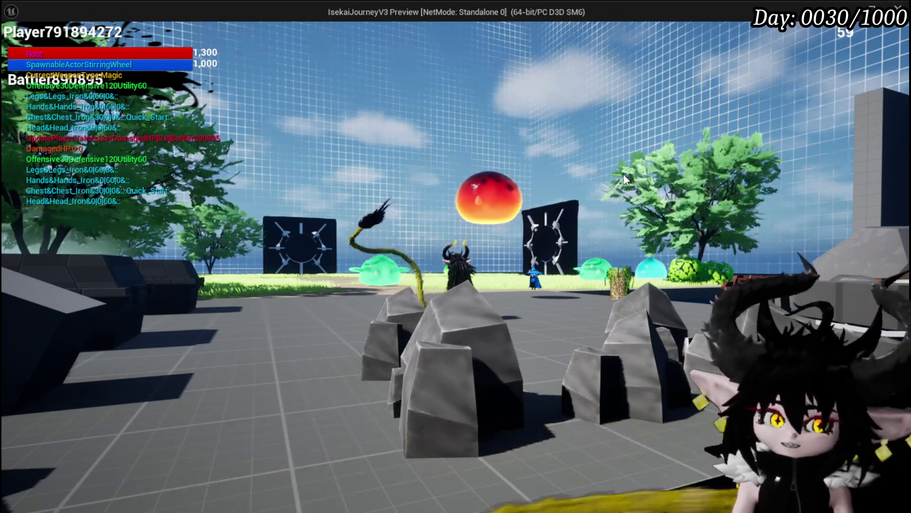
pyautogui.press('w')
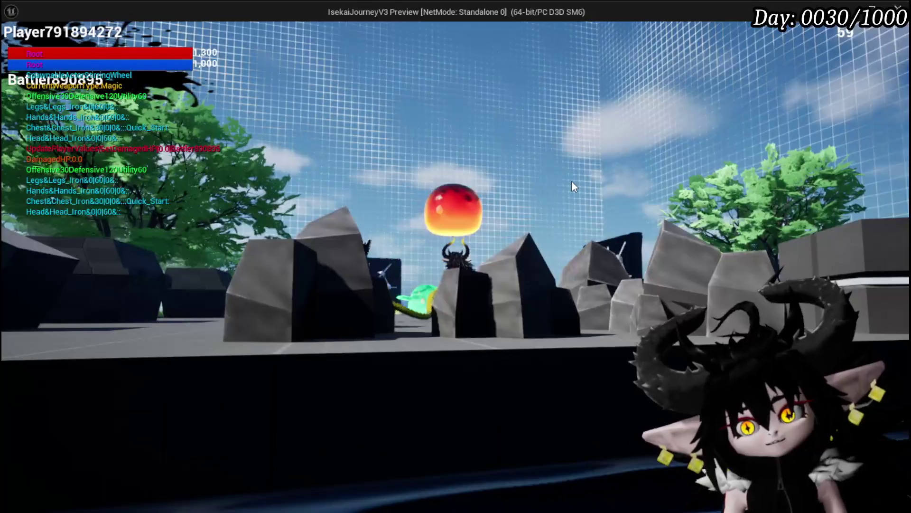
pyautogui.press('w')
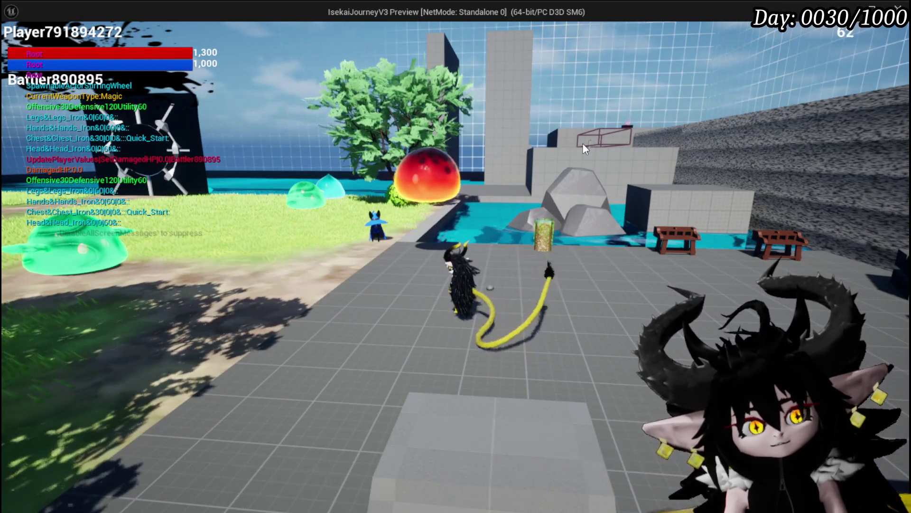
pyautogui.press('Escape')
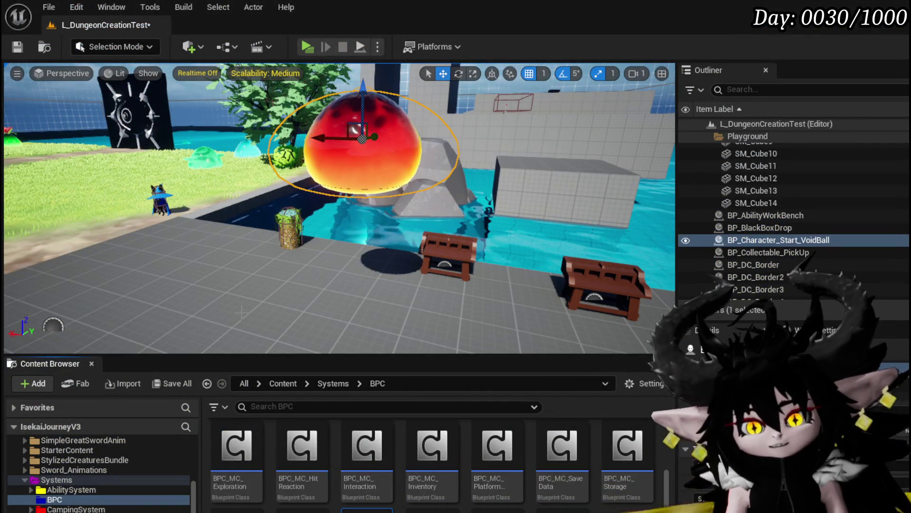
pyautogui.hotkey('alt', 'Tab')
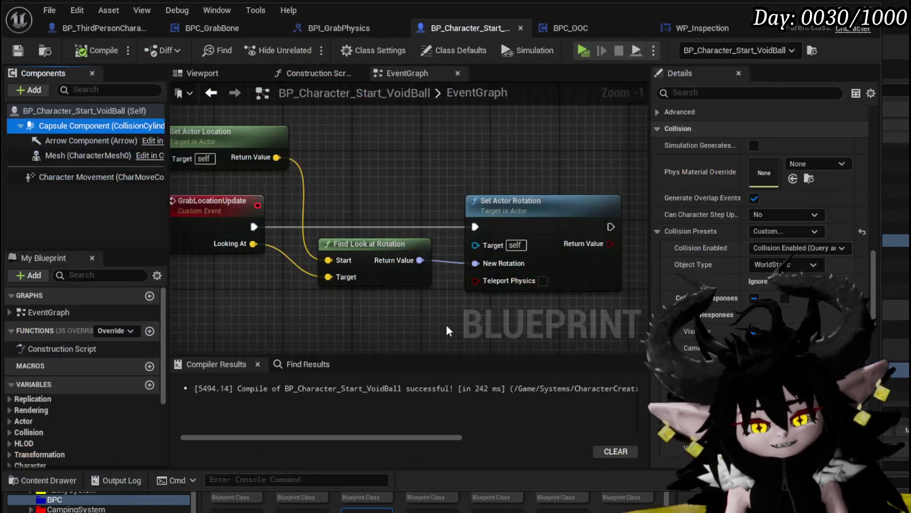
# - Set the VoidBall Mesh component's Collision Presets to Ragdoll
pyautogui.click(77, 163)
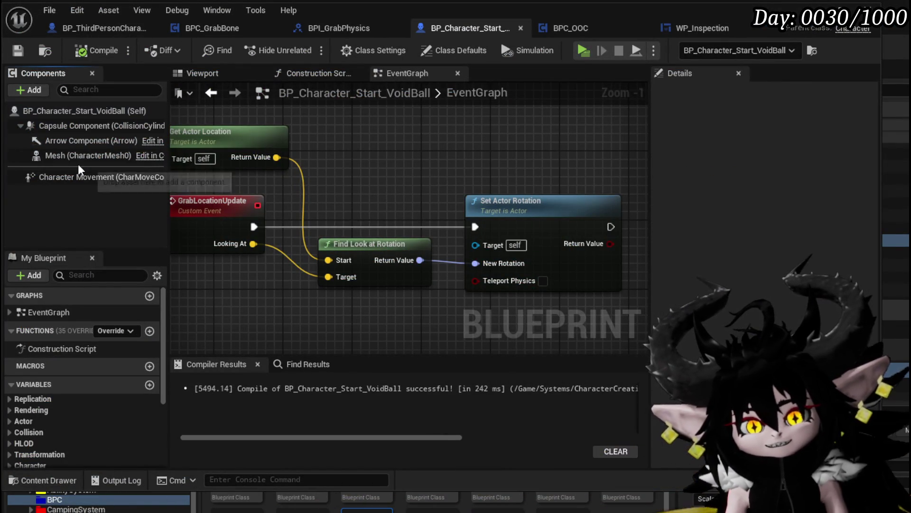
pyautogui.scroll(-10, 759, 213)
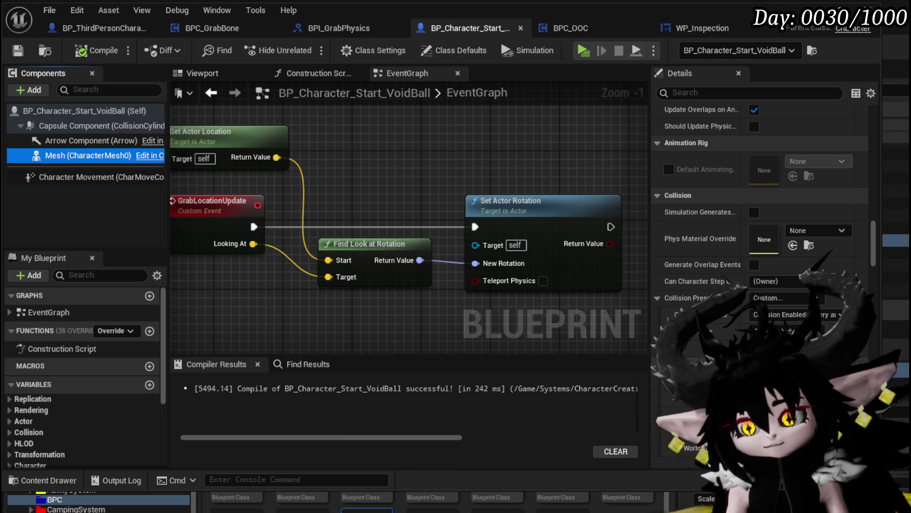
pyautogui.scroll(-5, 759, 213)
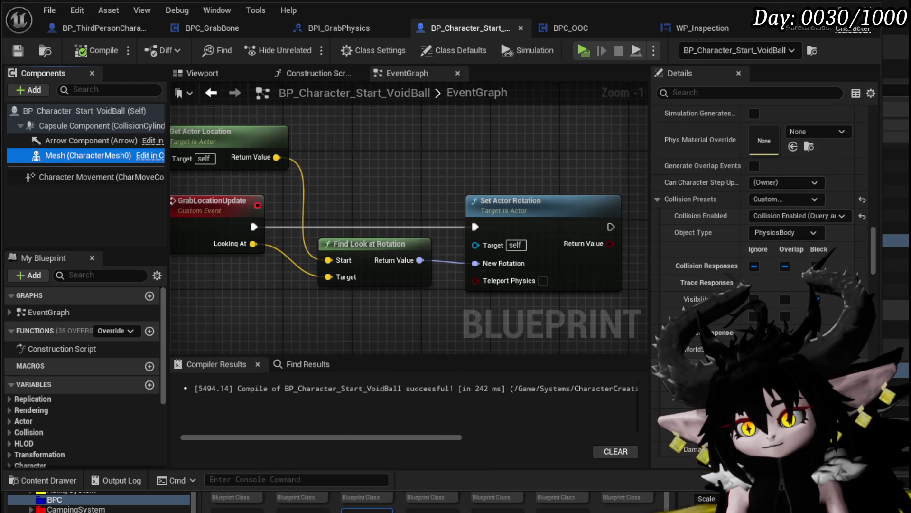
pyautogui.click(797, 198)
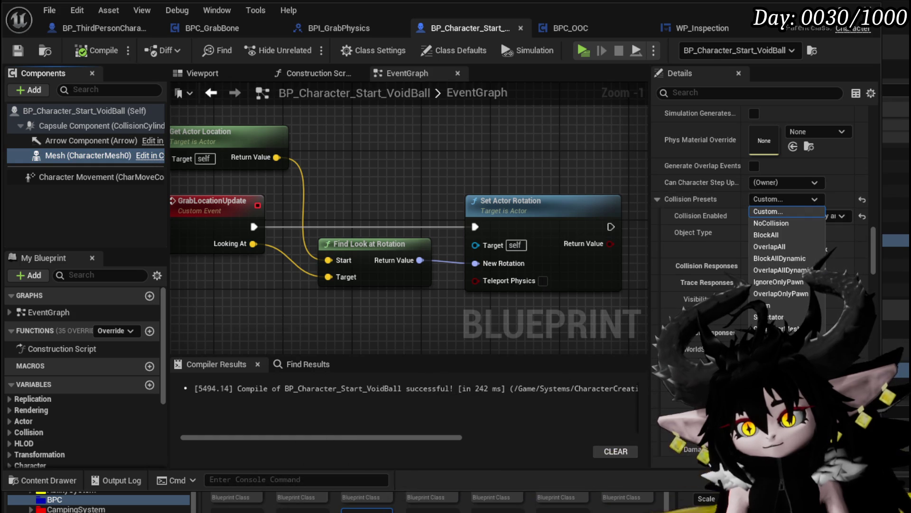
pyautogui.click(783, 399)
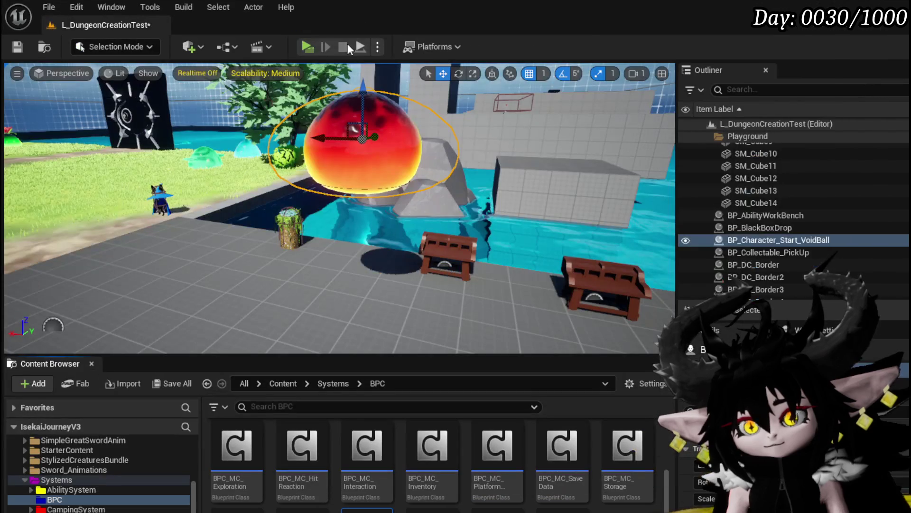
# - Play-test the playground, looking around and walking toward the gates, then stop and save the level
pyautogui.click(305, 46)
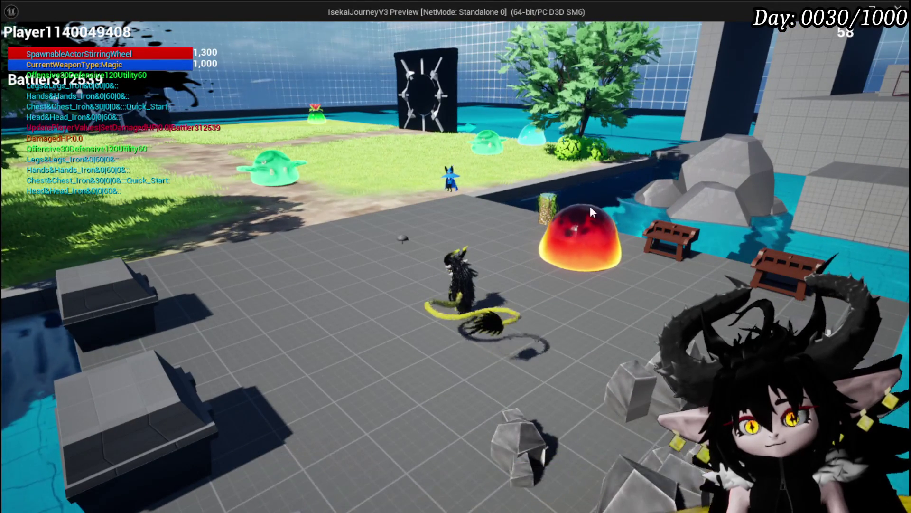
pyautogui.moveTo(583, 245)
pyautogui.mouseDown()
pyautogui.moveTo(529, 115)
pyautogui.moveTo(725, 246)
pyautogui.moveTo(646, 230)
pyautogui.moveTo(438, 146)
pyautogui.moveTo(454, 119)
pyautogui.moveTo(378, 149)
pyautogui.moveTo(802, 159)
pyautogui.moveTo(157, 153)
pyautogui.moveTo(280, 151)
pyautogui.moveTo(276, 141)
pyautogui.mouseUp()
pyautogui.press('w')
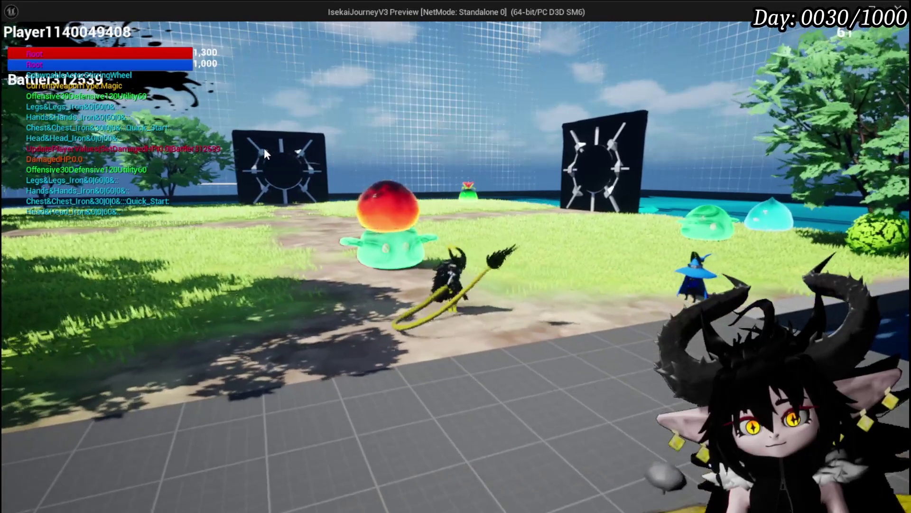
pyautogui.moveTo(506, 184)
pyautogui.mouseDown()
pyautogui.moveTo(631, 186)
pyautogui.moveTo(641, 227)
pyautogui.moveTo(510, 228)
pyautogui.mouseUp()
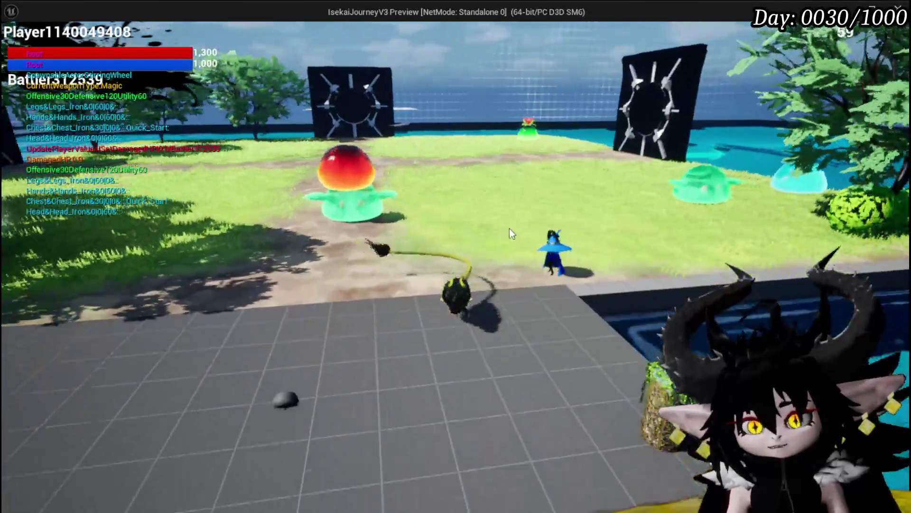
pyautogui.press('Escape')
pyautogui.hotkey('ctrl', 's')
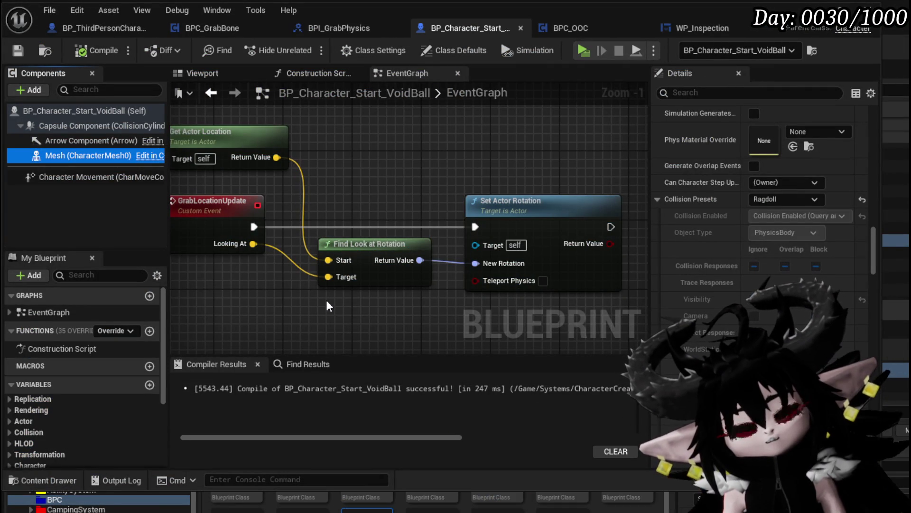
# - Reposition Find Look at Rotation and Get Actor Location, then toggle a breakpoint on Set Actor Rotation
pyautogui.click(244, 204)
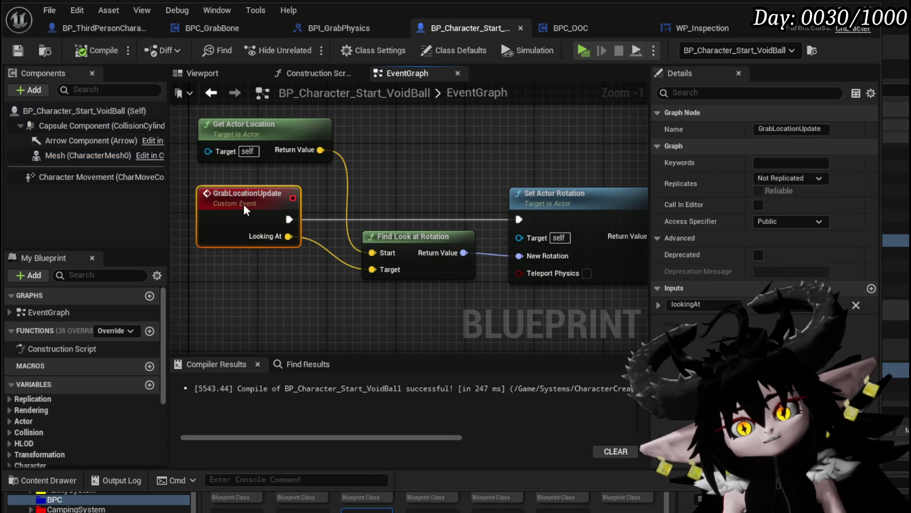
pyautogui.moveTo(412, 242)
pyautogui.mouseDown()
pyautogui.moveTo(385, 243)
pyautogui.moveTo(393, 250)
pyautogui.mouseUp()
pyautogui.moveTo(285, 133); pyautogui.dragTo(396, 150)
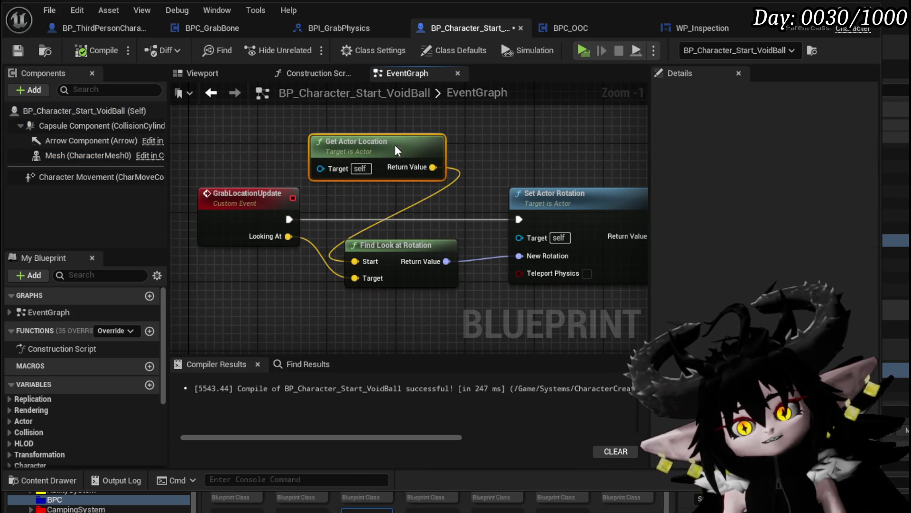
pyautogui.moveTo(488, 177)
pyautogui.mouseDown()
pyautogui.moveTo(433, 179)
pyautogui.moveTo(530, 183)
pyautogui.mouseUp()
pyautogui.rightClick(593, 212)
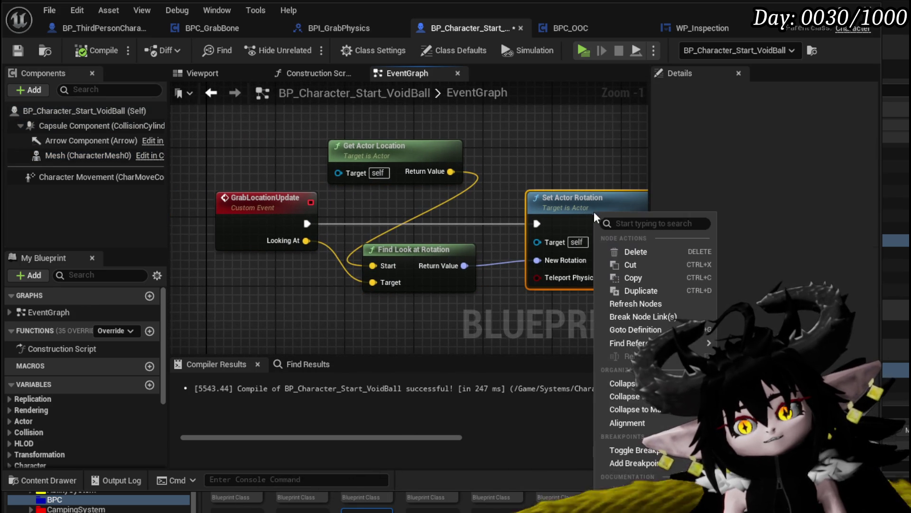
pyautogui.click(647, 465)
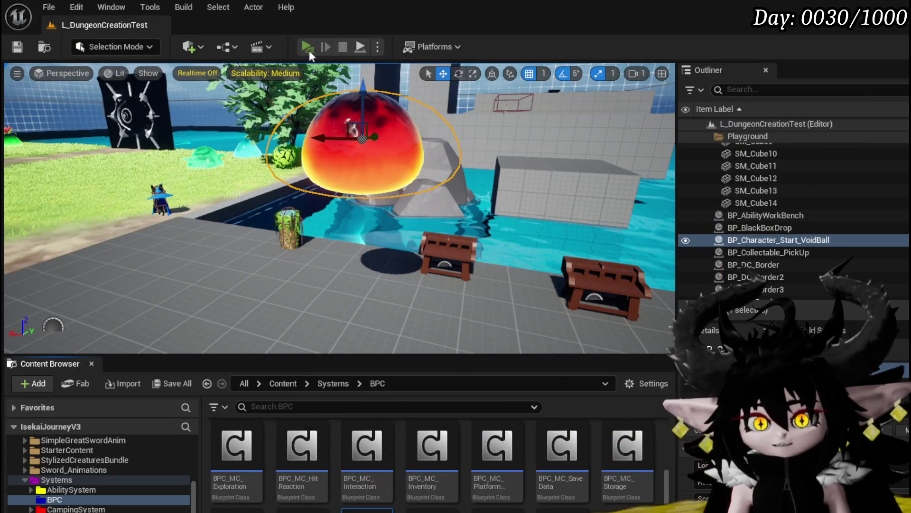
# - Play until the Set Actor Rotation breakpoint pauses, disable that breakpoint, and stop the session
pyautogui.click(306, 47)
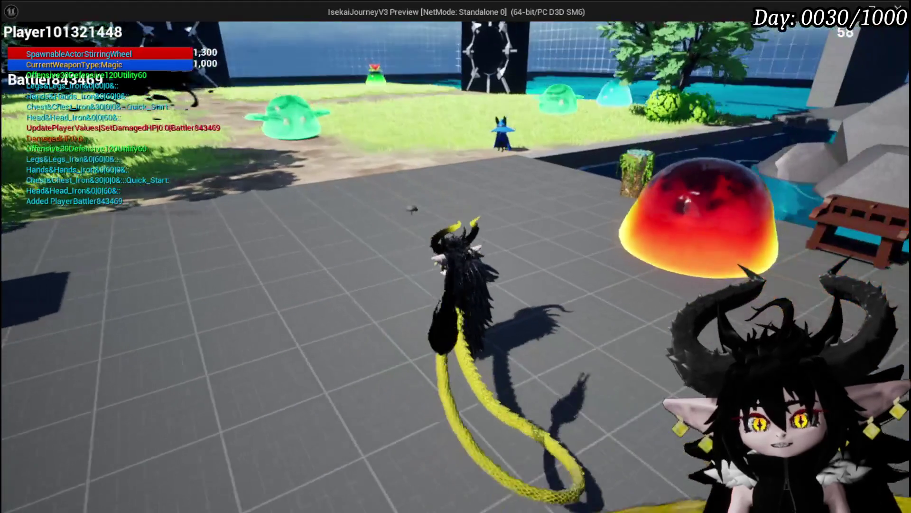
pyautogui.press('w')
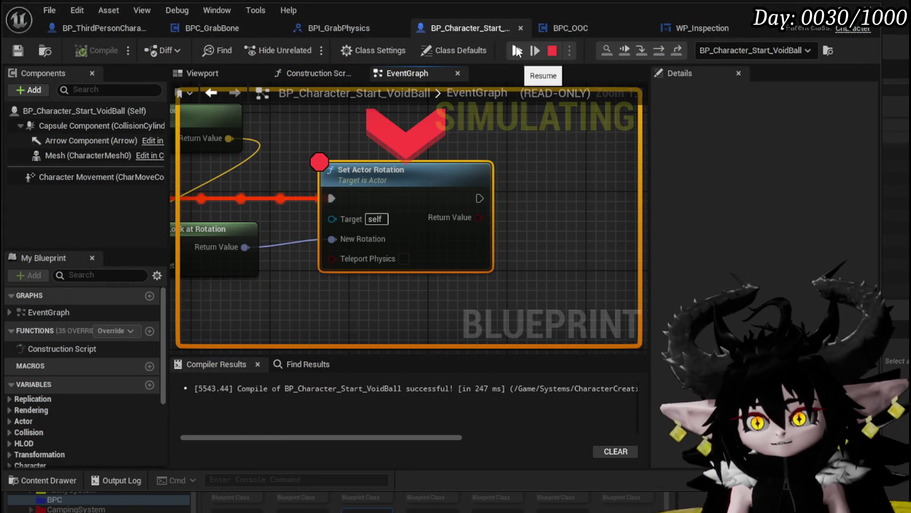
pyautogui.rightClick(424, 175)
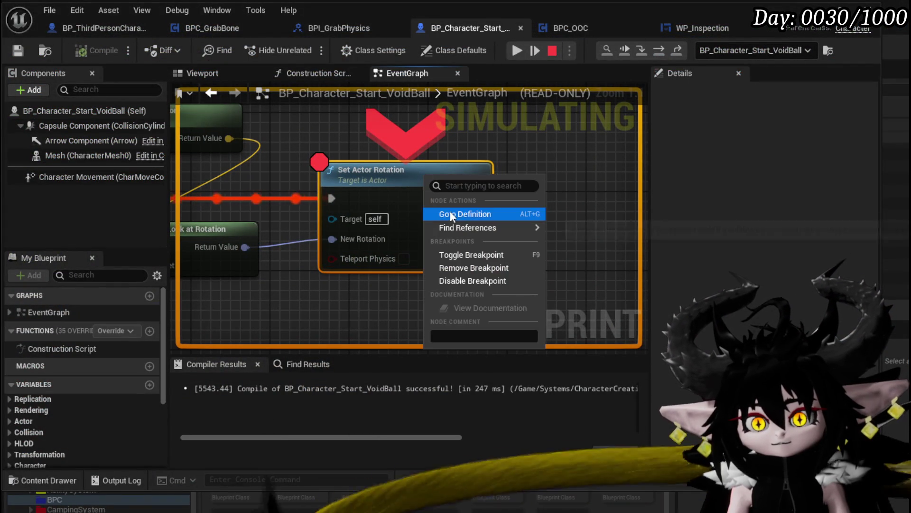
pyautogui.click(463, 284)
pyautogui.click(552, 51)
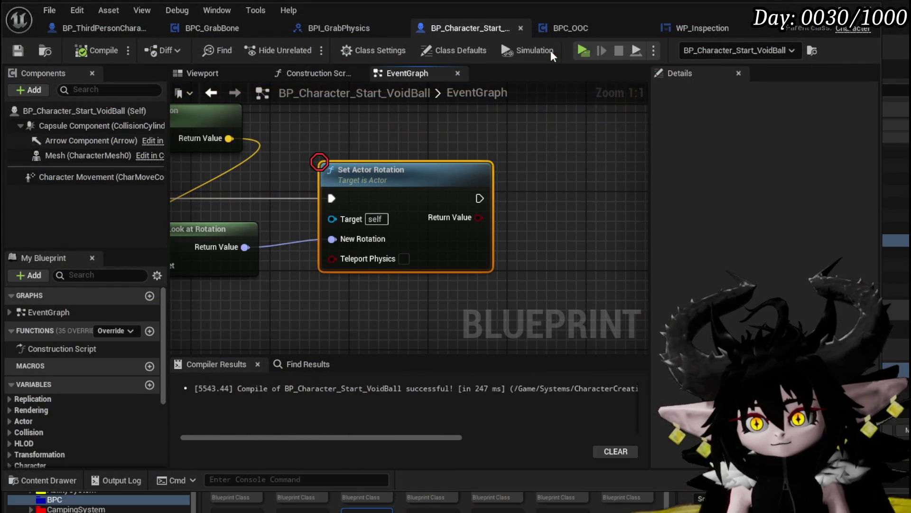
# - Add a Line Trace By Channel node after Set Actor Rotation's execution pin
pyautogui.moveTo(480, 199); pyautogui.dragTo(531, 192)
pyautogui.write('P')
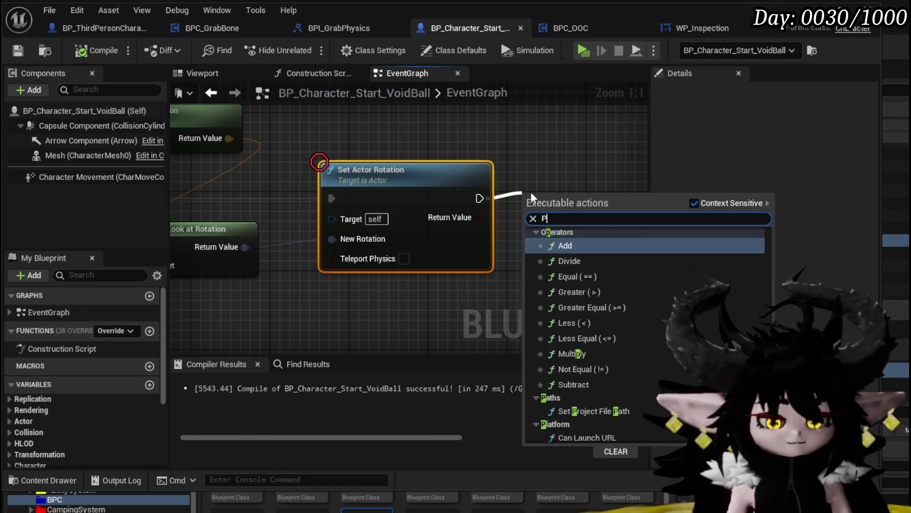
pyautogui.write('rint String')
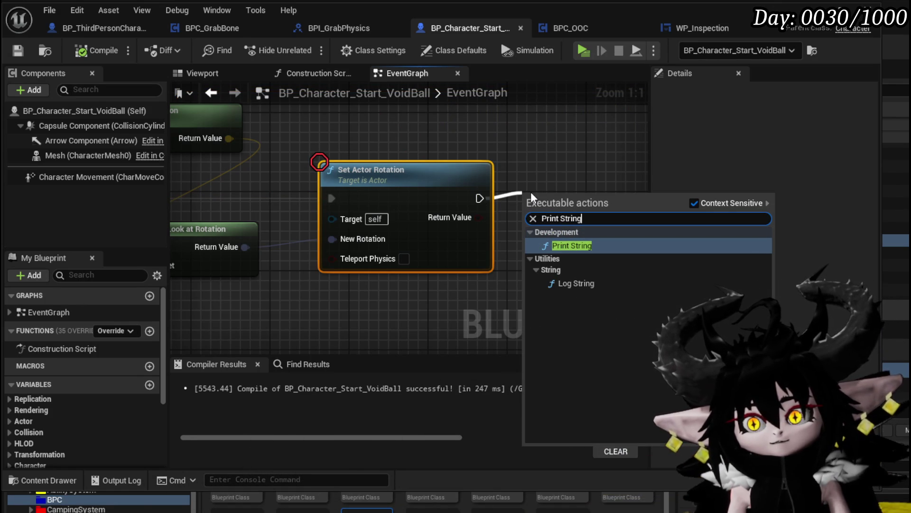
pyautogui.press('BackSpace')
pyautogui.press('BackSpace')
pyautogui.press('BackSpace')
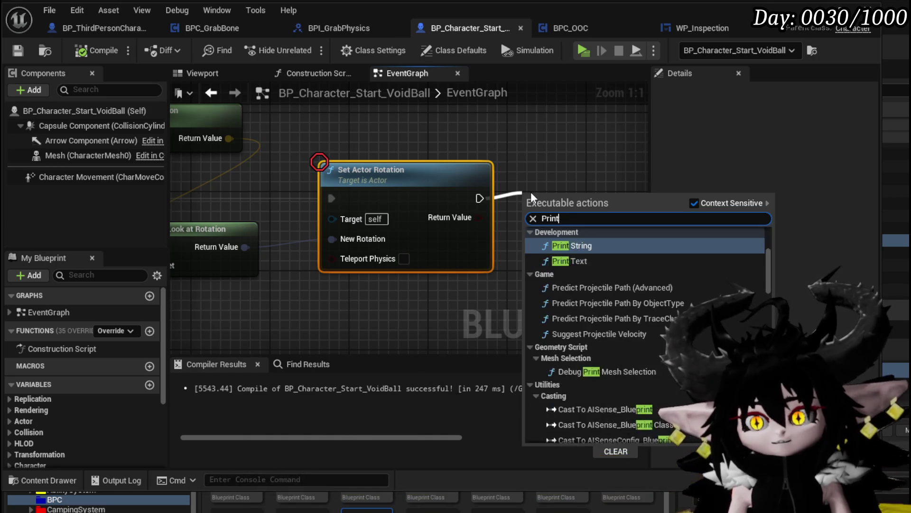
pyautogui.write('Line Trace')
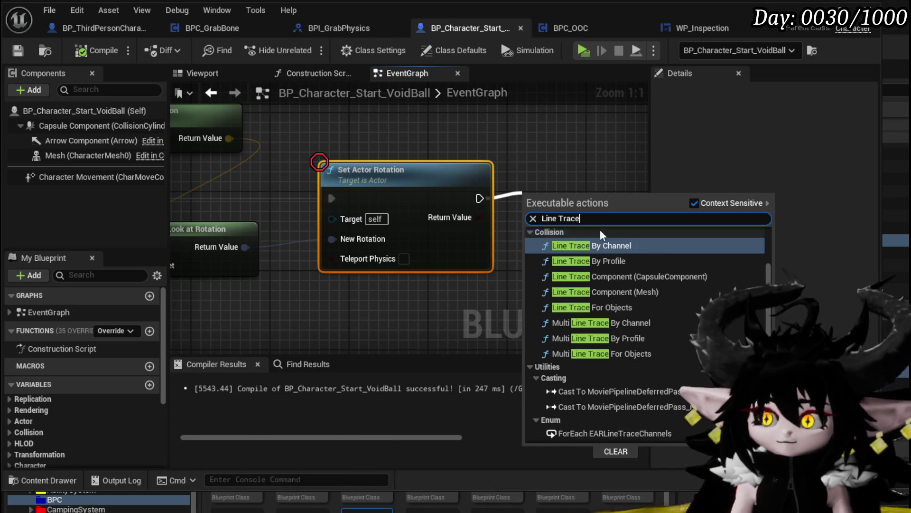
pyautogui.click(593, 245)
# - Wire Get Actor Location to the trace Start and Looking At to End, drawing debug For Duration
pyautogui.scroll(-3, 593, 182)
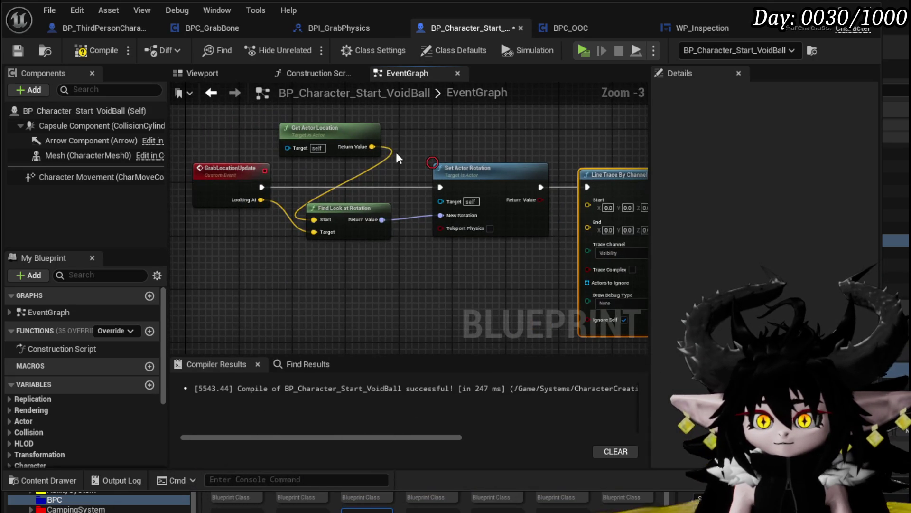
pyautogui.moveTo(372, 147); pyautogui.dragTo(597, 203)
pyautogui.moveTo(261, 200)
pyautogui.mouseDown()
pyautogui.moveTo(371, 233)
pyautogui.moveTo(600, 213)
pyautogui.mouseUp()
pyautogui.click(371, 248)
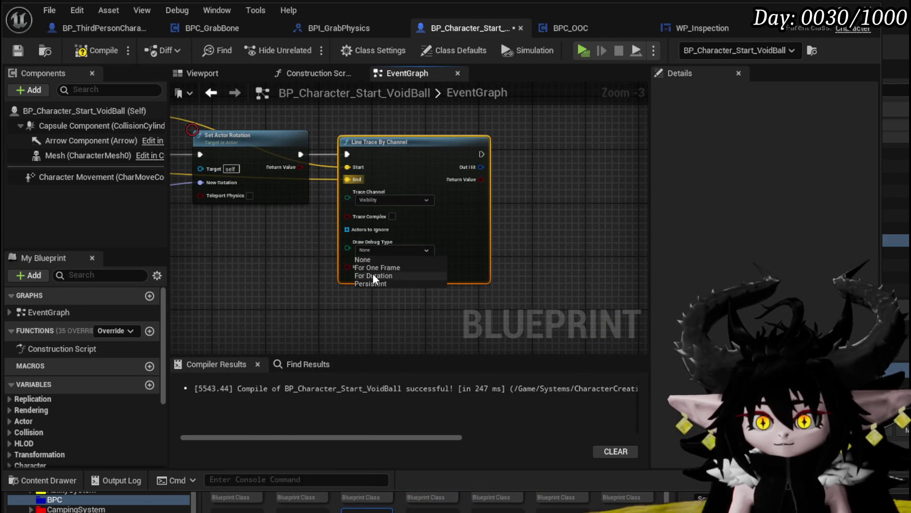
pyautogui.click(98, 49)
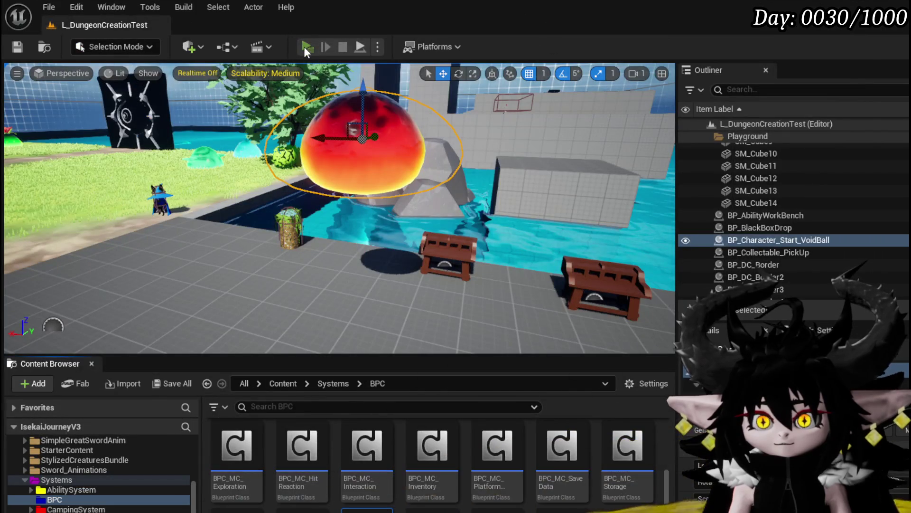
# - Play-test, grab the lava slime and watch the red debug trace line, then stop
pyautogui.click(304, 46)
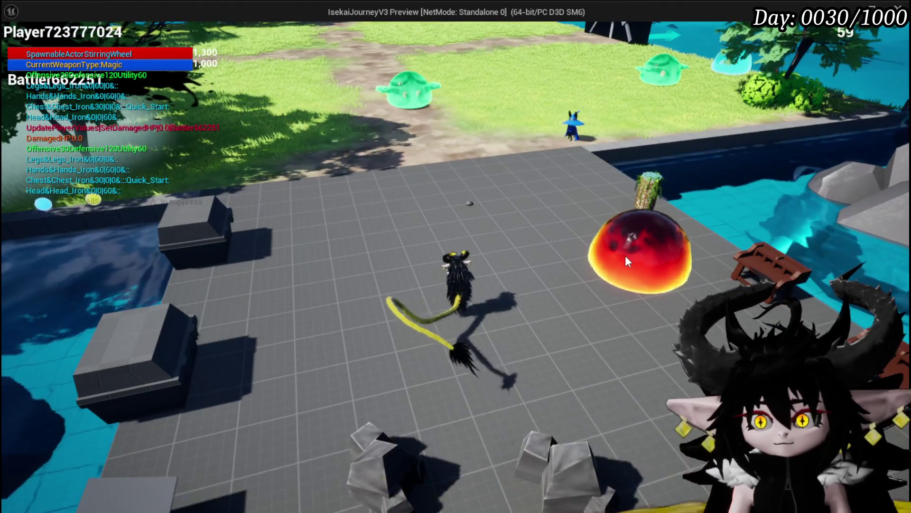
pyautogui.click(626, 253)
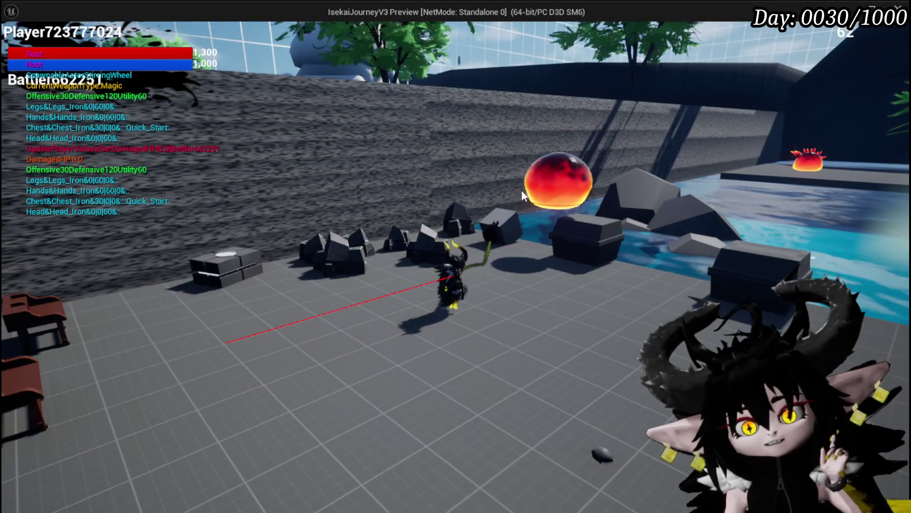
pyautogui.press('Escape')
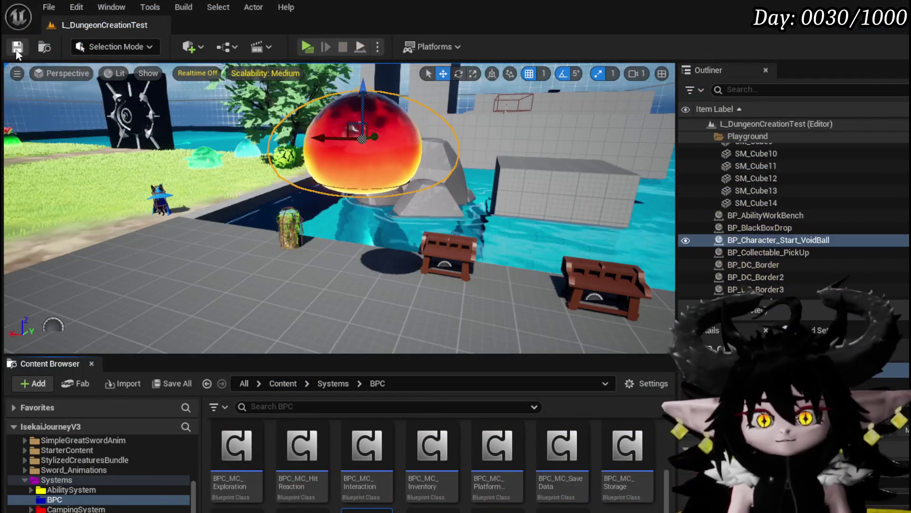
# - Save, return to the Blueprint editor, and pan BPC_GrabBone's EventGraph to the Cast and Grab Location Update nodes
pyautogui.hotkey('ctrl', 's')
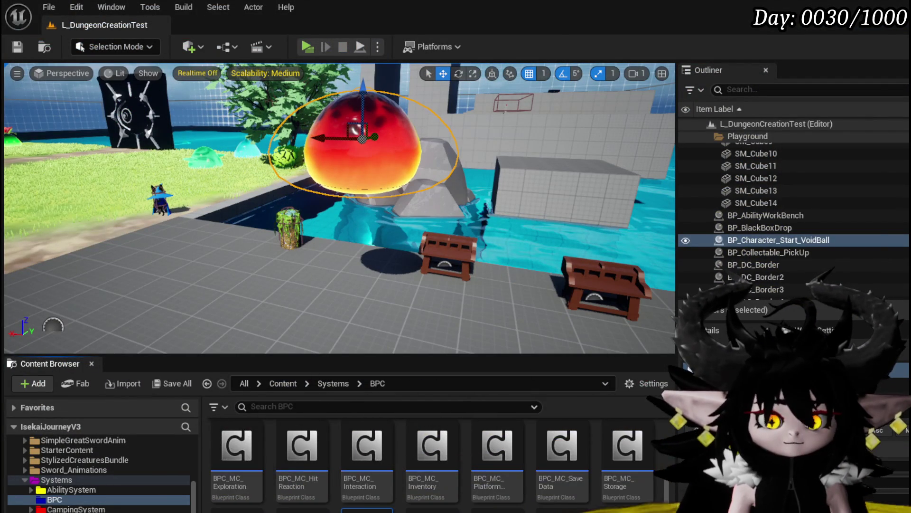
pyautogui.hotkey('alt', 'Tab')
pyautogui.moveTo(294, 267); pyautogui.dragTo(468, 296)
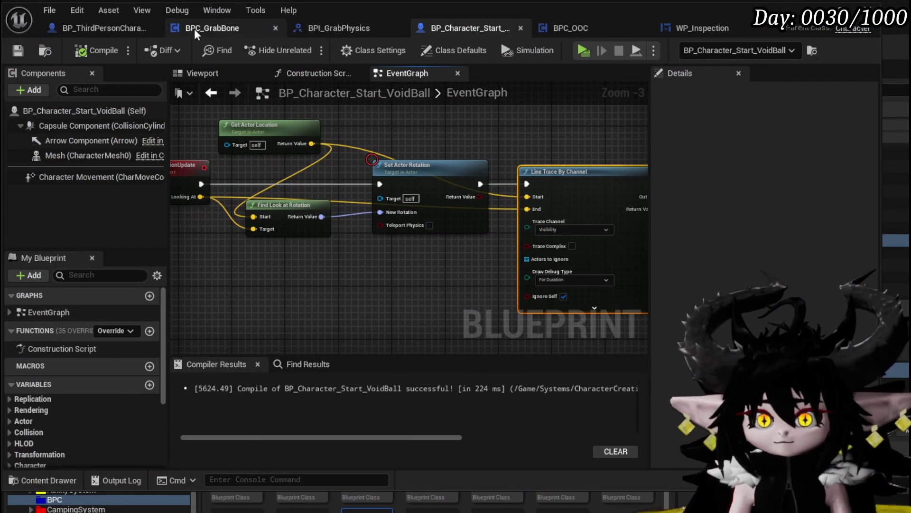
pyautogui.click(195, 28)
pyautogui.moveTo(475, 142); pyautogui.dragTo(505, 175)
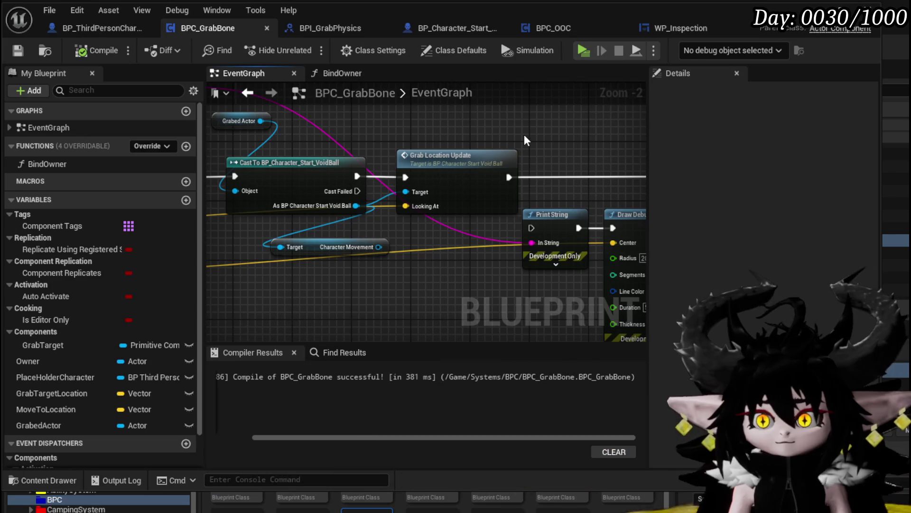
pyautogui.moveTo(427, 255)
pyautogui.mouseDown()
pyautogui.moveTo(354, 277)
pyautogui.moveTo(132, 263)
pyautogui.moveTo(364, 269)
pyautogui.mouseUp()
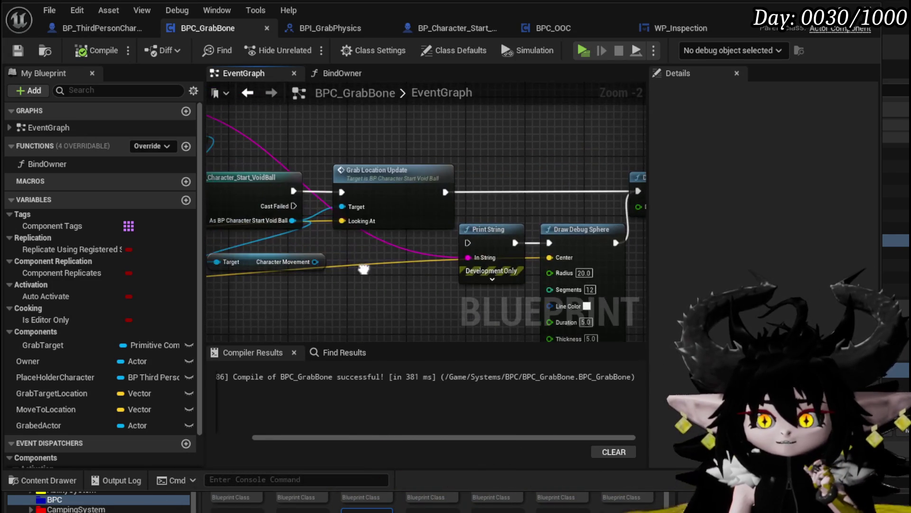
pyautogui.moveTo(317, 158)
pyautogui.mouseDown()
pyautogui.moveTo(460, 163)
pyautogui.moveTo(318, 145)
pyautogui.moveTo(344, 155)
pyautogui.moveTo(390, 159)
pyautogui.moveTo(312, 143)
pyautogui.moveTo(603, 174)
pyautogui.mouseUp()
# - In the VoidBall graph, give the GrabLocationUpdate event a Start input and compile
pyautogui.scroll(-5, 571, 170)
pyautogui.scroll(3, 393, 221)
pyautogui.moveTo(393, 223)
pyautogui.mouseDown()
pyautogui.moveTo(468, 252)
pyautogui.moveTo(227, 264)
pyautogui.mouseUp()
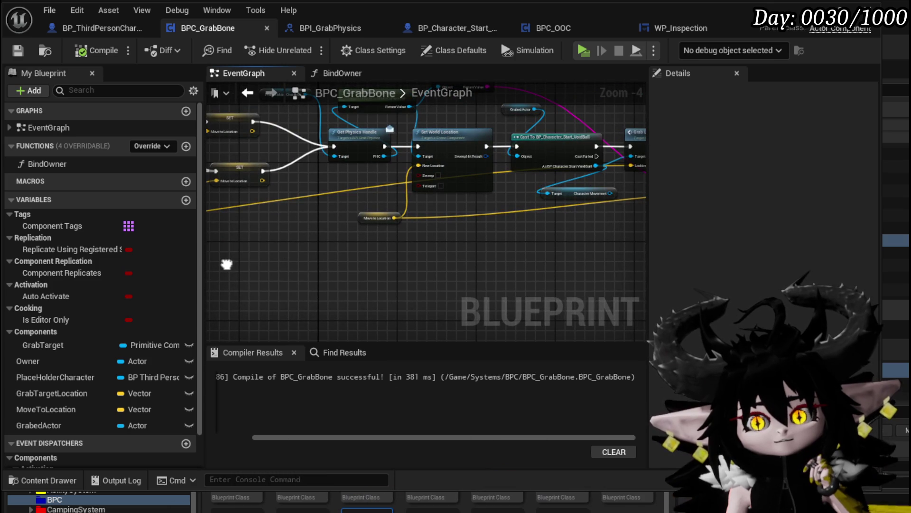
pyautogui.doubleClick(484, 140)
pyautogui.moveTo(478, 146); pyautogui.dragTo(381, 127)
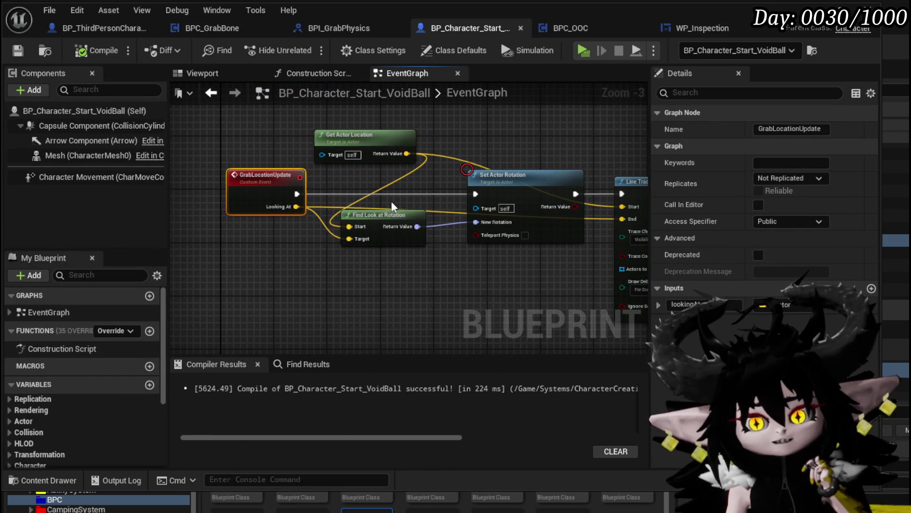
pyautogui.moveTo(385, 183)
pyautogui.mouseDown()
pyautogui.moveTo(319, 185)
pyautogui.moveTo(433, 202)
pyautogui.mouseUp()
pyautogui.moveTo(400, 236); pyautogui.dragTo(304, 205)
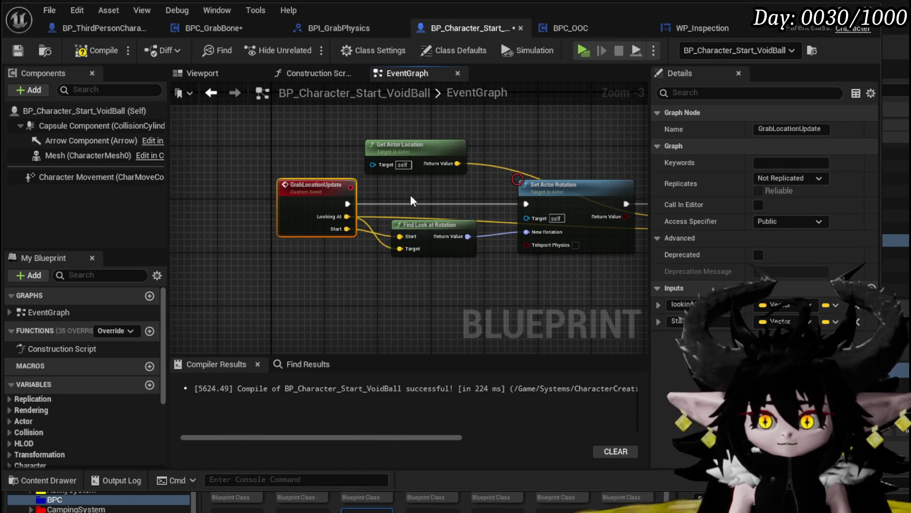
pyautogui.moveTo(416, 192)
pyautogui.mouseDown()
pyautogui.moveTo(316, 193)
pyautogui.moveTo(311, 208)
pyautogui.mouseUp()
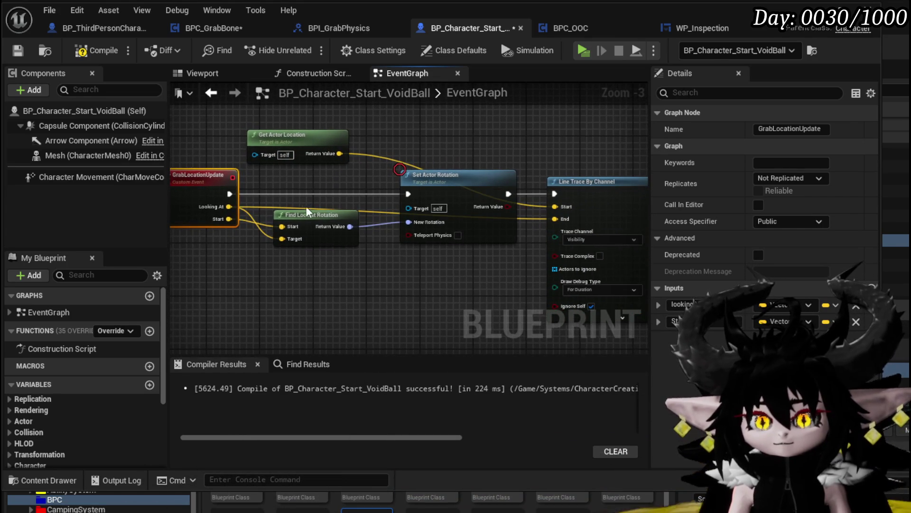
pyautogui.moveTo(228, 219)
pyautogui.mouseDown()
pyautogui.moveTo(517, 216)
pyautogui.moveTo(555, 206)
pyautogui.mouseUp()
pyautogui.click(72, 49)
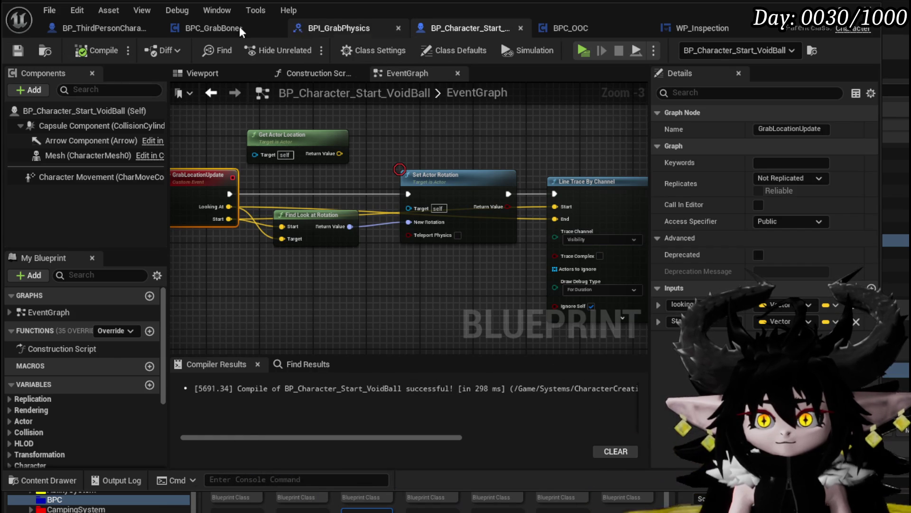
# - In BPC_GrabBone, connect MoveToLocation to Grab Location Update's Start pin
pyautogui.click(177, 27)
pyautogui.moveTo(392, 216); pyautogui.dragTo(554, 206)
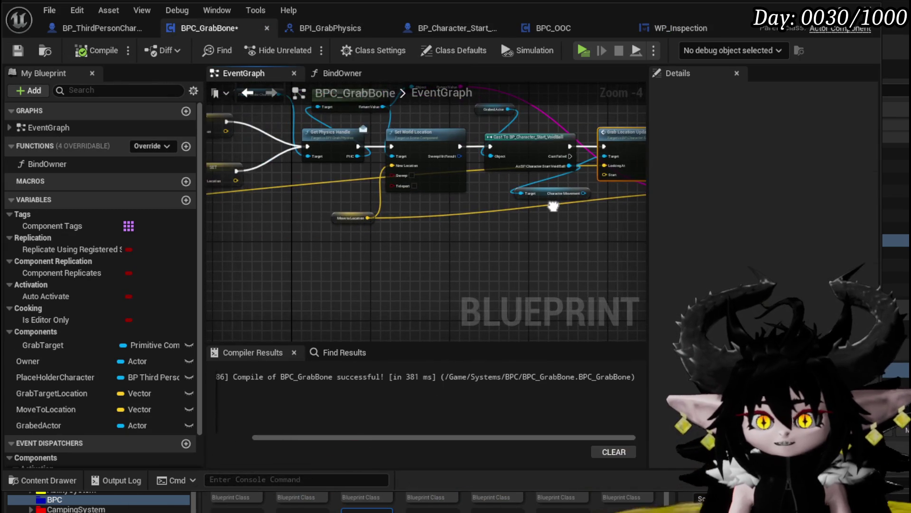
pyautogui.moveTo(491, 205); pyautogui.dragTo(609, 177)
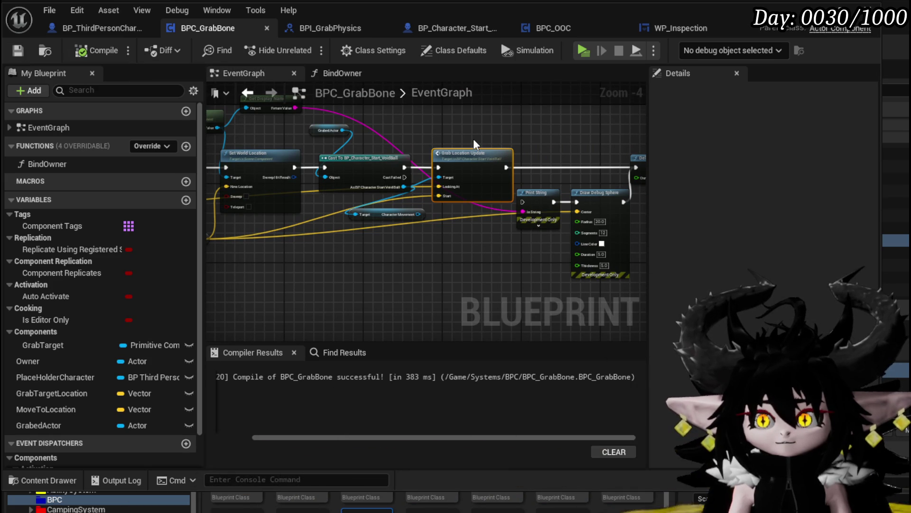
# - Paste a Print String printing 'lookat' after VoidBall's line trace, then launch a standalone play-test
pyautogui.click(528, 220)
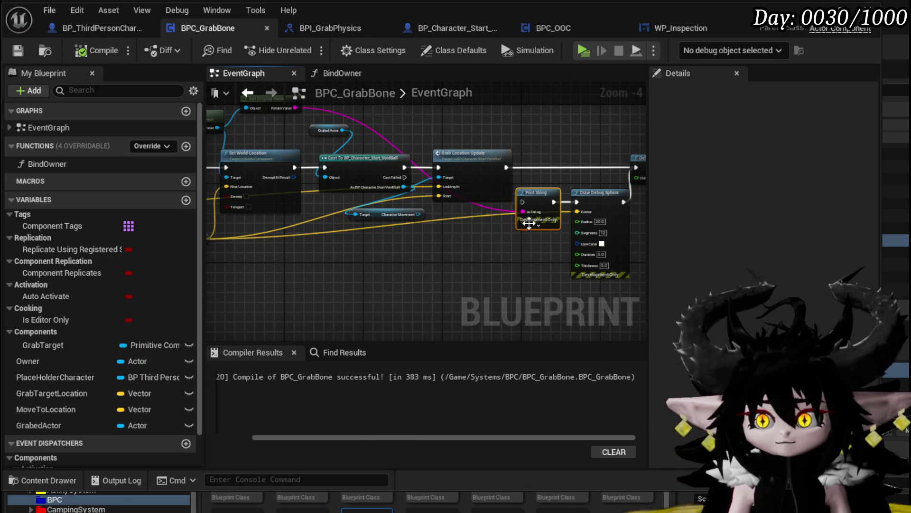
pyautogui.doubleClick(485, 157)
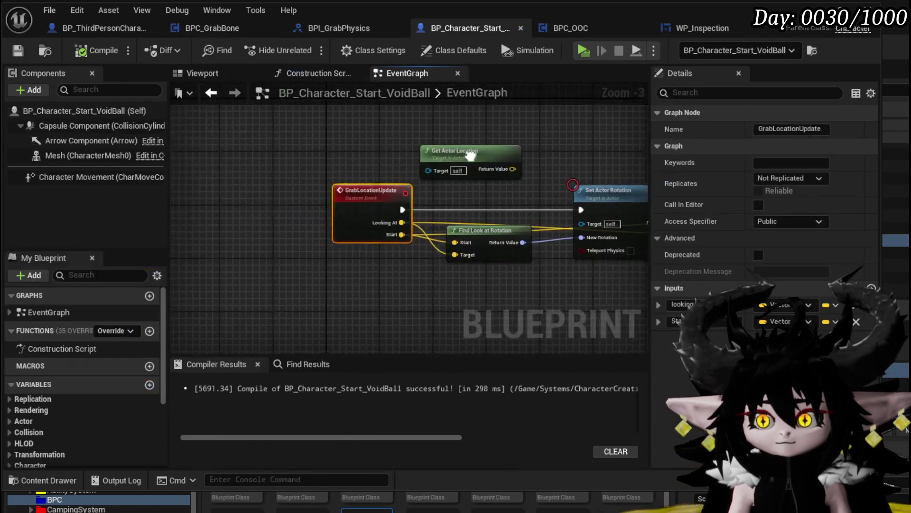
pyautogui.hotkey('ctrl', 'v')
pyautogui.moveTo(493, 198); pyautogui.dragTo(532, 198)
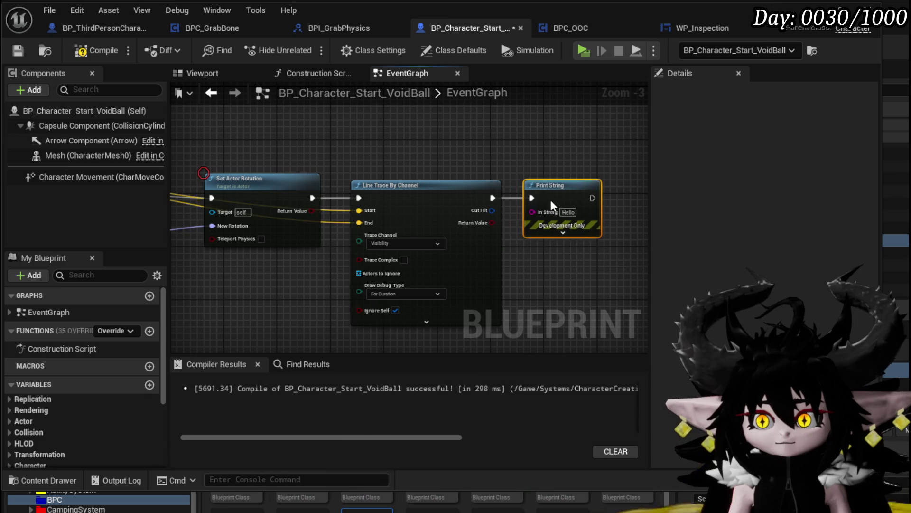
pyautogui.write('loo')
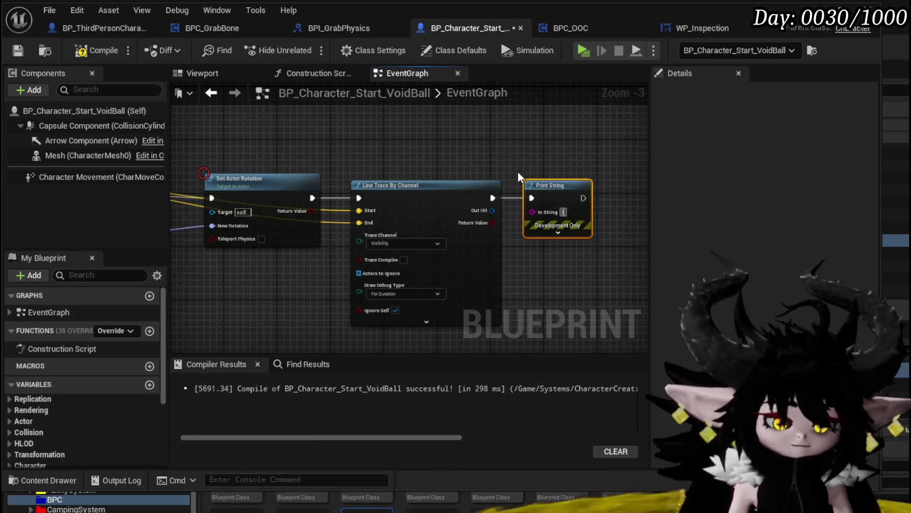
pyautogui.write('kat')
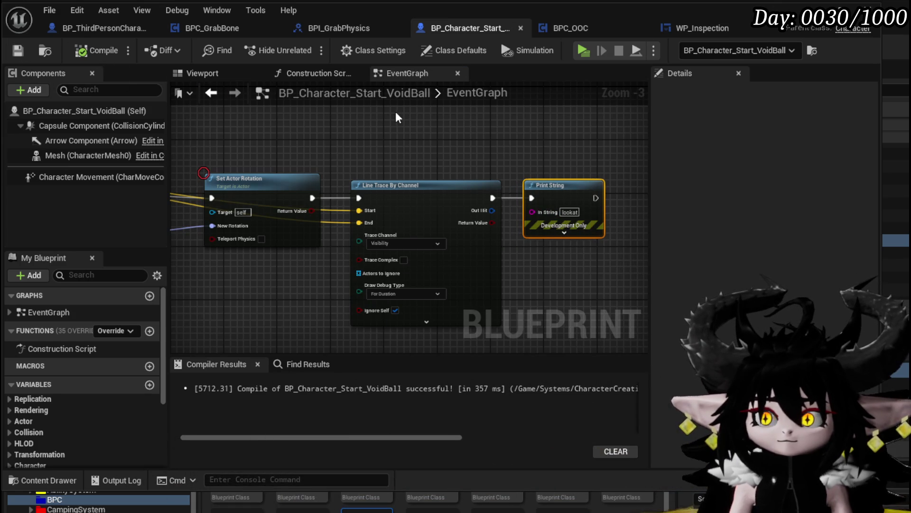
pyautogui.click(584, 50)
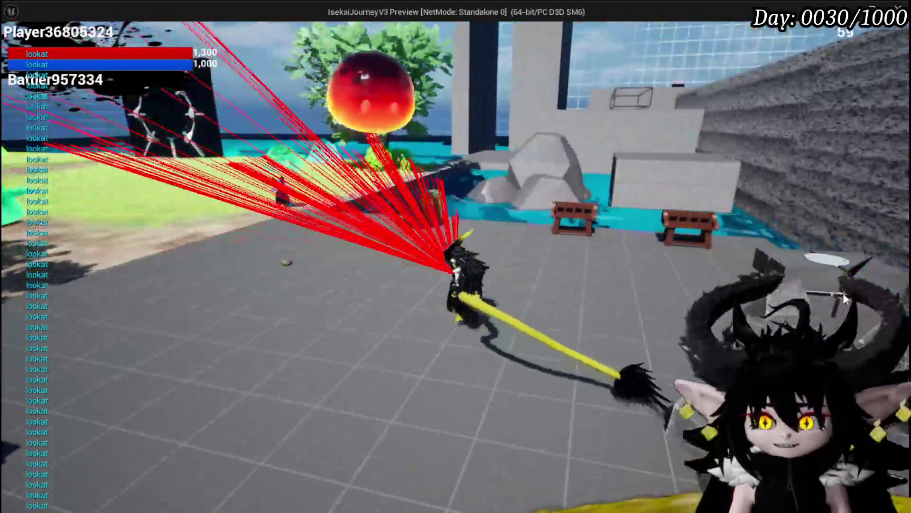
pyautogui.hotkey('alt', 'Tab')
pyautogui.press('Escape')
pyautogui.hotkey('ctrl', 's')
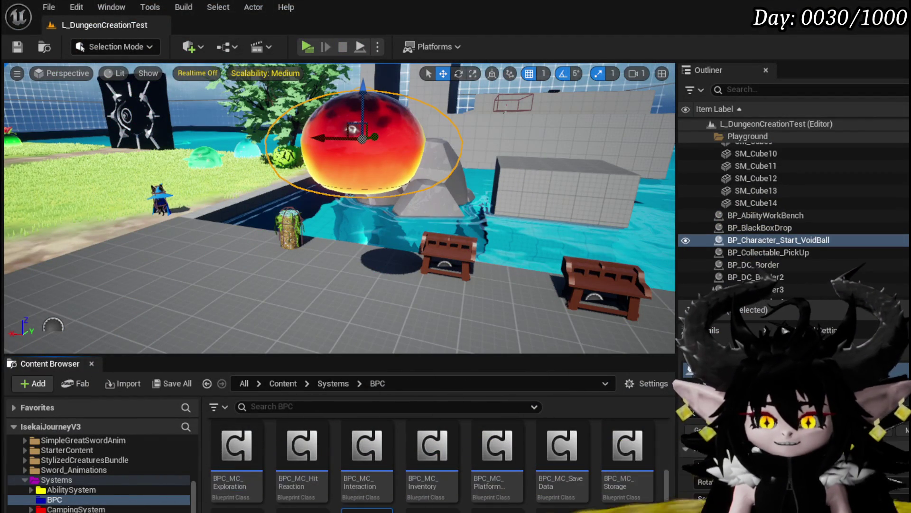
pyautogui.hotkey('alt', 'Tab')
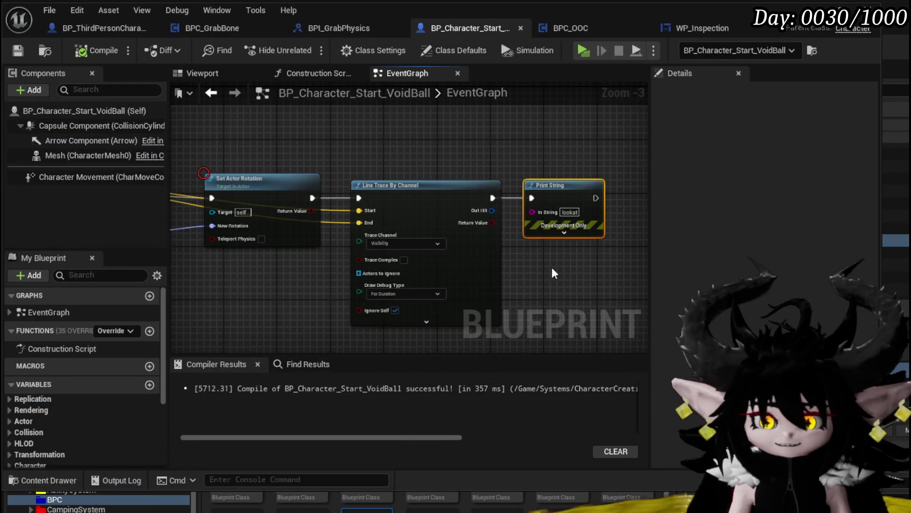
# - Delete the 'lookat' Print String and set the line trace's Draw Debug Type to None
pyautogui.press('Delete')
pyautogui.click(380, 294)
pyautogui.click(392, 312)
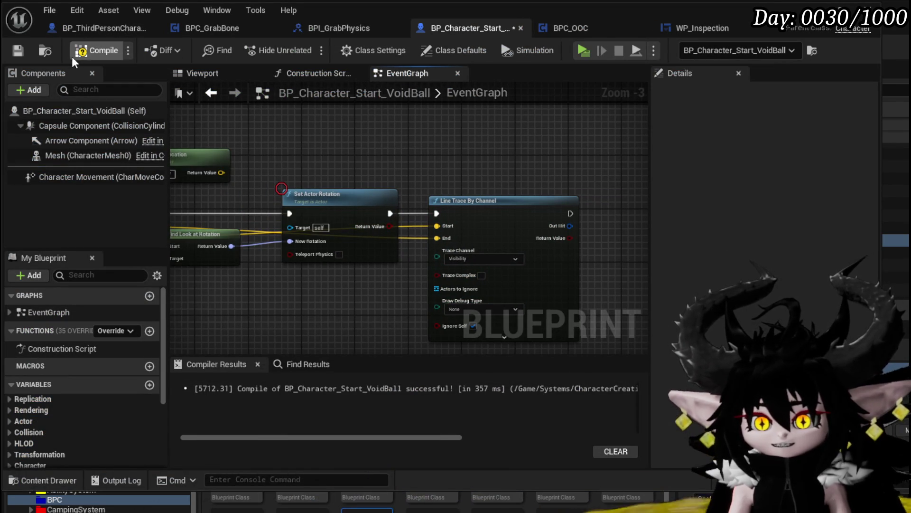
pyautogui.moveTo(344, 185); pyautogui.dragTo(546, 161)
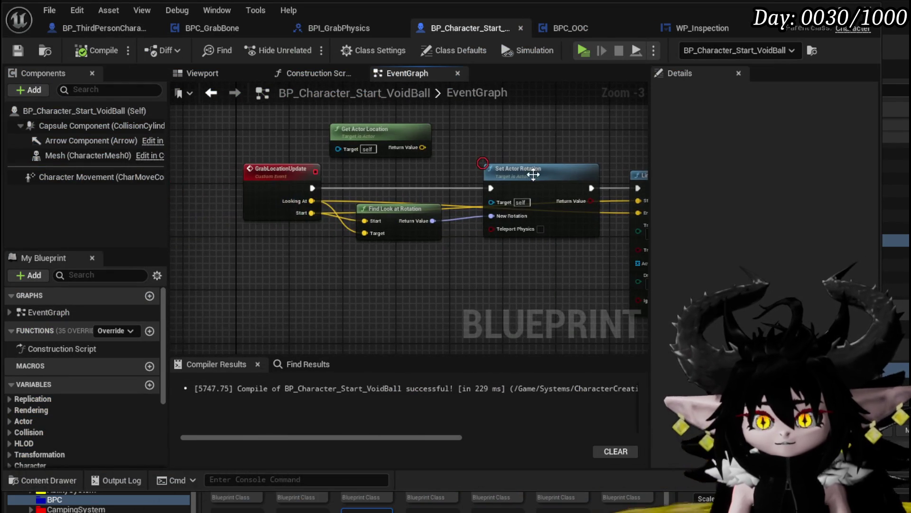
# - Place a Mesh reference and add a Set Enable Gravity node targeting it
pyautogui.moveTo(61, 152); pyautogui.dragTo(259, 273)
pyautogui.moveTo(301, 311); pyautogui.dragTo(327, 225)
pyautogui.scroll(-10, 694, 247)
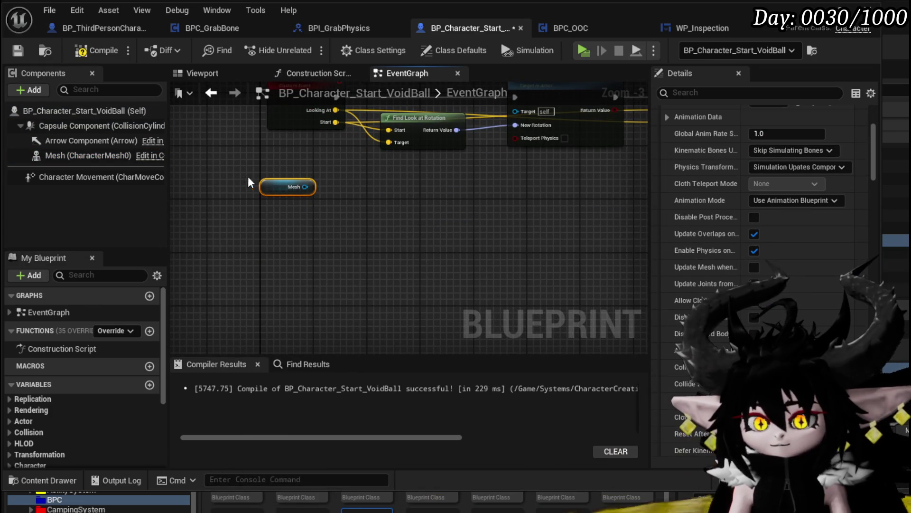
pyautogui.moveTo(306, 187); pyautogui.dragTo(290, 216)
pyautogui.write('e')
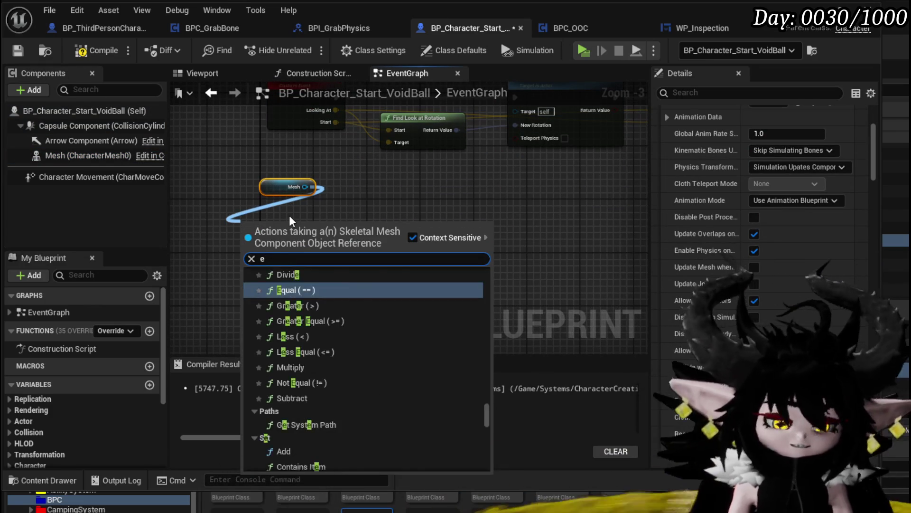
pyautogui.write('nable gra')
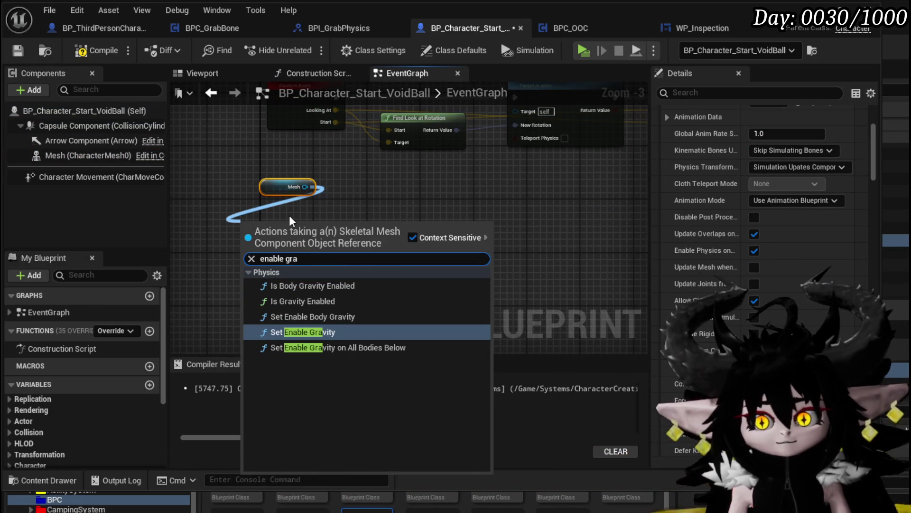
pyautogui.click(326, 331)
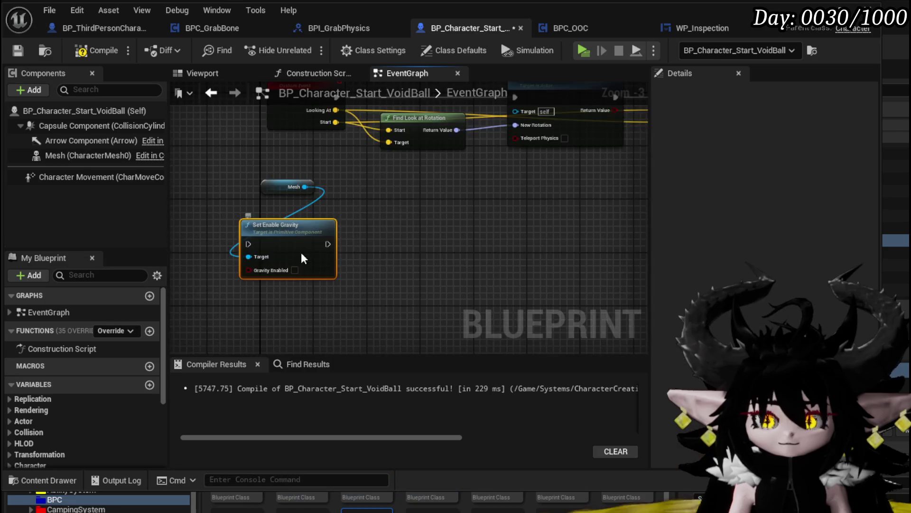
# - Add a custom event named ReleaseGrab wired to Set Enable Gravity
pyautogui.rightClick(218, 236)
pyautogui.write('pri')
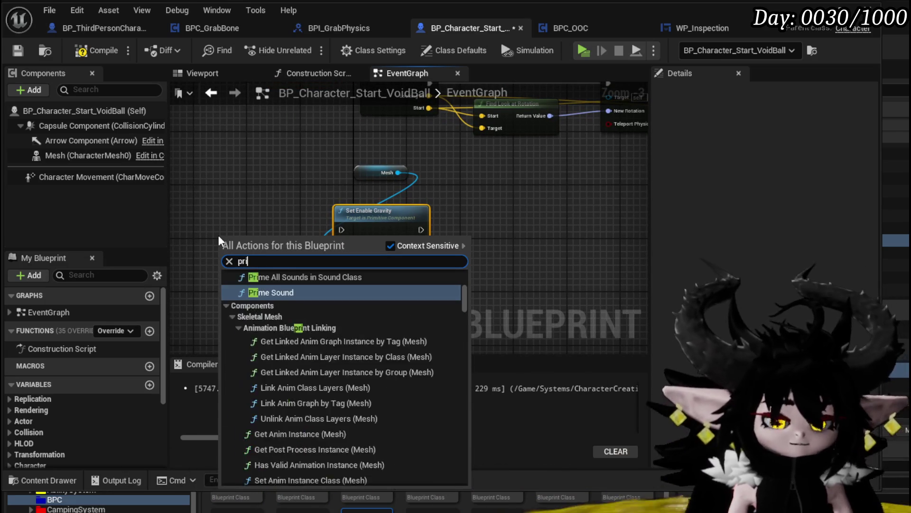
pyautogui.write('nt Stirng')
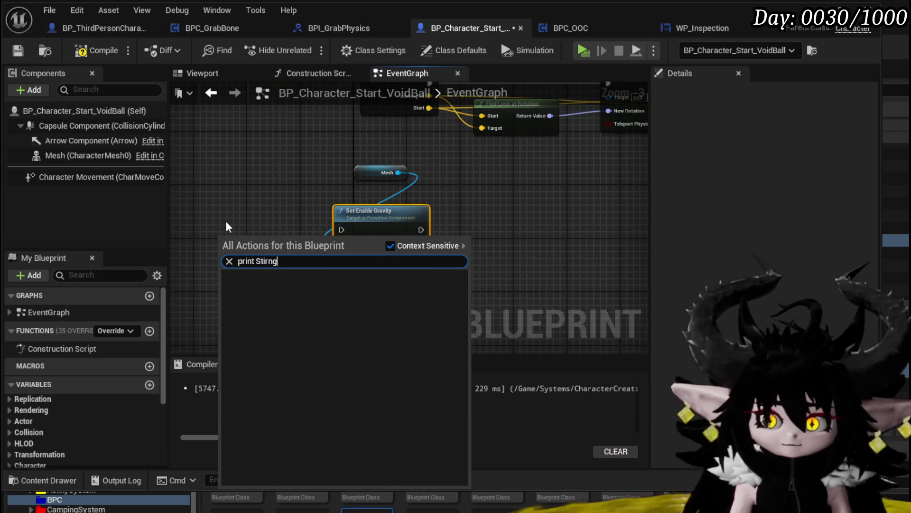
pyautogui.rightClick(225, 222)
pyautogui.write('custom')
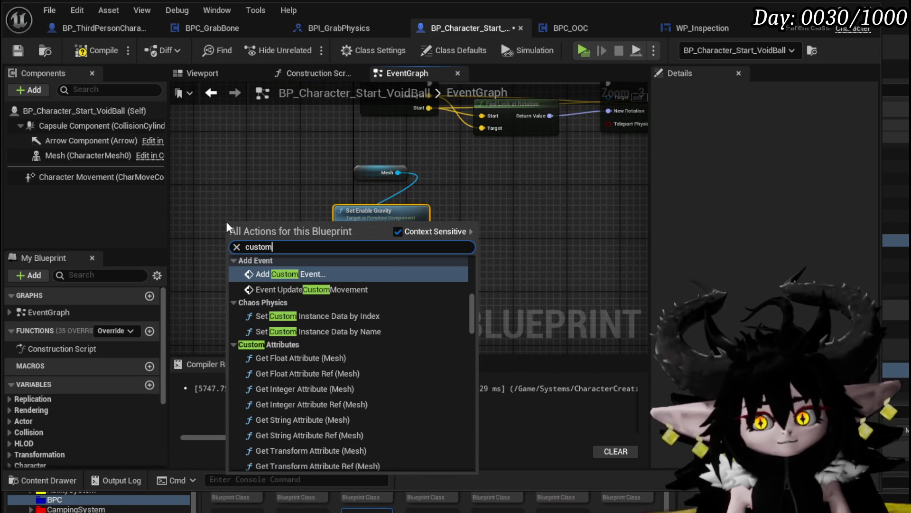
pyautogui.click(290, 274)
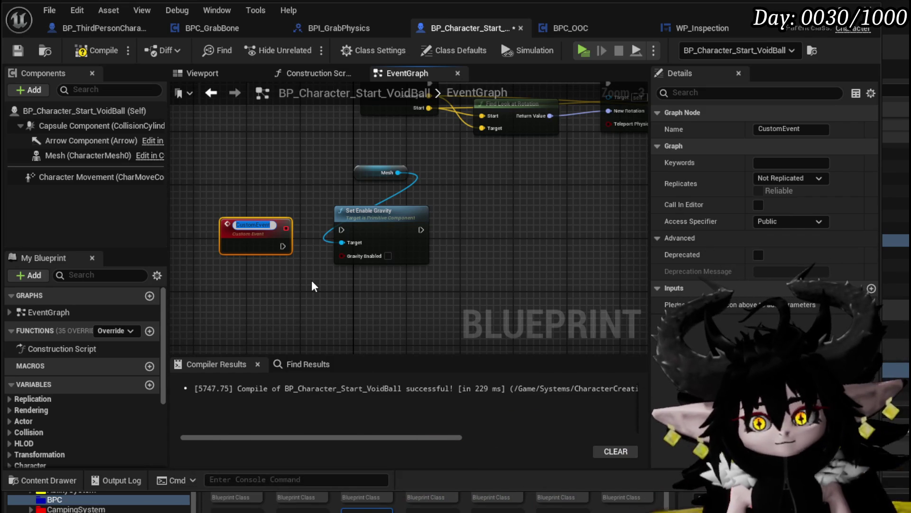
pyautogui.write('Relea')
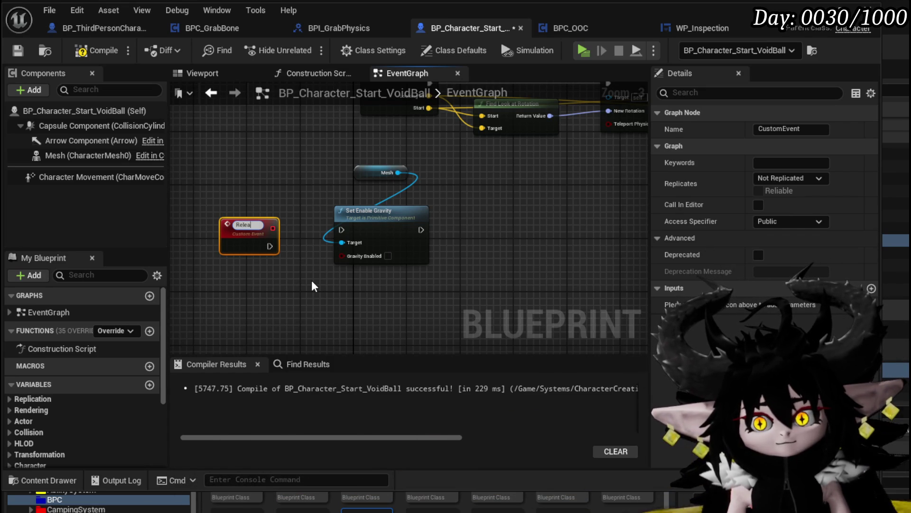
pyautogui.write('seActor')
pyautogui.press('Return')
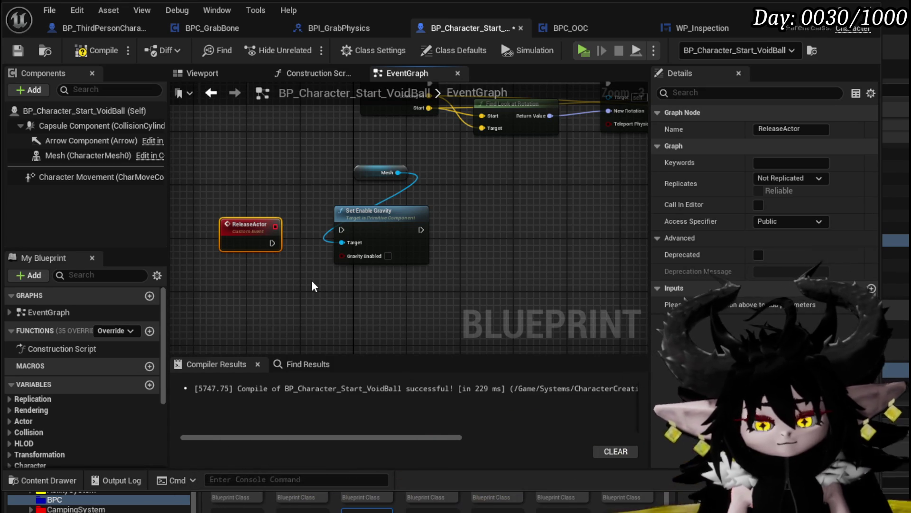
pyautogui.moveTo(273, 243); pyautogui.dragTo(340, 231)
pyautogui.moveTo(247, 231); pyautogui.dragTo(247, 224)
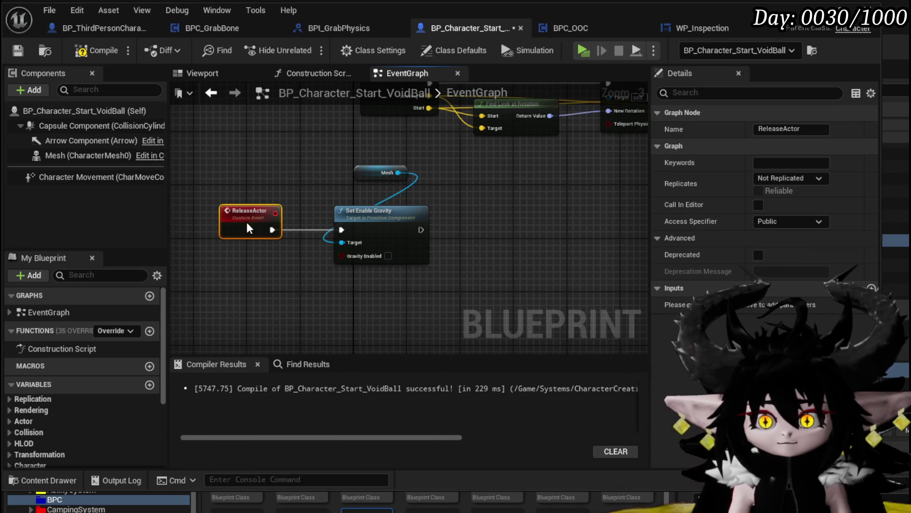
pyautogui.write('Grab')
pyautogui.press('Return')
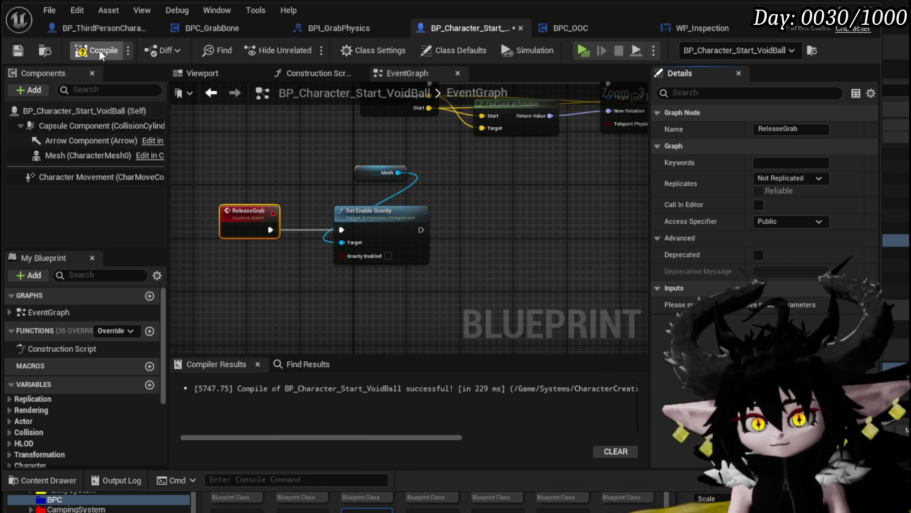
# - Tick Gravity Enabled, recompile the VoidBall Blueprint, and open BPC_GrabBone
pyautogui.press('F7')
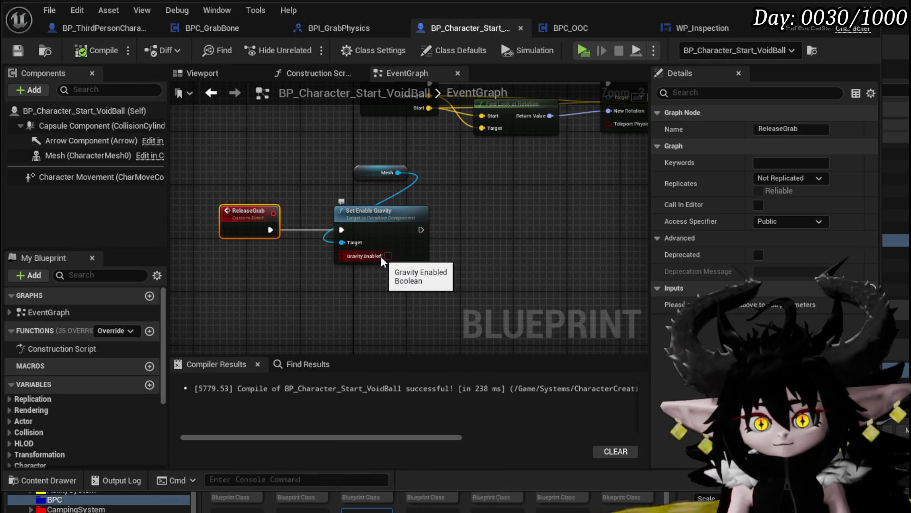
pyautogui.click(404, 267)
pyautogui.click(79, 52)
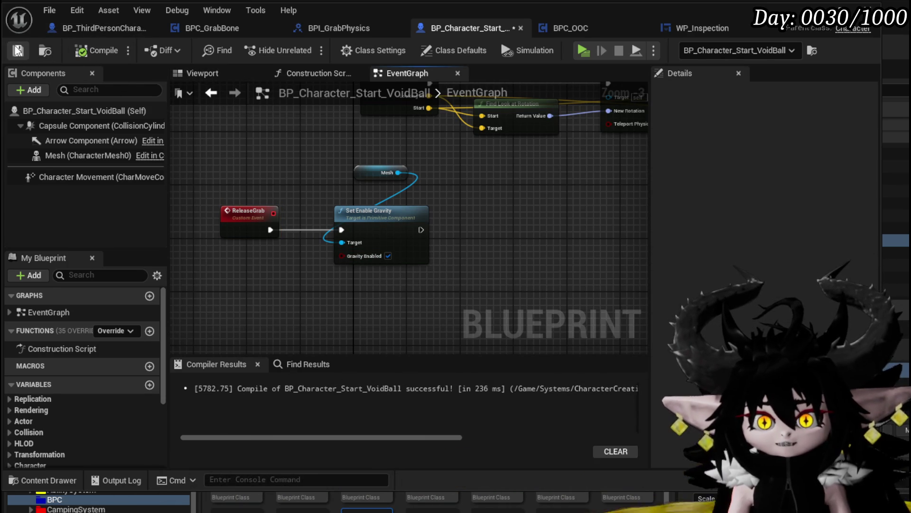
pyautogui.click(210, 29)
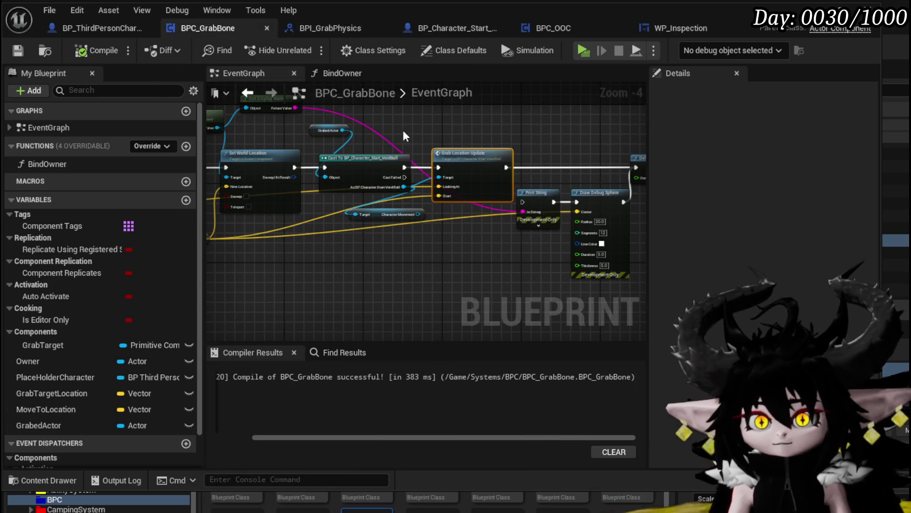
# - Paste the GrabedActor and cast nodes and add a Release Grab call from the void-ball cast
pyautogui.moveTo(392, 186); pyautogui.dragTo(433, 266)
pyautogui.scroll(-3, 439, 163)
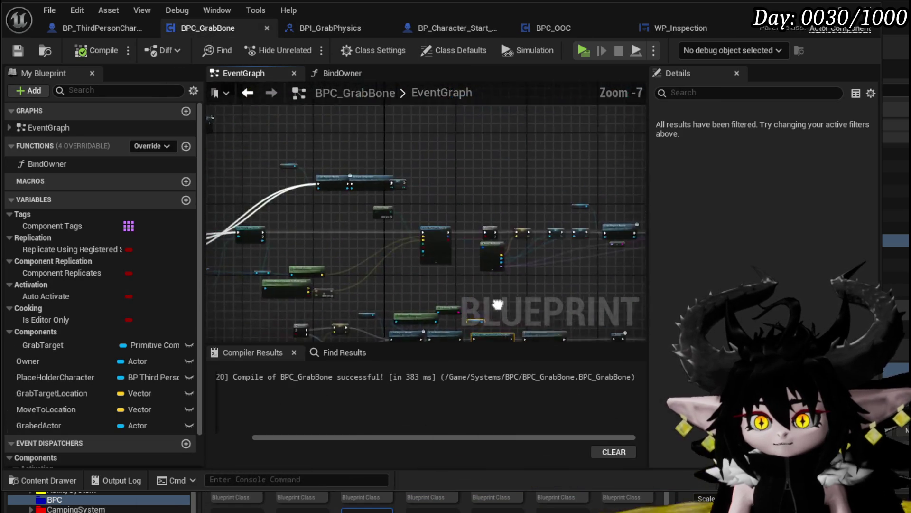
pyautogui.scroll(4, 526, 194)
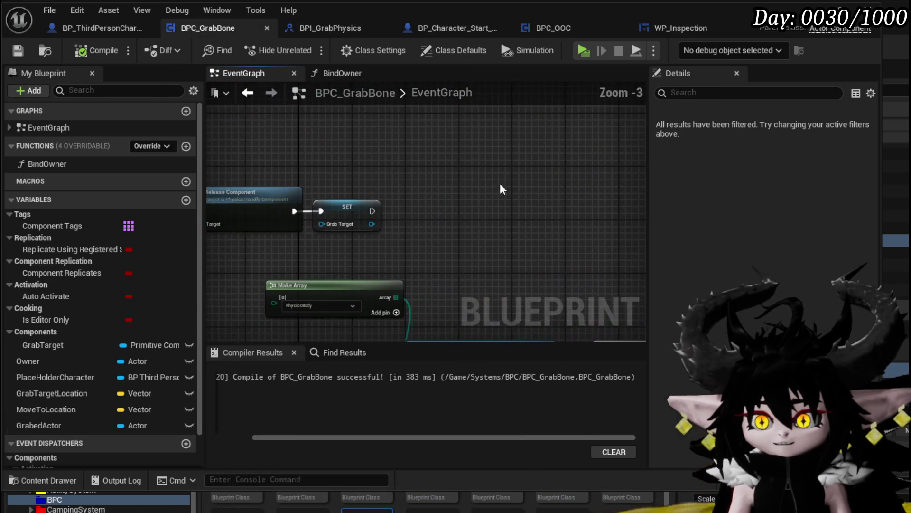
pyautogui.hotkey('ctrl', 'v')
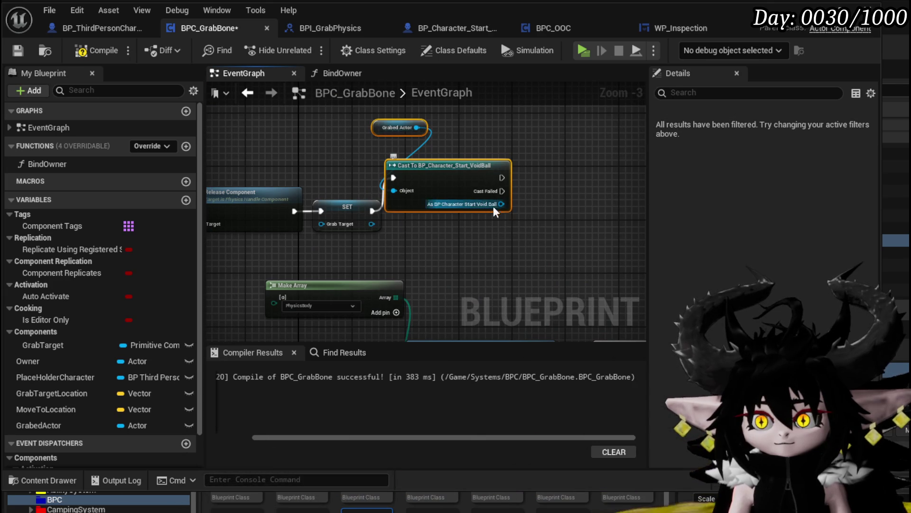
pyautogui.moveTo(501, 203); pyautogui.dragTo(559, 203)
pyautogui.write('Release')
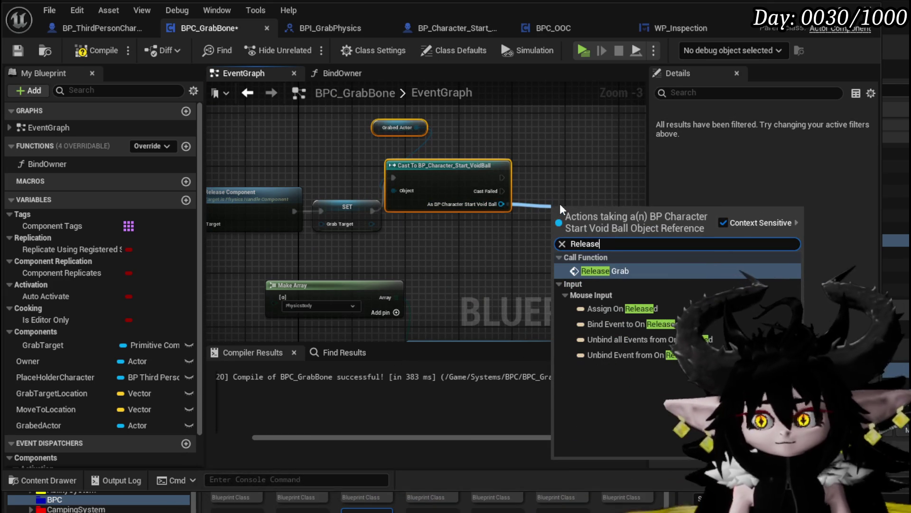
pyautogui.click(599, 270)
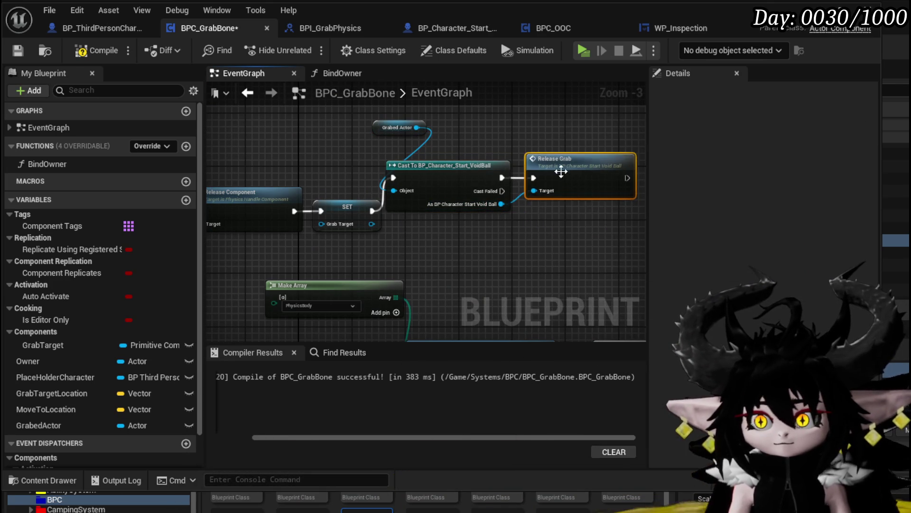
# - Add a Set GrabedActor node after Release Grab, compile BPC_GrabBone, and return to the level
pyautogui.moveTo(546, 180); pyautogui.dragTo(272, 175)
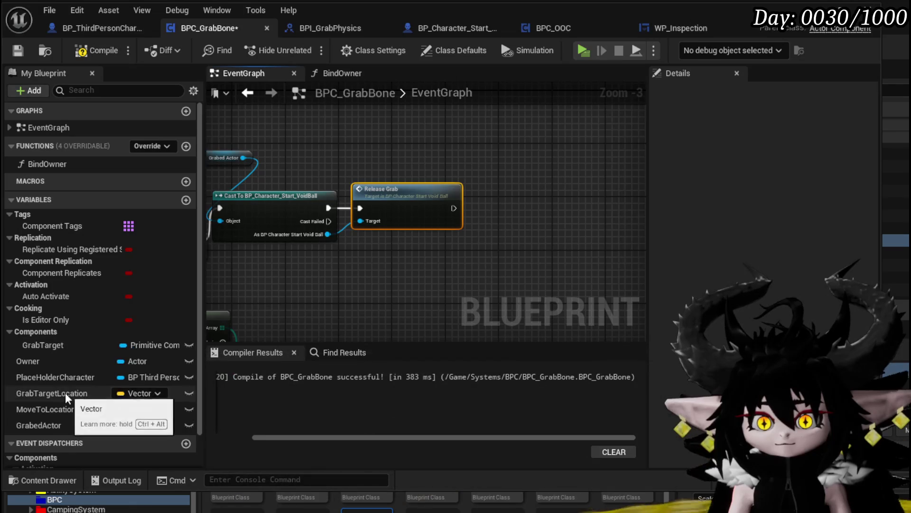
pyautogui.moveTo(48, 424)
pyautogui.mouseDown()
pyautogui.moveTo(473, 197)
pyautogui.moveTo(480, 209)
pyautogui.mouseUp()
pyautogui.click(499, 230)
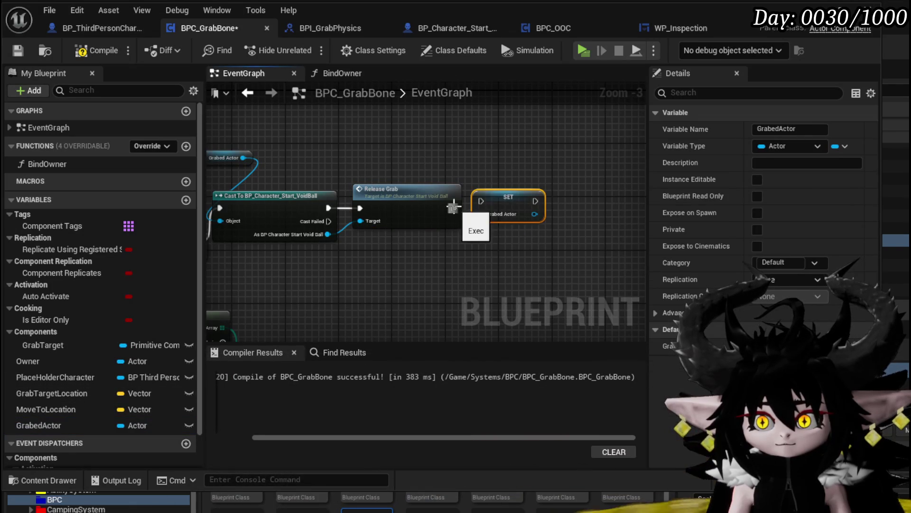
pyautogui.click(96, 51)
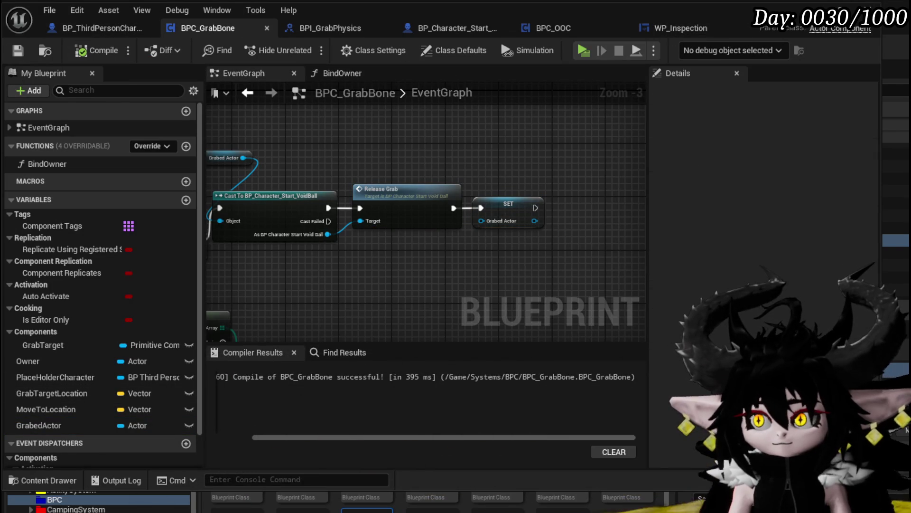
pyautogui.click(842, 7)
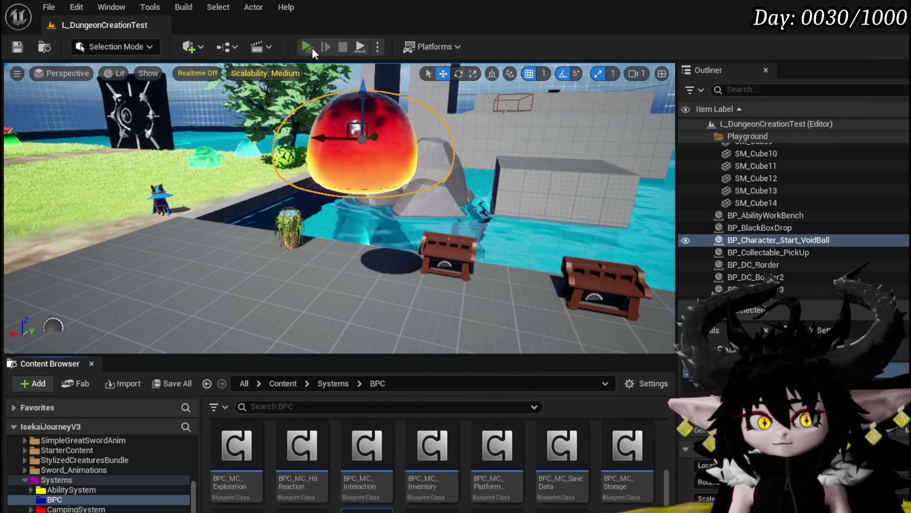
# - Play-test the level, swinging the tendril around the void ball, then stop the preview
pyautogui.click(312, 47)
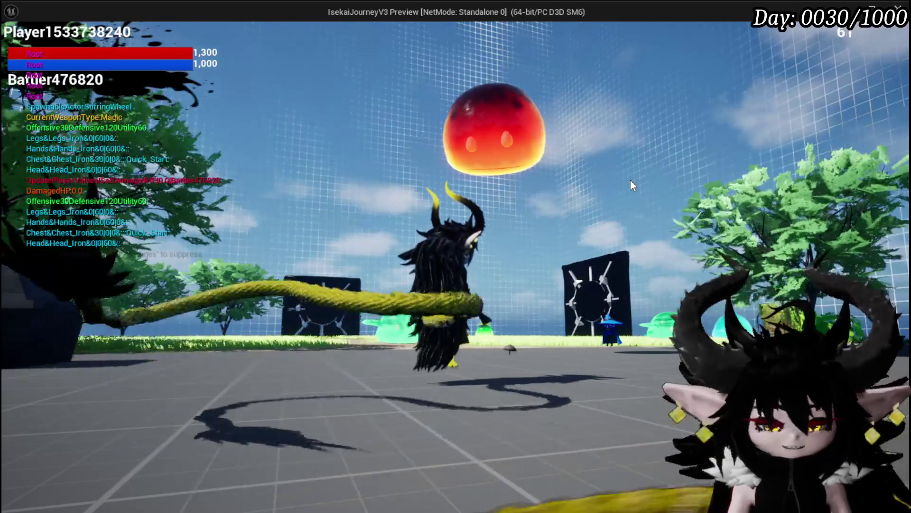
pyautogui.press('Escape')
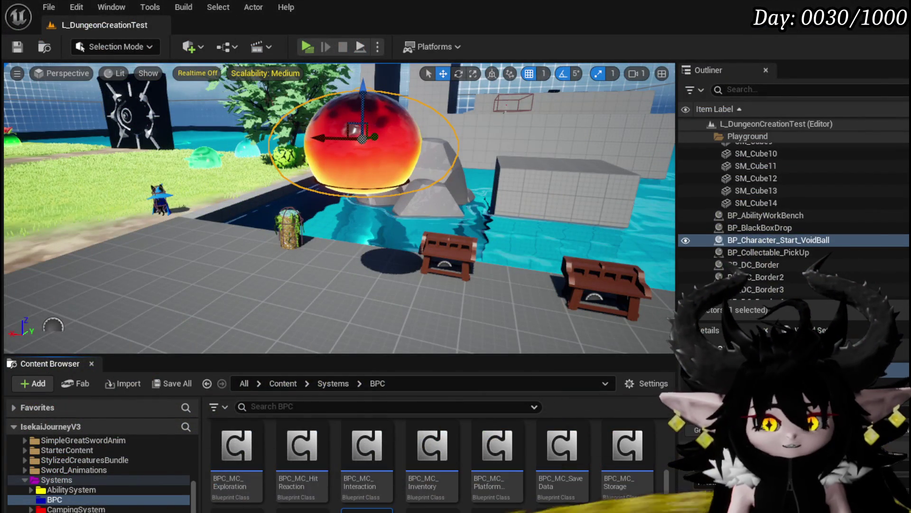
# - Return to BPC_GrabBone and locate the Release Component, Get Physics Handle and line trace nodes
pyautogui.hotkey('alt', 'Tab')
pyautogui.moveTo(358, 273); pyautogui.dragTo(529, 233)
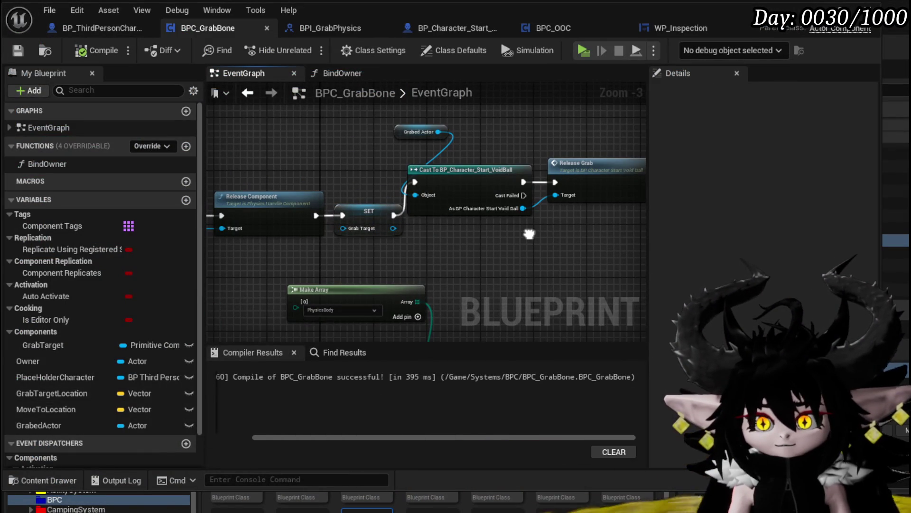
pyautogui.moveTo(347, 252); pyautogui.dragTo(569, 283)
pyautogui.click(476, 239)
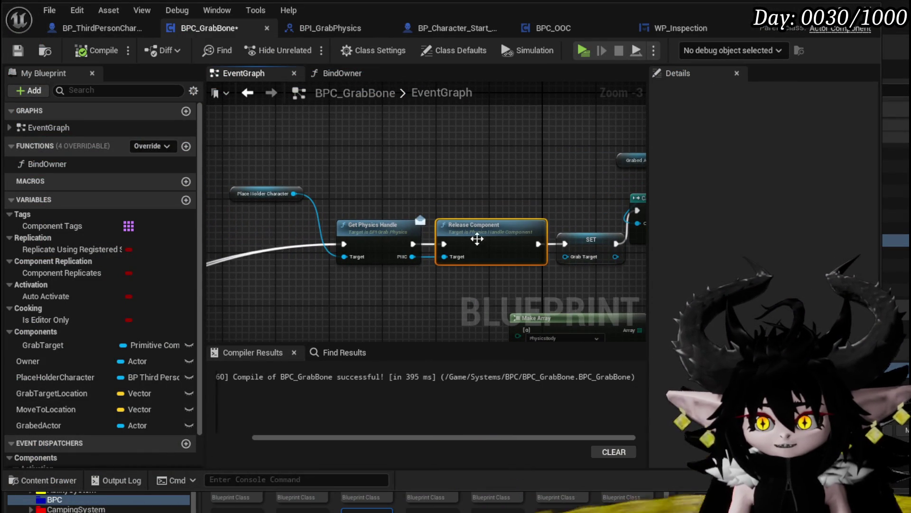
pyautogui.scroll(-2, 381, 209)
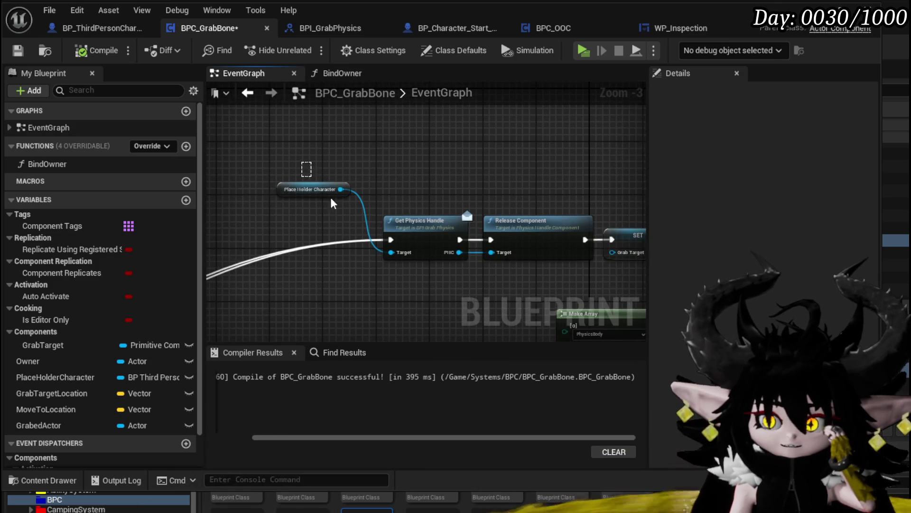
pyautogui.click(348, 225)
pyautogui.moveTo(405, 292)
pyautogui.mouseDown()
pyautogui.moveTo(379, 171)
pyautogui.moveTo(410, 227)
pyautogui.moveTo(361, 223)
pyautogui.mouseUp()
pyautogui.scroll(3, 410, 228)
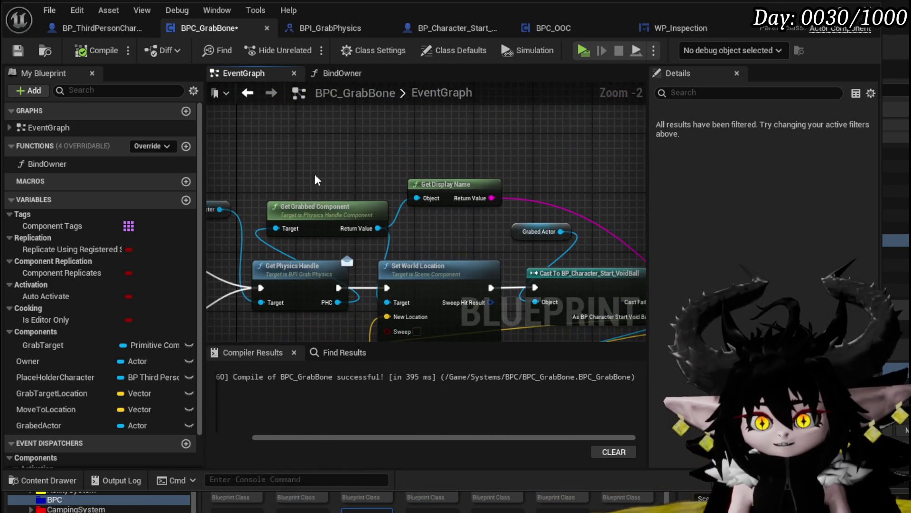
# - Duplicate the Get Grabbed Component node and wire the physics handle into it
pyautogui.click(327, 213)
pyautogui.scroll(-3, 359, 301)
pyautogui.scroll(4, 315, 255)
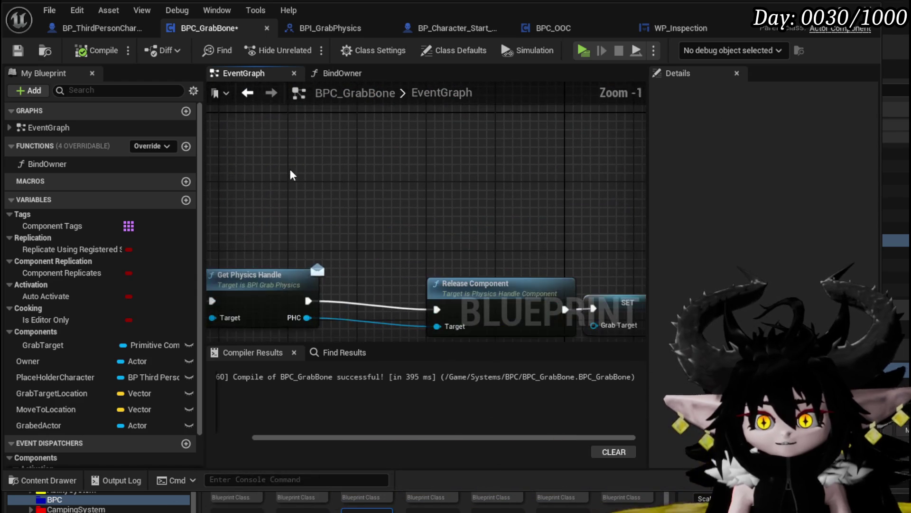
pyautogui.hotkey('ctrl', 'v')
pyautogui.moveTo(308, 317)
pyautogui.mouseDown()
pyautogui.moveTo(349, 271)
pyautogui.moveTo(342, 241)
pyautogui.mouseUp()
# - Move Get Grabbed Component above the release nodes and search its output actions for 'Relea'
pyautogui.moveTo(379, 215)
pyautogui.mouseDown()
pyautogui.moveTo(265, 162)
pyautogui.moveTo(375, 198)
pyautogui.mouseUp()
pyautogui.moveTo(355, 156); pyautogui.dragTo(418, 167)
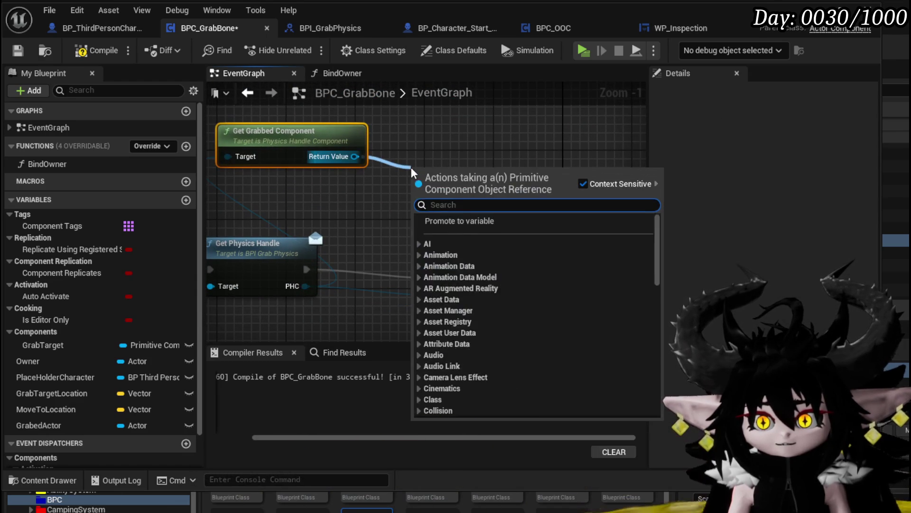
pyautogui.write('Relea')
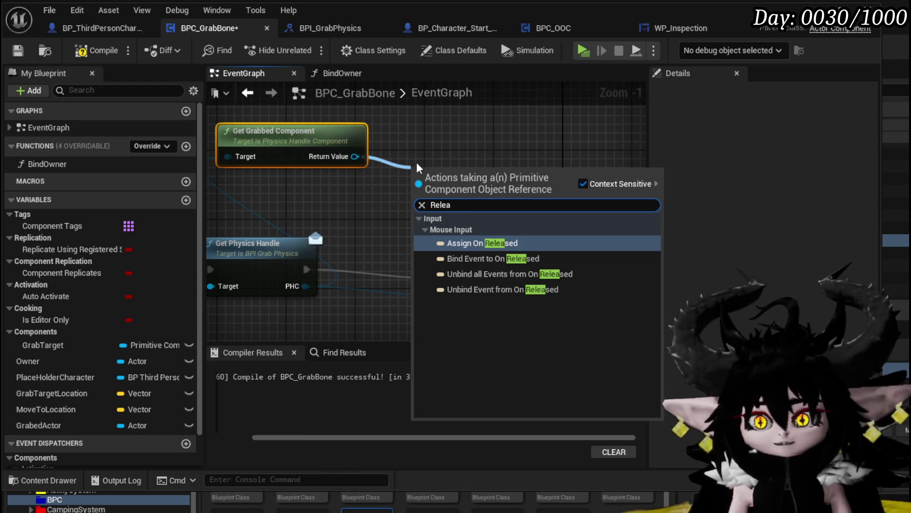
pyautogui.press('BackSpace')
pyautogui.press('BackSpace')
pyautogui.press('BackSpace')
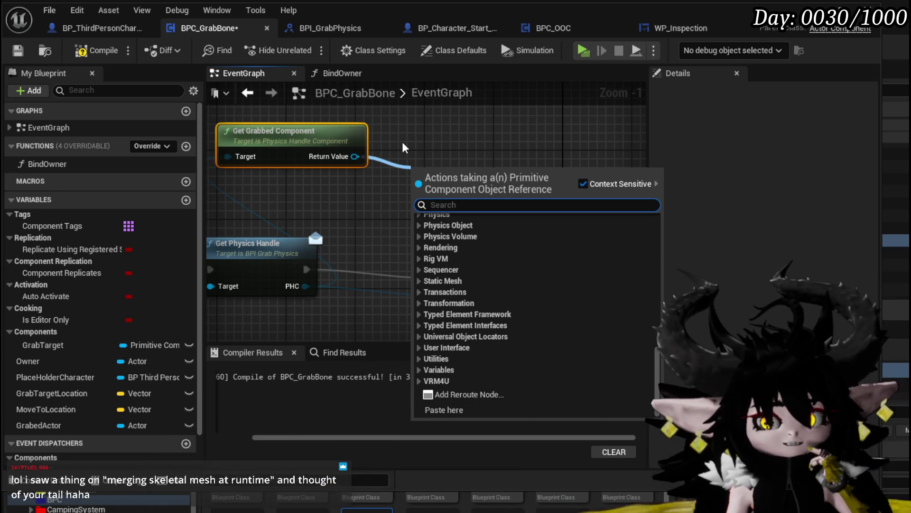
pyautogui.click(403, 141)
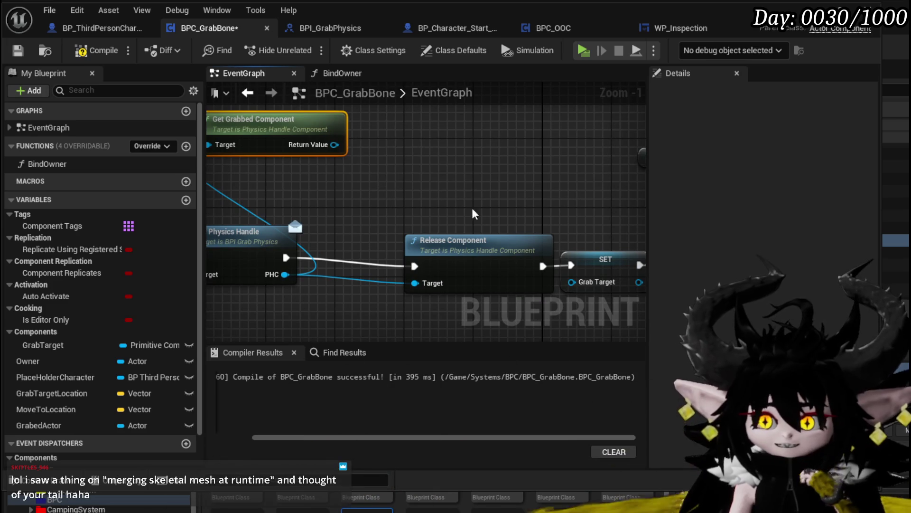
# - Test whether the grabbed component's output connects to Release Component
pyautogui.moveTo(322, 153)
pyautogui.mouseDown()
pyautogui.moveTo(398, 295)
pyautogui.moveTo(417, 203)
pyautogui.mouseUp()
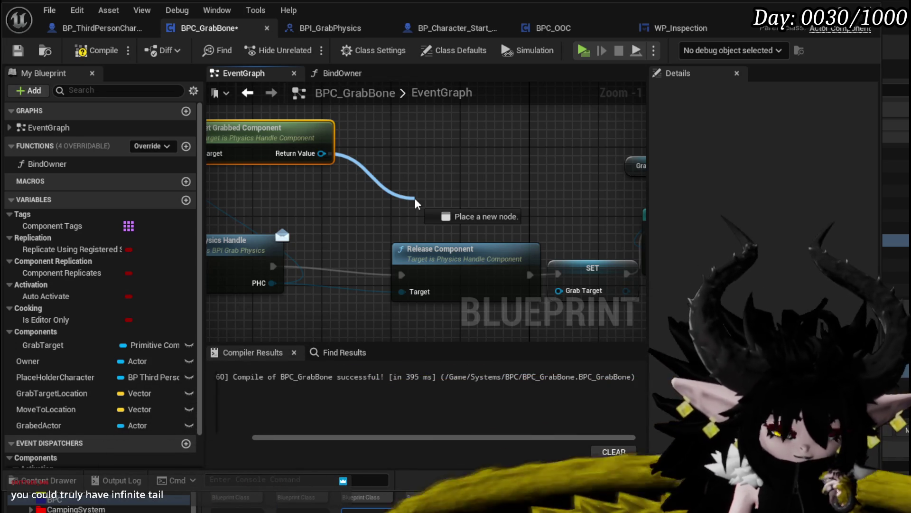
pyautogui.moveTo(416, 204)
pyautogui.mouseDown()
pyautogui.moveTo(405, 291)
pyautogui.moveTo(472, 199)
pyautogui.moveTo(333, 209)
pyautogui.mouseUp()
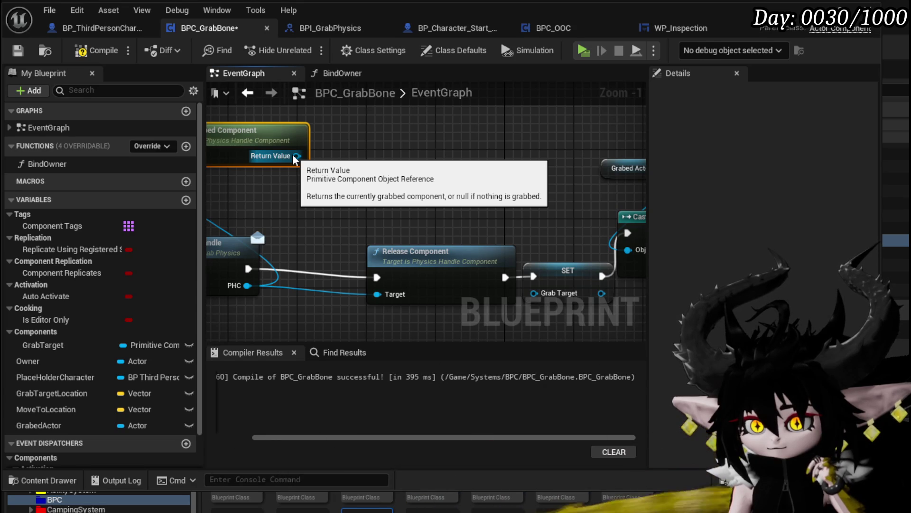
pyautogui.moveTo(295, 159); pyautogui.dragTo(421, 159)
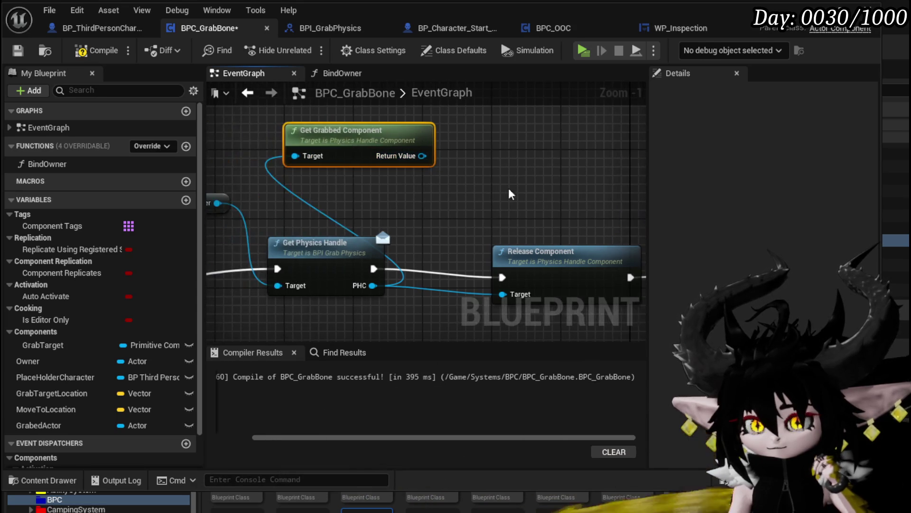
pyautogui.click(308, 273)
pyautogui.moveTo(308, 274); pyautogui.dragTo(166, 256)
pyautogui.click(418, 239)
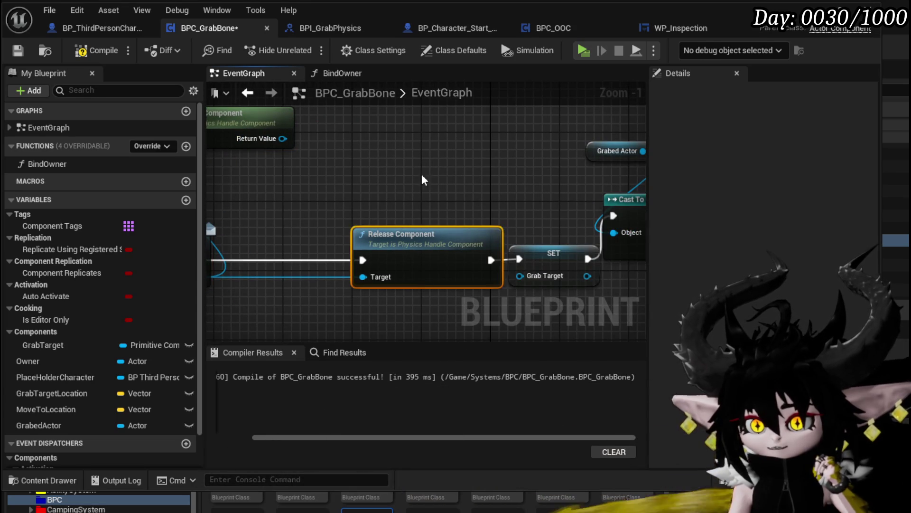
pyautogui.moveTo(421, 205)
pyautogui.mouseDown()
pyautogui.moveTo(453, 217)
pyautogui.moveTo(485, 209)
pyautogui.moveTo(461, 253)
pyautogui.mouseUp()
# - Search the grabbed component's output actions for 'Remove' and 'Release' without adding a node
pyautogui.moveTo(323, 181); pyautogui.dragTo(401, 209)
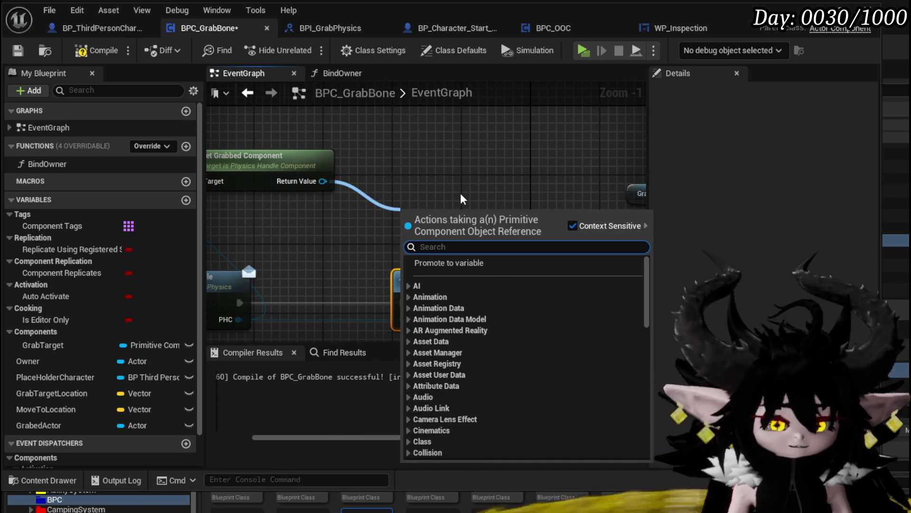
pyautogui.write('Re')
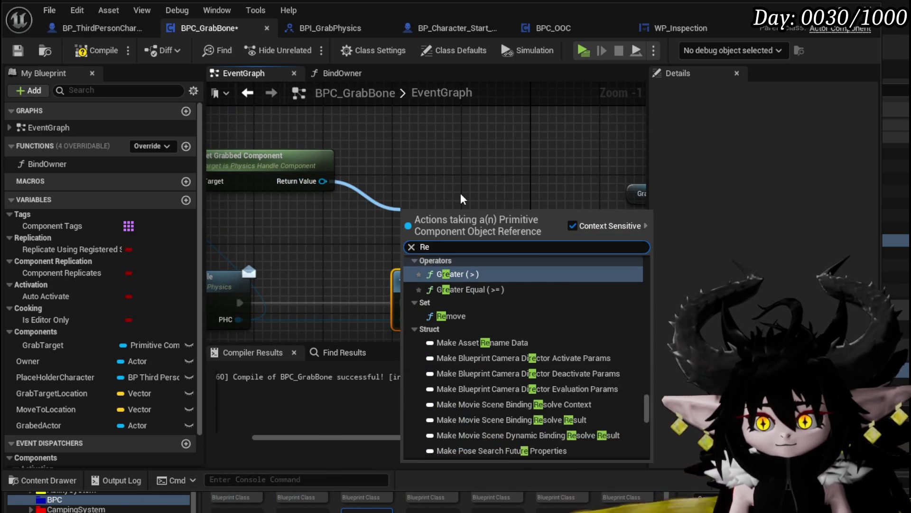
pyautogui.write('move')
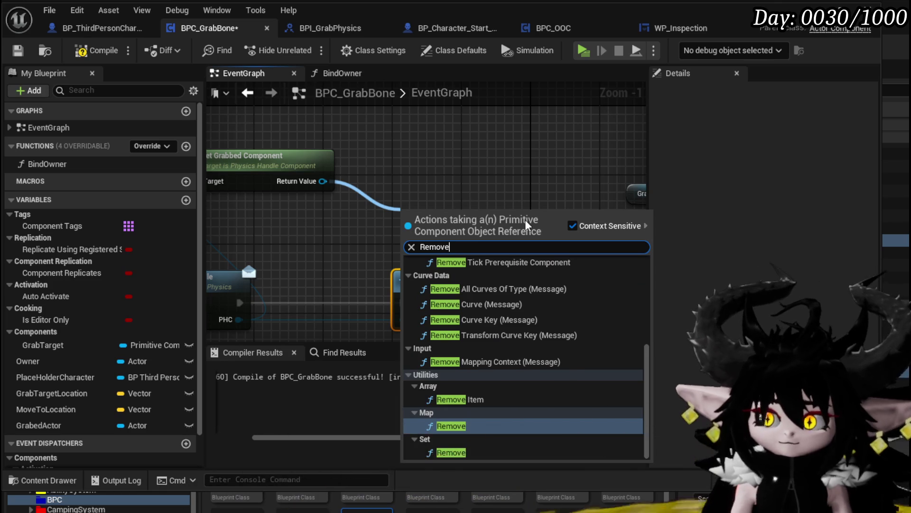
pyautogui.scroll(5, 565, 291)
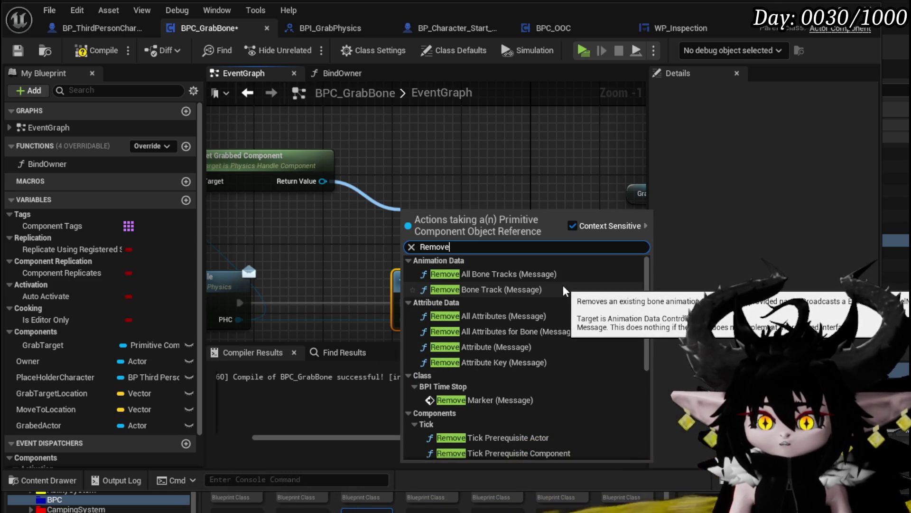
pyautogui.scroll(-5, 565, 288)
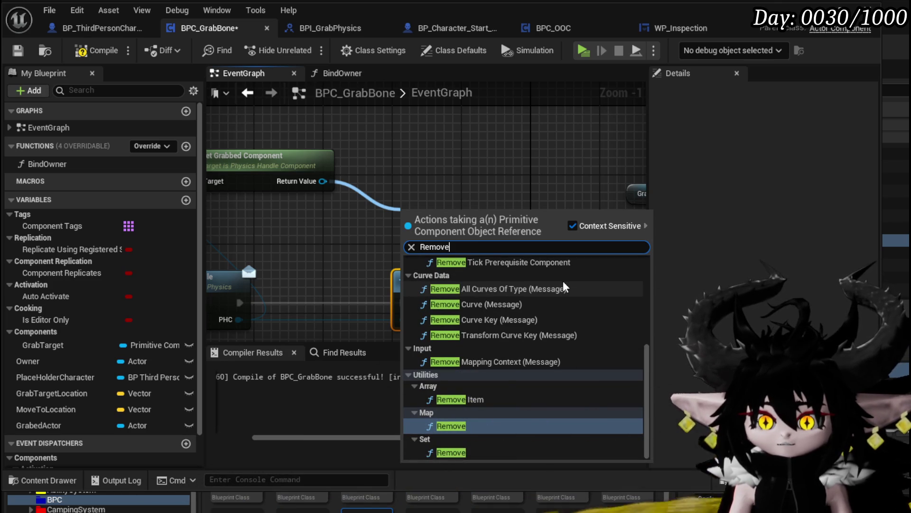
pyautogui.scroll(3, 565, 287)
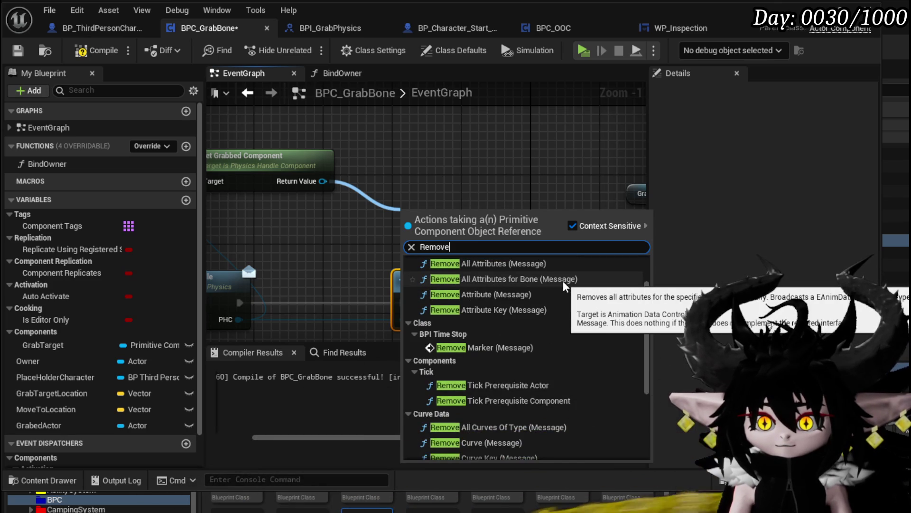
pyautogui.scroll(2, 565, 285)
pyautogui.moveTo(319, 188)
pyautogui.mouseDown()
pyautogui.moveTo(326, 208)
pyautogui.moveTo(330, 195)
pyautogui.moveTo(412, 209)
pyautogui.mouseUp()
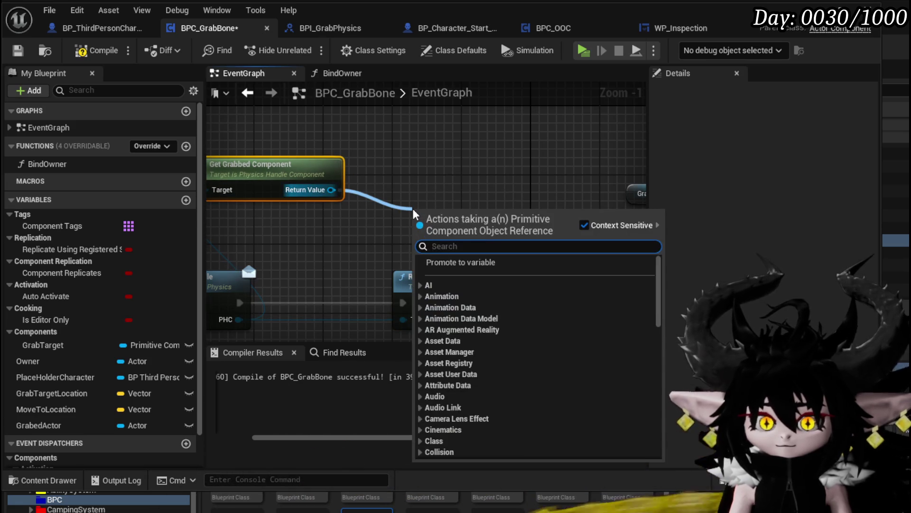
pyautogui.write('Release')
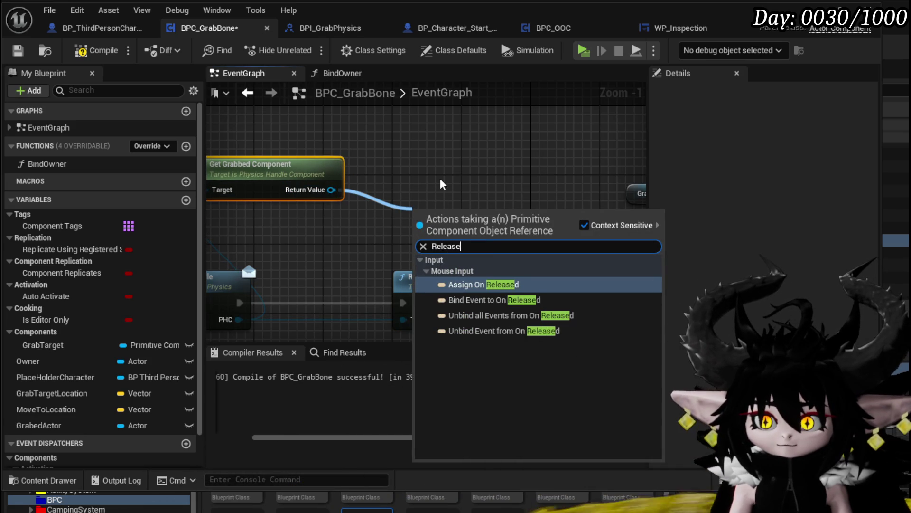
pyautogui.moveTo(440, 178)
pyautogui.mouseDown()
pyautogui.moveTo(451, 178)
pyautogui.moveTo(412, 155)
pyautogui.mouseUp()
# - Delete the Branch and extra SET node, then recompile BPC_GrabBone with F7
pyautogui.scroll(-3, 426, 178)
pyautogui.moveTo(380, 213)
pyautogui.mouseDown()
pyautogui.moveTo(266, 157)
pyautogui.moveTo(251, 172)
pyautogui.moveTo(417, 235)
pyautogui.mouseUp()
pyautogui.scroll(4, 418, 234)
pyautogui.click(463, 202)
pyautogui.scroll(-2, 530, 245)
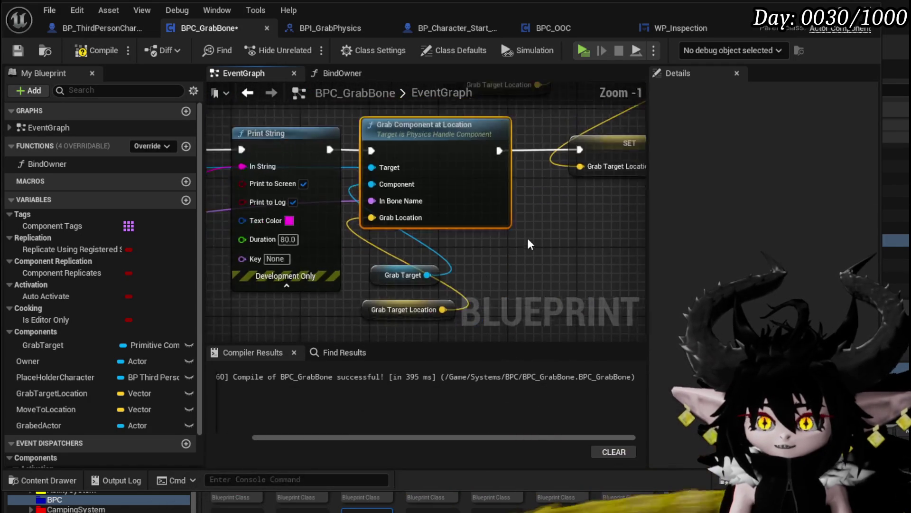
pyautogui.moveTo(527, 240); pyautogui.dragTo(491, 242)
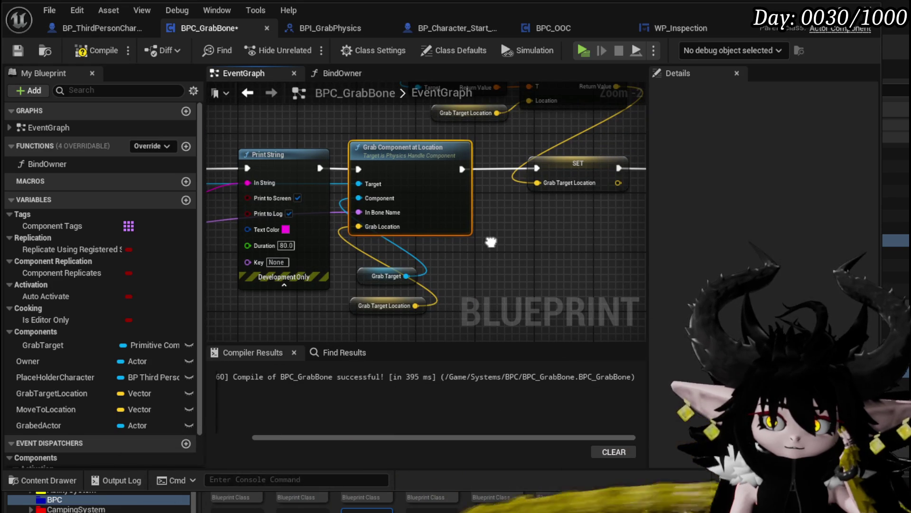
pyautogui.scroll(-2, 490, 241)
pyautogui.moveTo(491, 241)
pyautogui.mouseDown()
pyautogui.moveTo(291, 266)
pyautogui.moveTo(448, 230)
pyautogui.mouseUp()
pyautogui.scroll(-4, 422, 219)
pyautogui.scroll(7, 384, 215)
pyautogui.moveTo(384, 212)
pyautogui.mouseDown()
pyautogui.moveTo(500, 218)
pyautogui.moveTo(403, 197)
pyautogui.moveTo(405, 143)
pyautogui.moveTo(405, 156)
pyautogui.moveTo(571, 167)
pyautogui.moveTo(337, 177)
pyautogui.mouseUp()
pyautogui.scroll(-3, 571, 167)
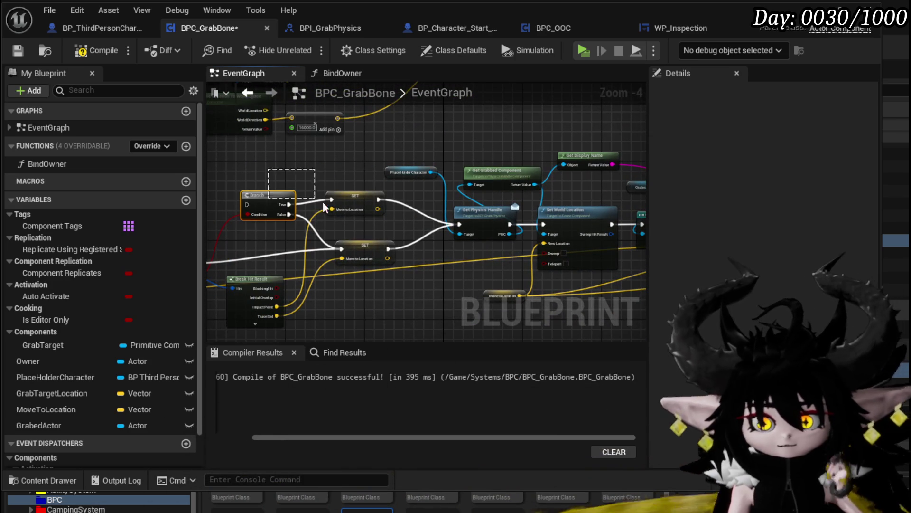
pyautogui.press('Delete')
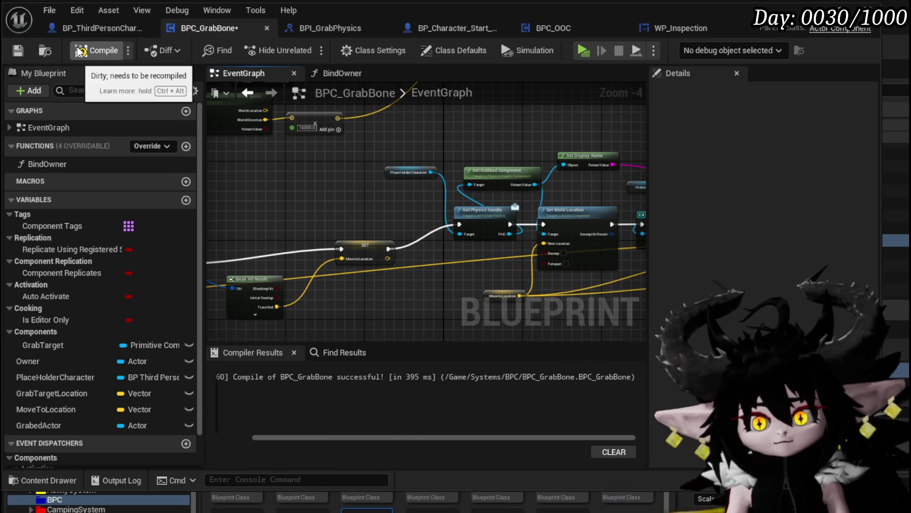
pyautogui.press('F7')
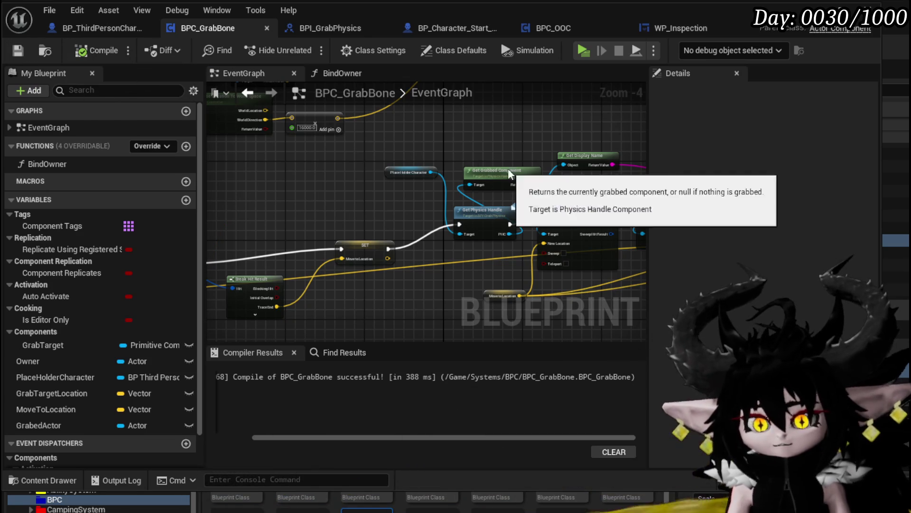
# - Place the Grabed Actor getter near Get Display Name and route SET's execution into Set World Location
pyautogui.moveTo(503, 185); pyautogui.dragTo(266, 196)
pyautogui.moveTo(472, 195)
pyautogui.mouseDown()
pyautogui.moveTo(348, 174)
pyautogui.moveTo(475, 199)
pyautogui.moveTo(576, 192)
pyautogui.mouseUp()
pyautogui.scroll(1, 504, 216)
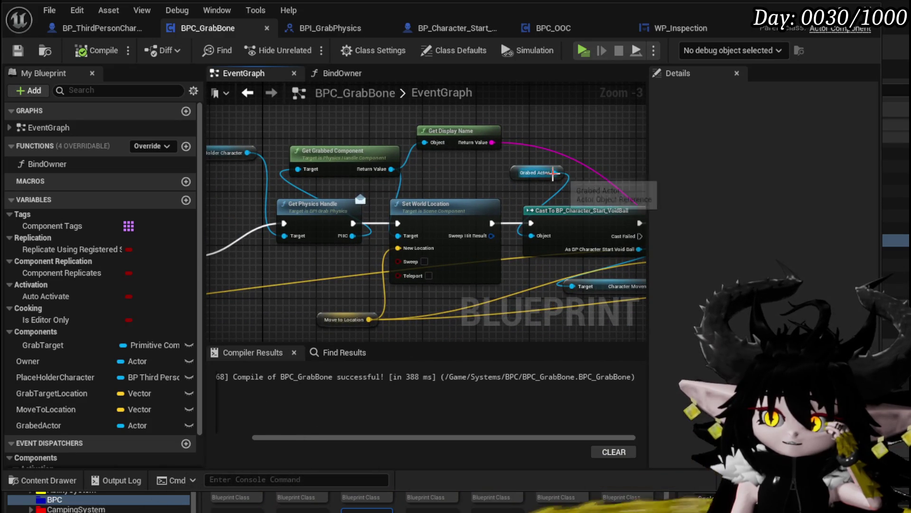
pyautogui.moveTo(413, 235); pyautogui.dragTo(412, 234)
pyautogui.moveTo(525, 170)
pyautogui.mouseDown()
pyautogui.moveTo(473, 158)
pyautogui.moveTo(552, 193)
pyautogui.mouseUp()
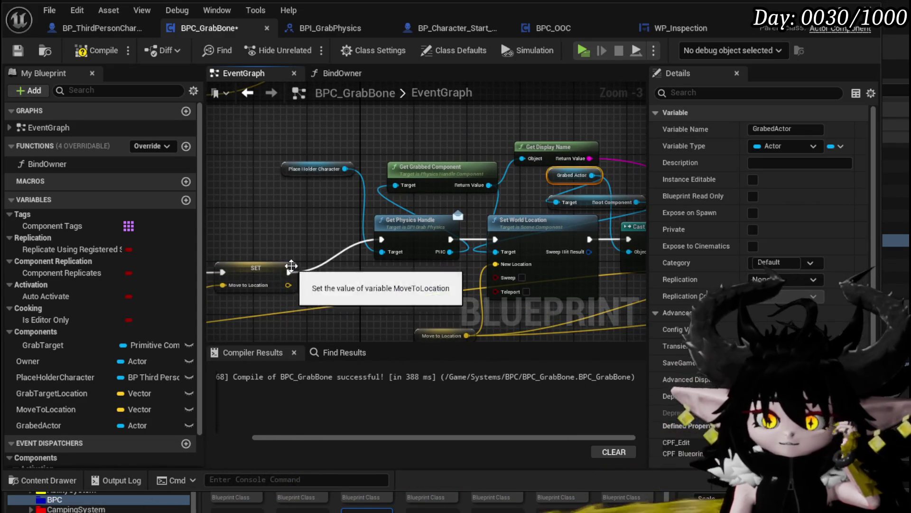
pyautogui.moveTo(288, 272); pyautogui.dragTo(496, 240)
pyautogui.moveTo(492, 209); pyautogui.dragTo(358, 221)
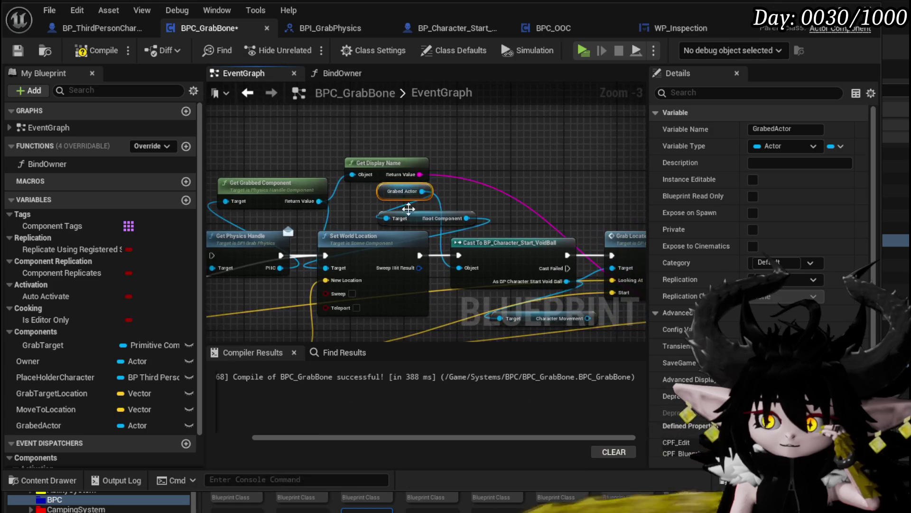
# - Add a Set Actor Location node for Grabed Actor beside Set World Location
pyautogui.moveTo(422, 191); pyautogui.dragTo(503, 186)
pyautogui.write('Set')
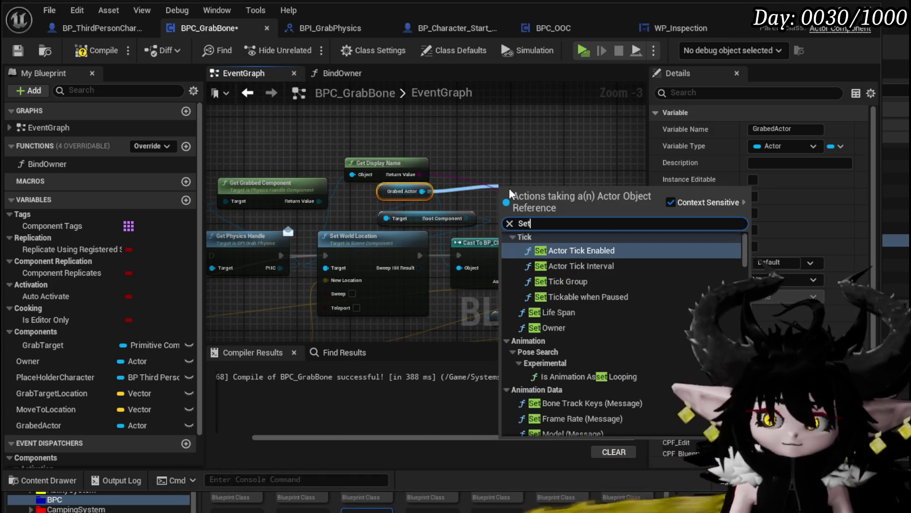
pyautogui.write(' Actor loca')
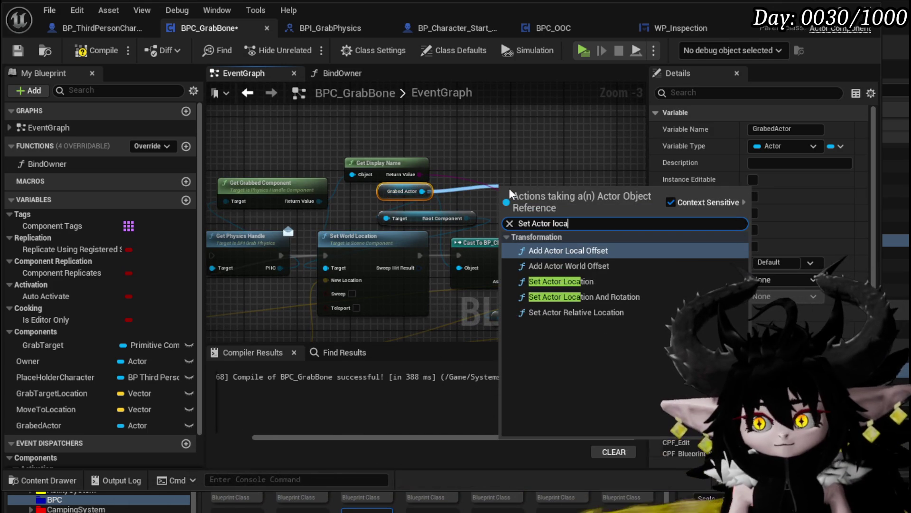
pyautogui.click(557, 281)
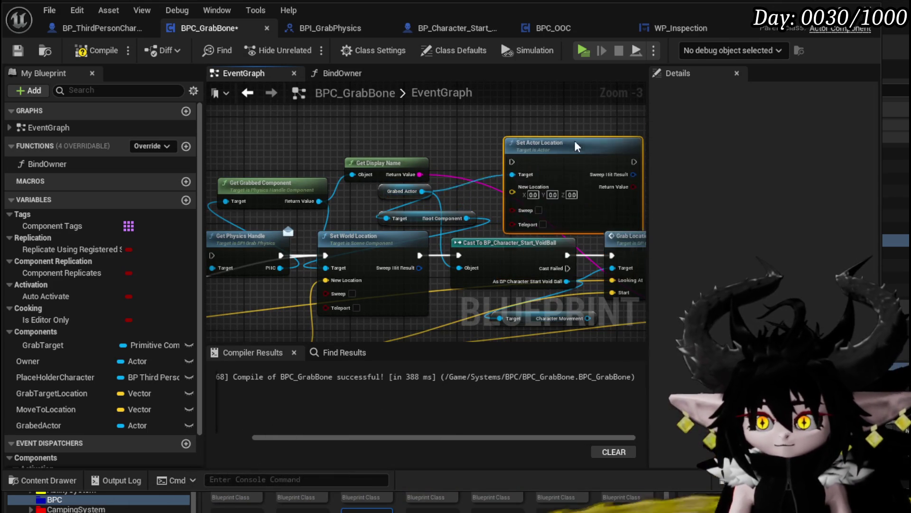
pyautogui.moveTo(252, 236)
pyautogui.mouseDown()
pyautogui.moveTo(223, 124)
pyautogui.moveTo(260, 149)
pyautogui.mouseUp()
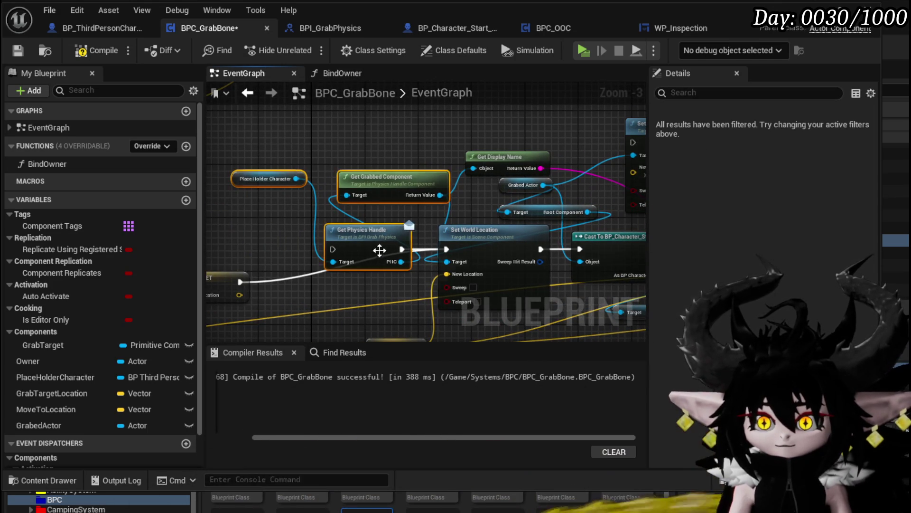
pyautogui.moveTo(593, 143)
pyautogui.mouseDown()
pyautogui.moveTo(262, 240)
pyautogui.moveTo(395, 252)
pyautogui.mouseUp()
pyautogui.click(456, 251)
pyautogui.moveTo(456, 252)
pyautogui.mouseDown()
pyautogui.moveTo(408, 171)
pyautogui.moveTo(554, 162)
pyautogui.mouseUp()
# - Chain SET into Set Actor Location and on to the Cast node, feeding Move to Location as New Location
pyautogui.moveTo(290, 254)
pyautogui.mouseDown()
pyautogui.moveTo(330, 244)
pyautogui.moveTo(345, 227)
pyautogui.mouseUp()
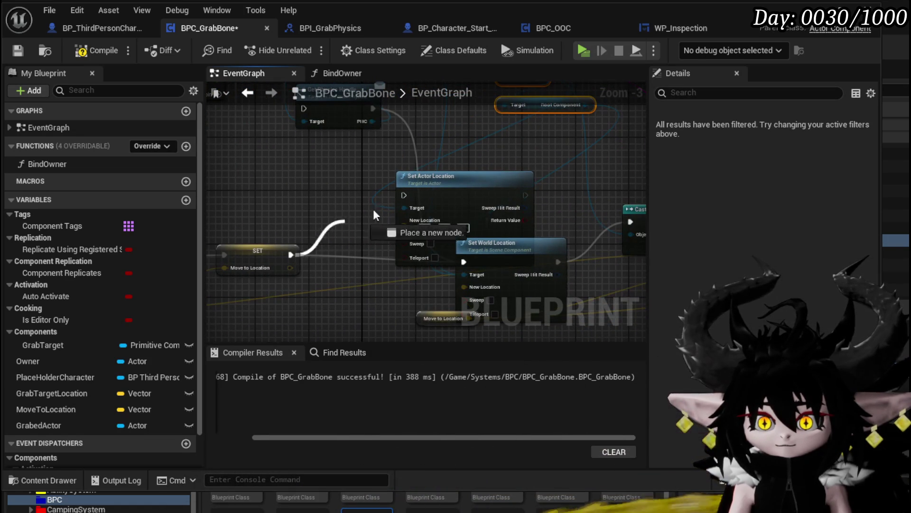
pyautogui.moveTo(405, 196); pyautogui.dragTo(406, 196)
pyautogui.moveTo(526, 195)
pyautogui.mouseDown()
pyautogui.moveTo(642, 225)
pyautogui.moveTo(539, 221)
pyautogui.mouseUp()
pyautogui.moveTo(361, 178); pyautogui.dragTo(393, 140)
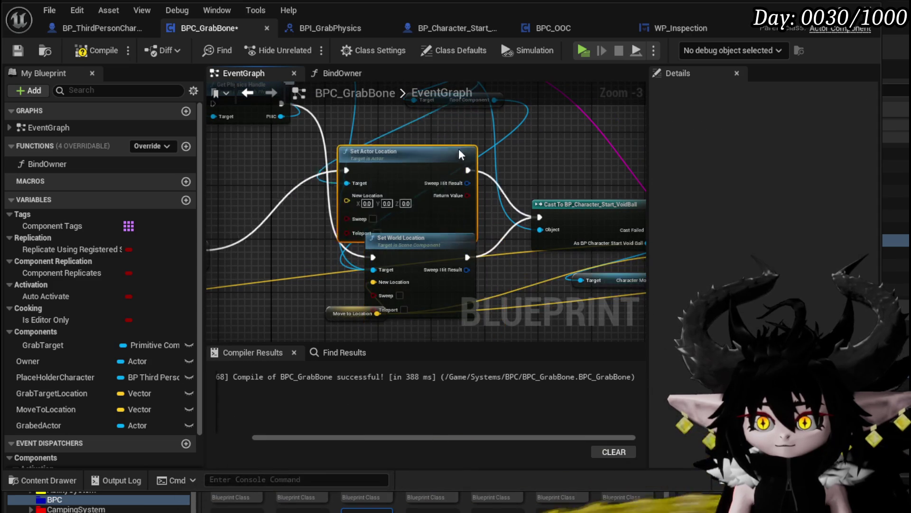
pyautogui.moveTo(402, 239)
pyautogui.mouseDown()
pyautogui.moveTo(418, 241)
pyautogui.moveTo(444, 271)
pyautogui.mouseUp()
pyautogui.moveTo(351, 183); pyautogui.dragTo(386, 163)
pyautogui.moveTo(292, 269)
pyautogui.mouseDown()
pyautogui.moveTo(219, 270)
pyautogui.moveTo(352, 204)
pyautogui.mouseUp()
pyautogui.click(410, 227)
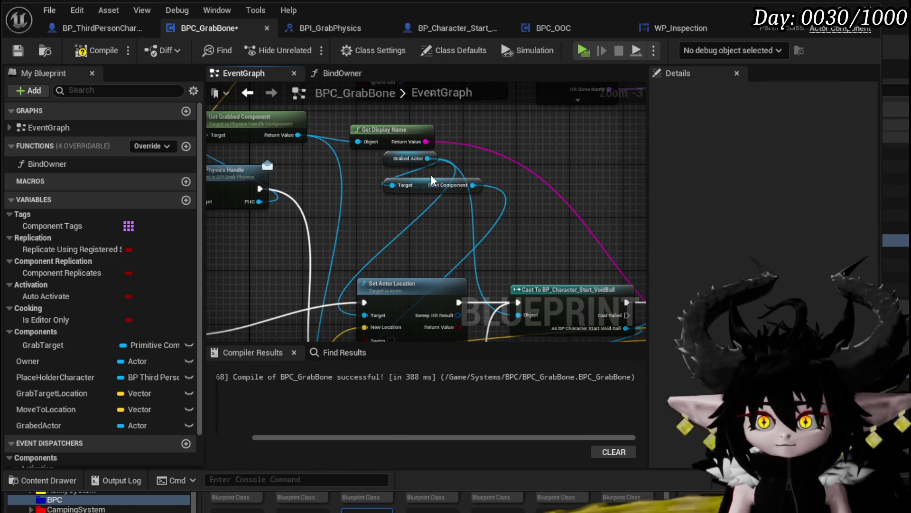
pyautogui.moveTo(401, 158)
pyautogui.mouseDown()
pyautogui.moveTo(372, 242)
pyautogui.moveTo(312, 301)
pyautogui.moveTo(472, 244)
pyautogui.mouseUp()
pyautogui.scroll(-2, 404, 263)
pyautogui.scroll(2, 472, 244)
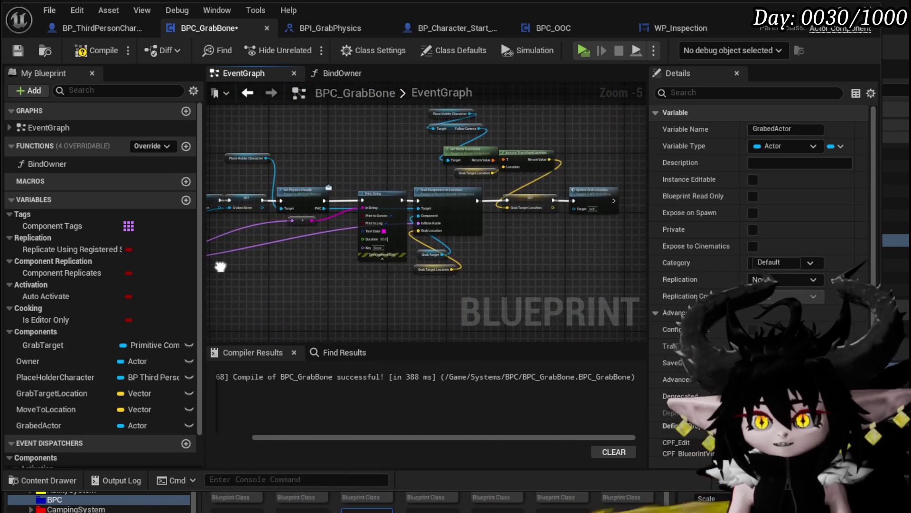
# - Connect the release chain's Get Physics Handle execution to the Cast node
pyautogui.scroll(1, 404, 187)
pyautogui.moveTo(393, 221); pyautogui.dragTo(483, 170)
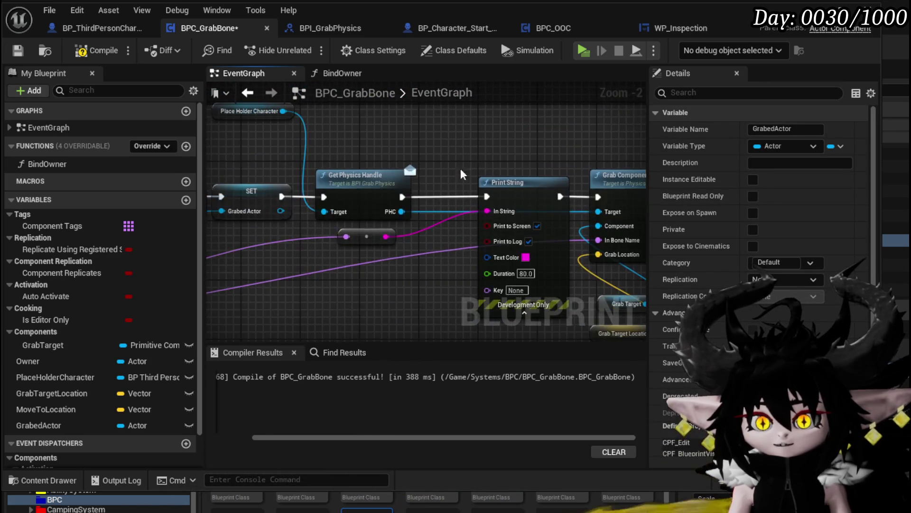
pyautogui.moveTo(341, 209)
pyautogui.mouseDown()
pyautogui.moveTo(562, 211)
pyautogui.moveTo(592, 202)
pyautogui.mouseUp()
pyautogui.scroll(-4, 584, 209)
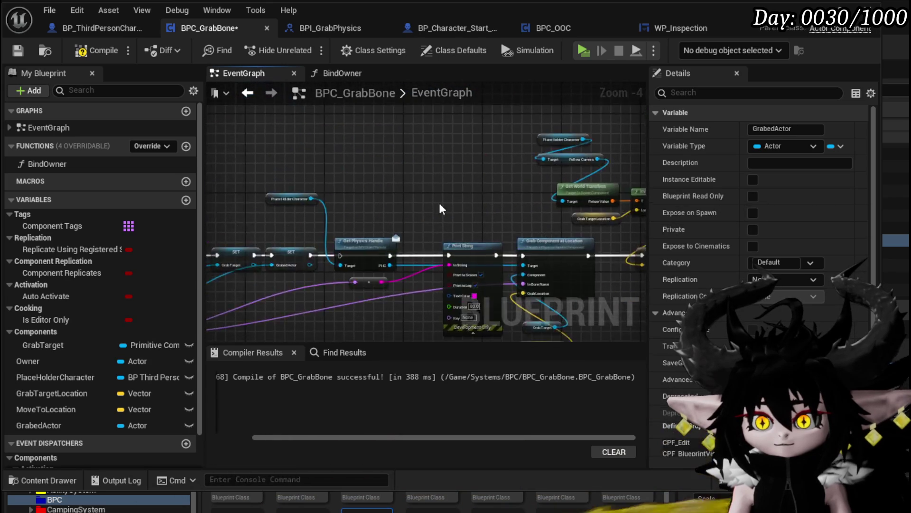
pyautogui.scroll(4, 563, 217)
pyautogui.moveTo(431, 240)
pyautogui.mouseDown()
pyautogui.moveTo(587, 247)
pyautogui.moveTo(230, 208)
pyautogui.moveTo(63, 206)
pyautogui.mouseUp()
pyautogui.scroll(-2, 333, 216)
pyautogui.moveTo(5, 203); pyautogui.dragTo(278, 210)
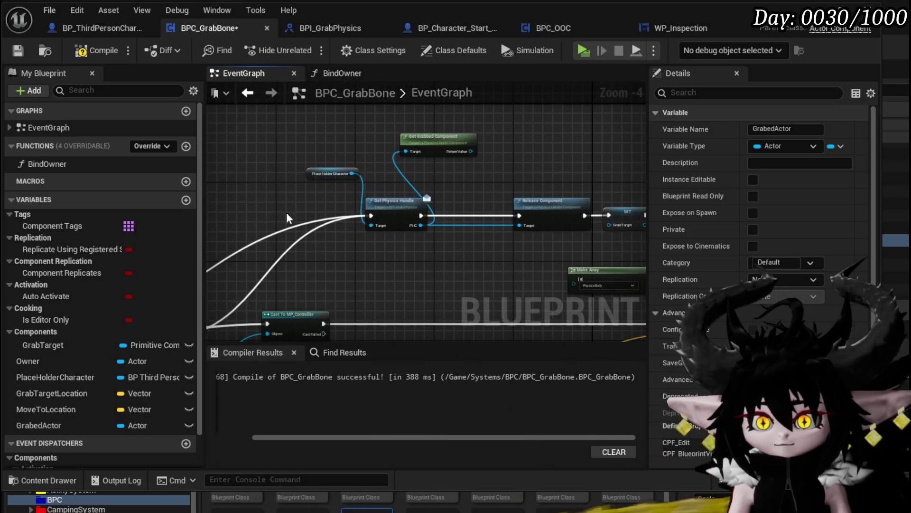
pyautogui.click(370, 214)
pyautogui.moveTo(371, 216)
pyautogui.mouseDown()
pyautogui.moveTo(483, 204)
pyautogui.moveTo(445, 135)
pyautogui.moveTo(427, 142)
pyautogui.moveTo(391, 121)
pyautogui.moveTo(473, 179)
pyautogui.mouseUp()
# - Feed a Grabed Actor getter into Is Valid and compile BPC_GrabBone
pyautogui.scroll(3, 320, 264)
pyautogui.moveTo(50, 425)
pyautogui.mouseDown()
pyautogui.moveTo(241, 232)
pyautogui.moveTo(435, 215)
pyautogui.mouseUp()
pyautogui.click(270, 254)
pyautogui.scroll(-3, 423, 237)
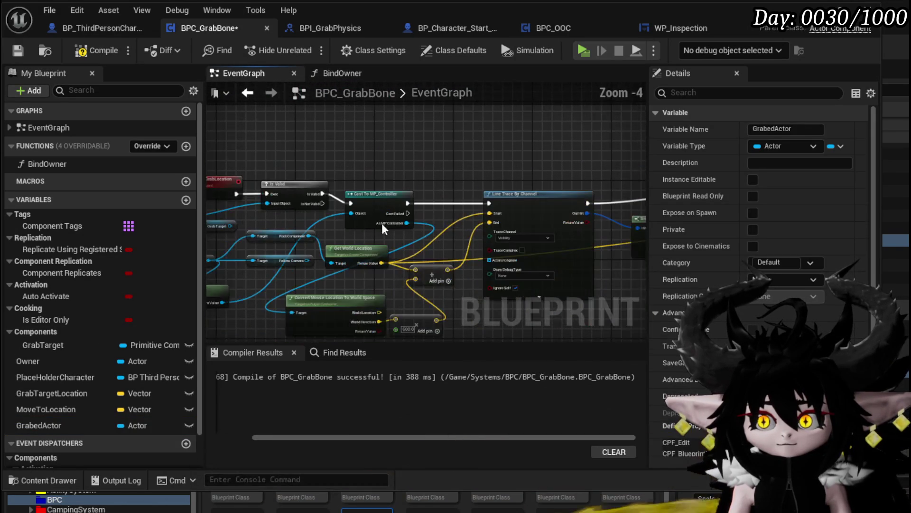
pyautogui.click(19, 50)
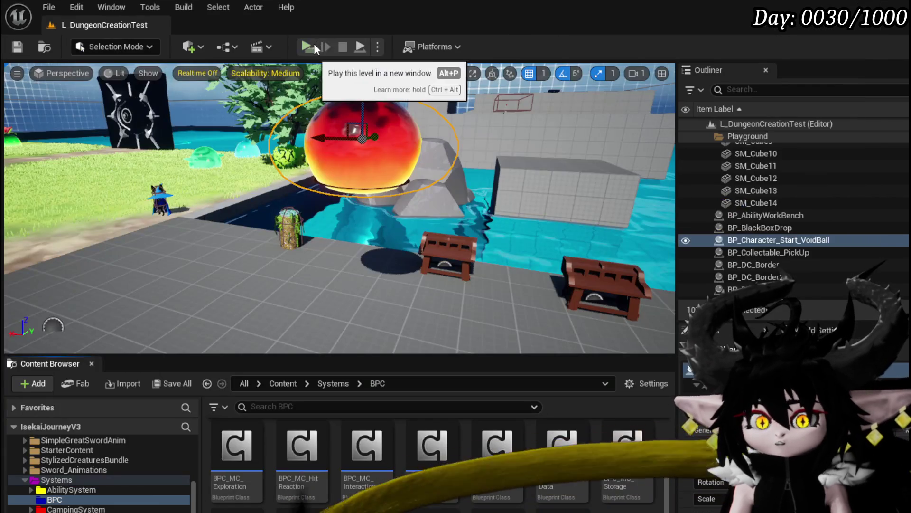
# - Run a standalone play-test of grabbing the void ball, then end it with Escape
pyautogui.click(317, 46)
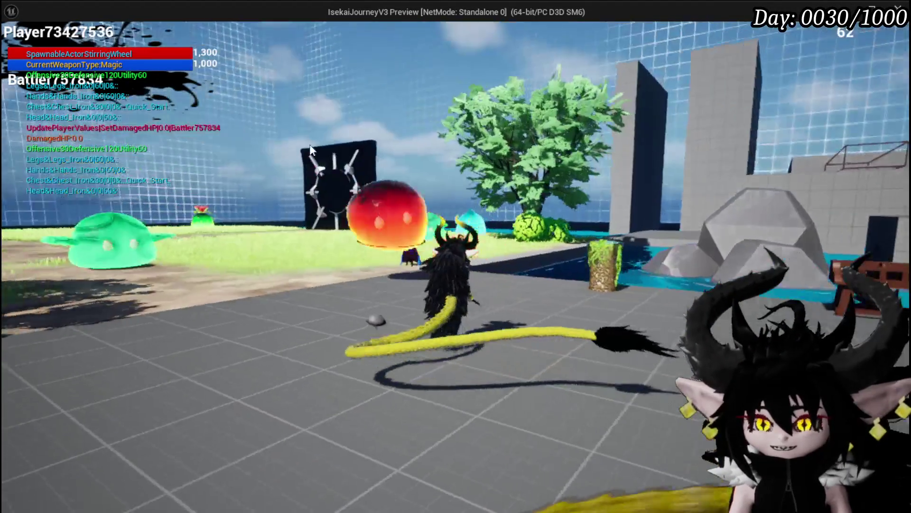
pyautogui.press('Escape')
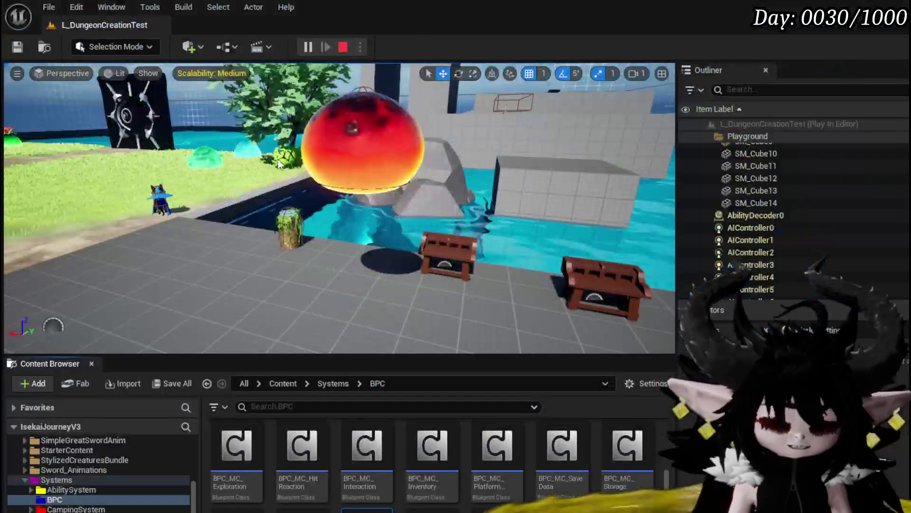
# - Save the level, open BP_ThirdPersonCharacter from ThirdPerson/Blueprints, and select its PhysicsHandle component
pyautogui.click(18, 47)
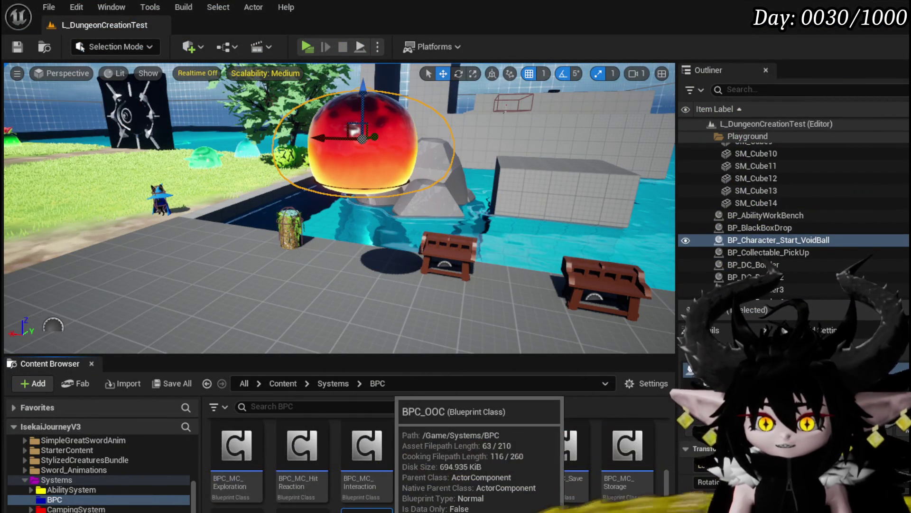
pyautogui.scroll(-2, 90, 510)
pyautogui.scroll(-3, 90, 511)
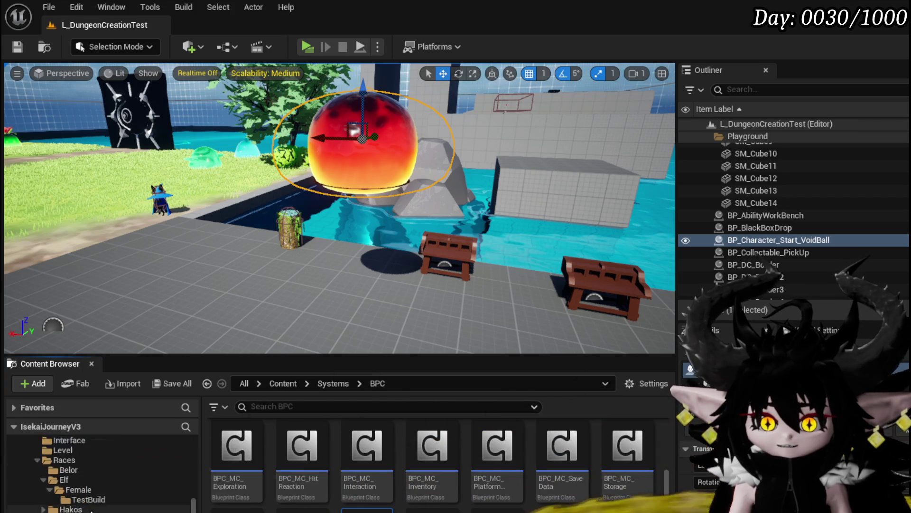
pyautogui.scroll(-2, 90, 475)
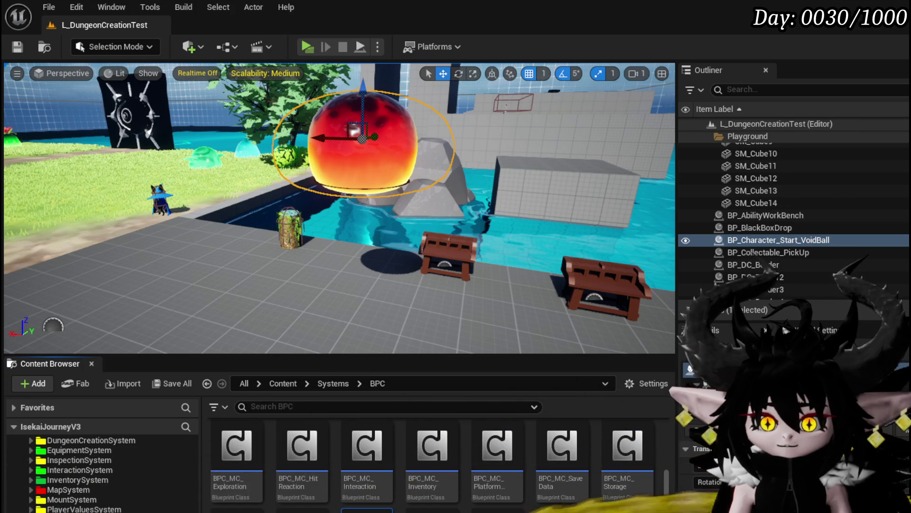
pyautogui.click(207, 383)
pyautogui.doubleClick(407, 458)
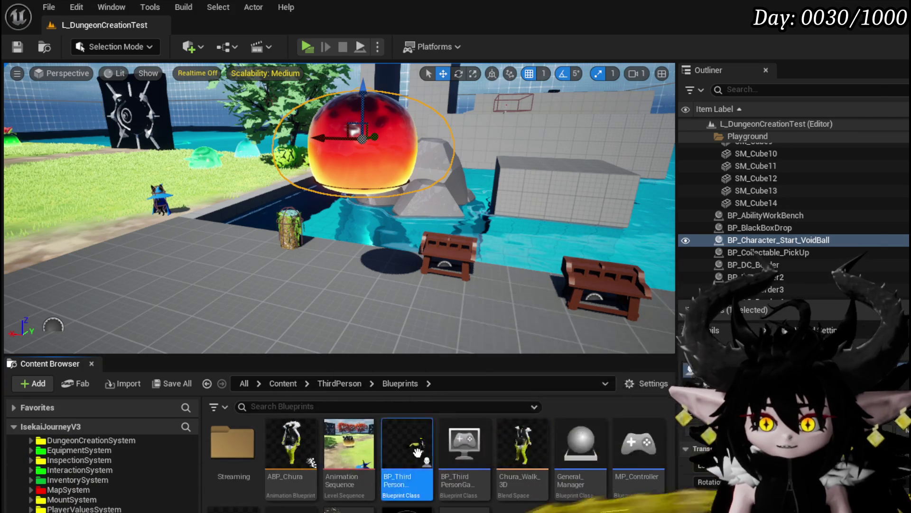
pyautogui.click(129, 222)
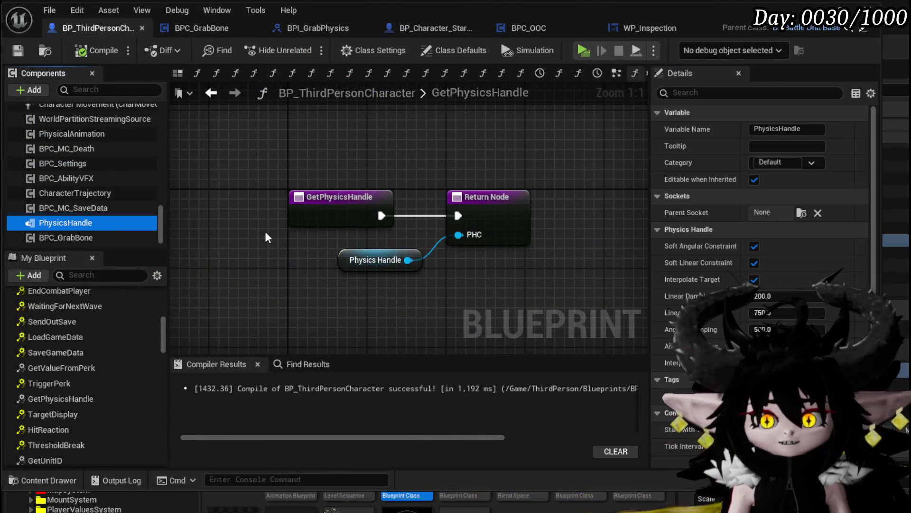
# - Delete the Physics Handle getter and PhysicsHandle component from BP_ThirdPersonCharacter and save it
pyautogui.click(375, 260)
pyautogui.press('Delete')
pyautogui.click(65, 223)
pyautogui.press('Delete')
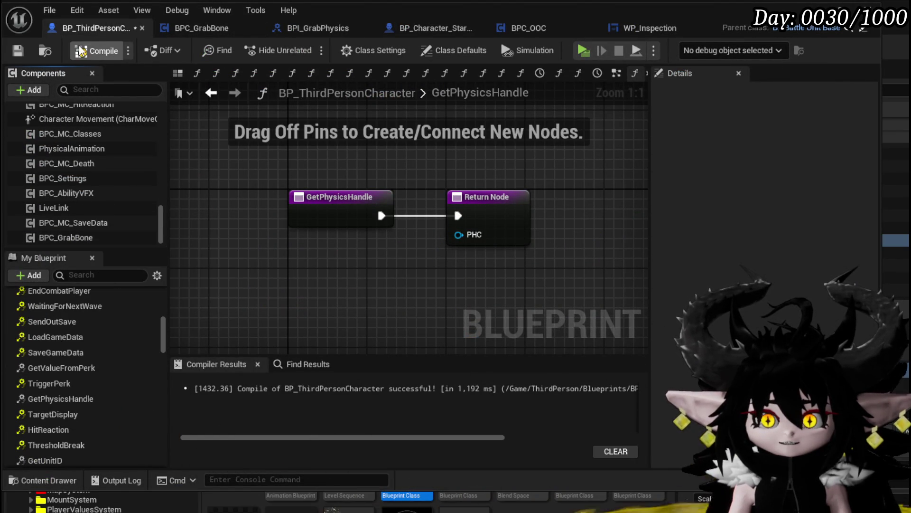
pyautogui.click(18, 52)
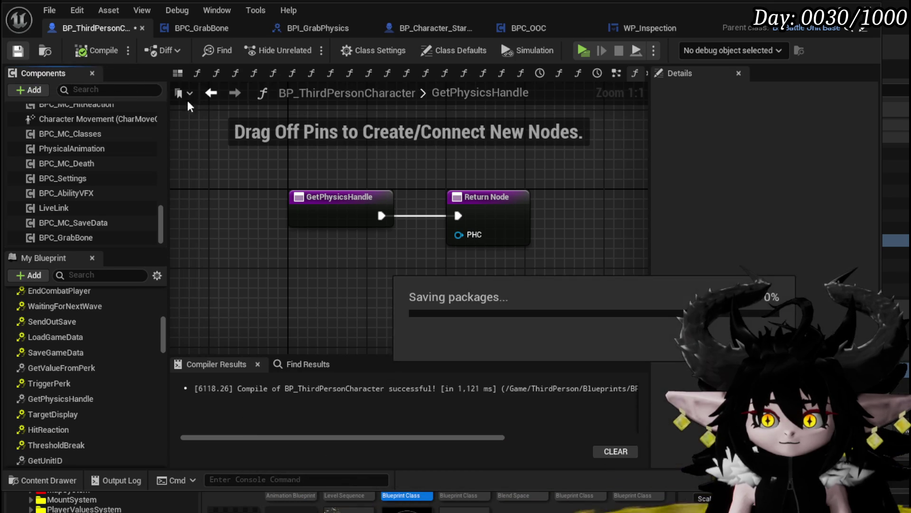
# - Remove an implemented interface in Class Settings, recompile, and bring up the BPC_GrabBone graph
pyautogui.click(359, 56)
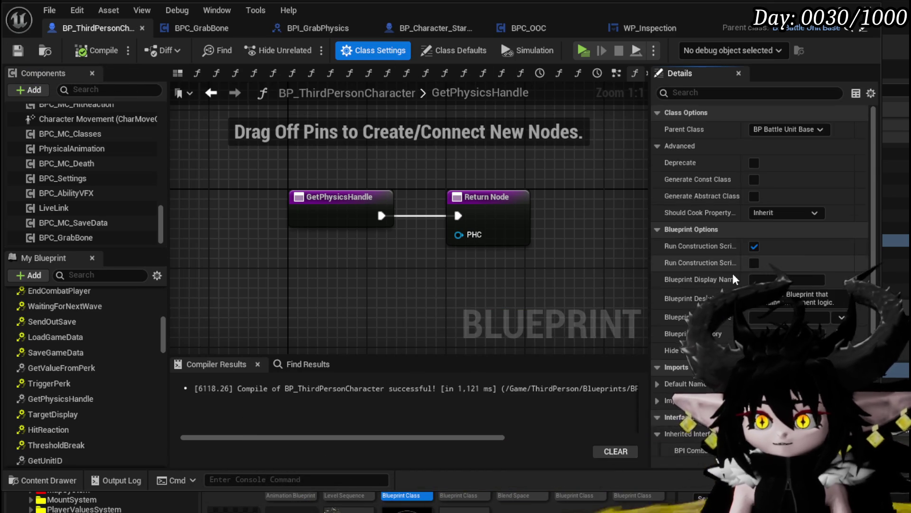
pyautogui.scroll(-5, 731, 278)
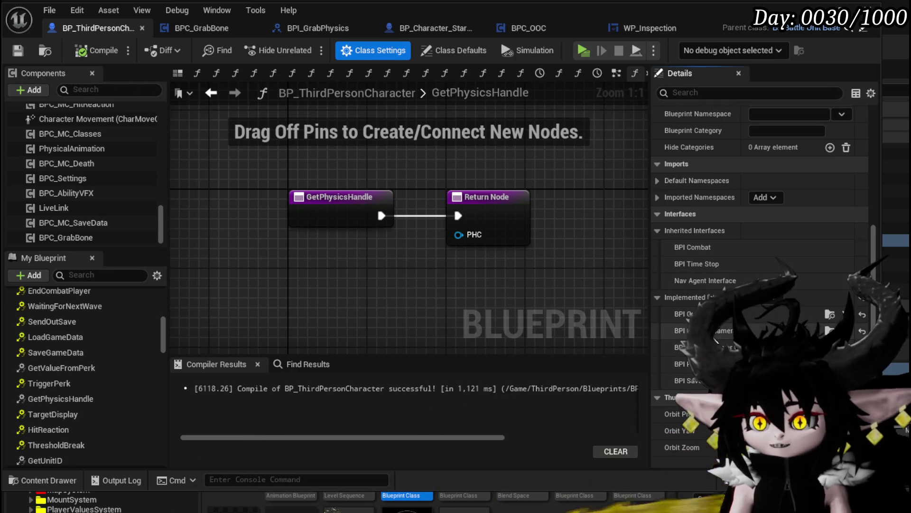
pyautogui.click(844, 314)
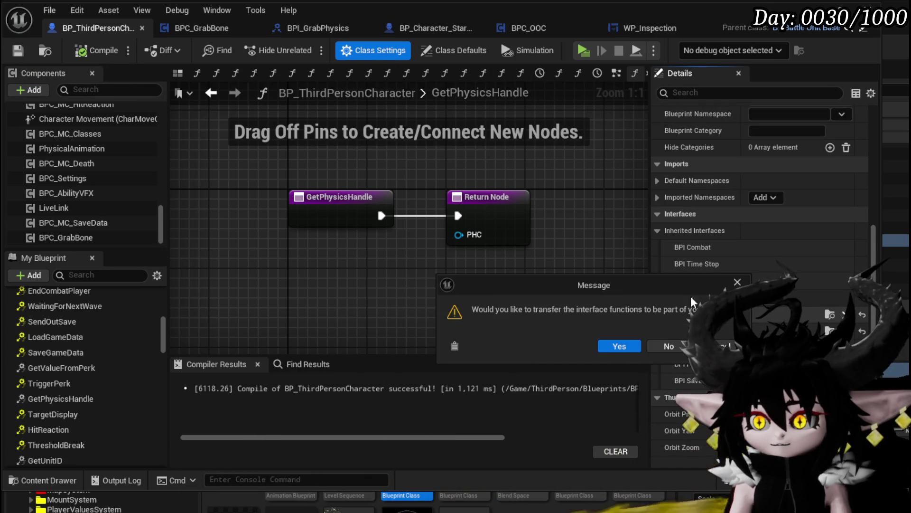
pyautogui.click(619, 347)
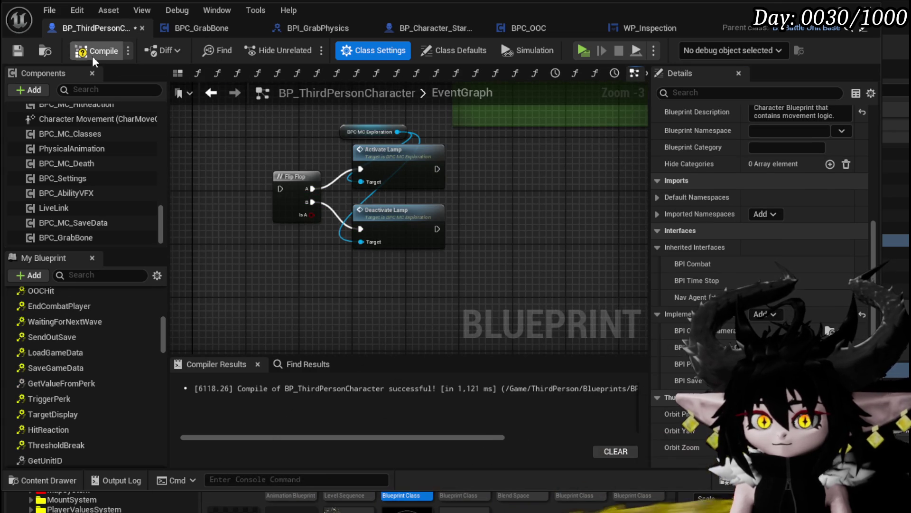
pyautogui.click(18, 49)
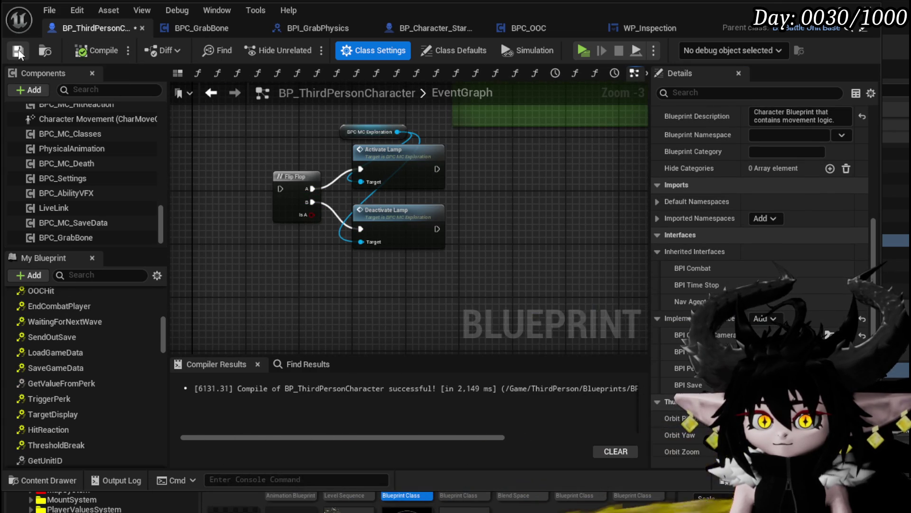
pyautogui.click(190, 32)
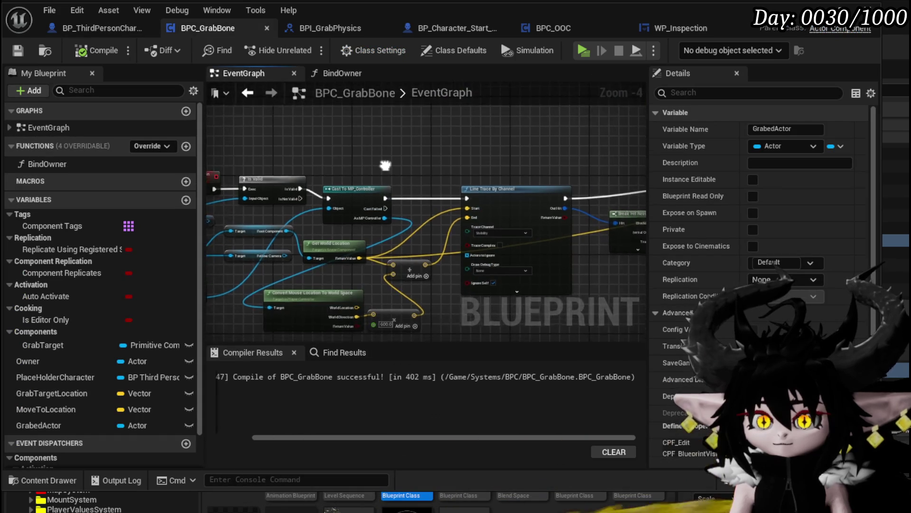
# - Delete the debug Print String and Get Physics Handle nodes from the grab chain
pyautogui.moveTo(365, 224)
pyautogui.mouseDown()
pyautogui.moveTo(472, 184)
pyautogui.moveTo(454, 281)
pyautogui.mouseUp()
pyautogui.scroll(2, 306, 229)
pyautogui.click(437, 194)
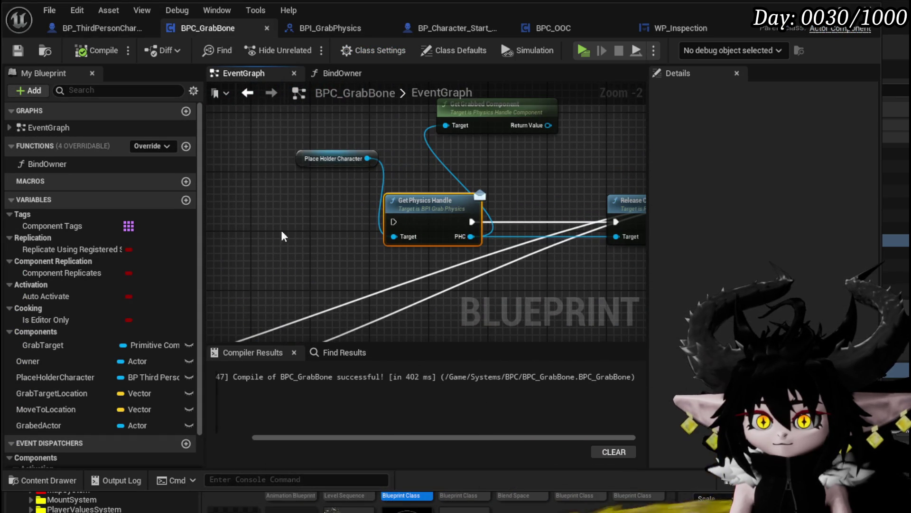
pyautogui.click(429, 170)
pyautogui.scroll(-1, 429, 170)
pyautogui.moveTo(481, 174)
pyautogui.mouseDown()
pyautogui.moveTo(415, 124)
pyautogui.moveTo(270, 139)
pyautogui.moveTo(205, 117)
pyautogui.moveTo(308, 125)
pyautogui.mouseUp()
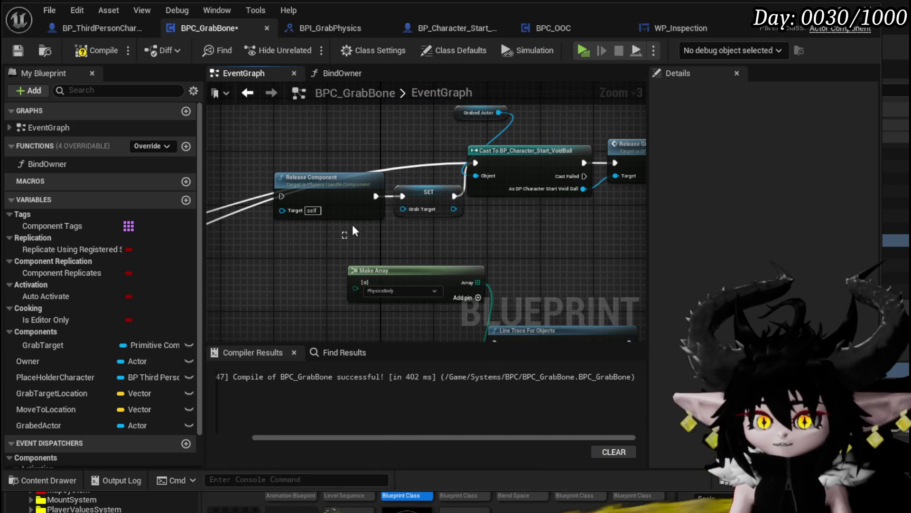
pyautogui.moveTo(573, 249)
pyautogui.mouseDown()
pyautogui.moveTo(362, 251)
pyautogui.moveTo(468, 122)
pyautogui.moveTo(359, 170)
pyautogui.moveTo(270, 155)
pyautogui.moveTo(123, 187)
pyautogui.mouseUp()
pyautogui.moveTo(474, 190); pyautogui.dragTo(398, 151)
pyautogui.moveTo(486, 200)
pyautogui.mouseDown()
pyautogui.moveTo(405, 195)
pyautogui.moveTo(398, 112)
pyautogui.mouseUp()
pyautogui.moveTo(399, 184); pyautogui.dragTo(516, 200)
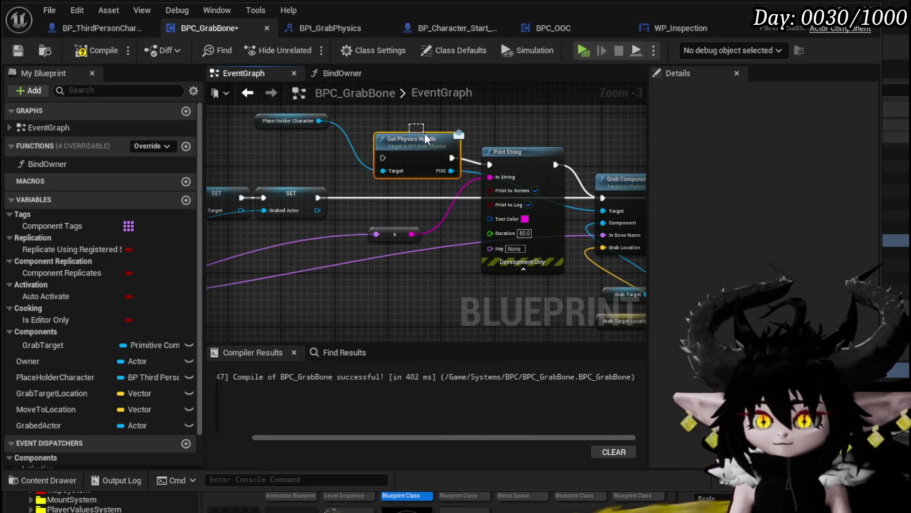
pyautogui.press('Delete')
pyautogui.press('Delete')
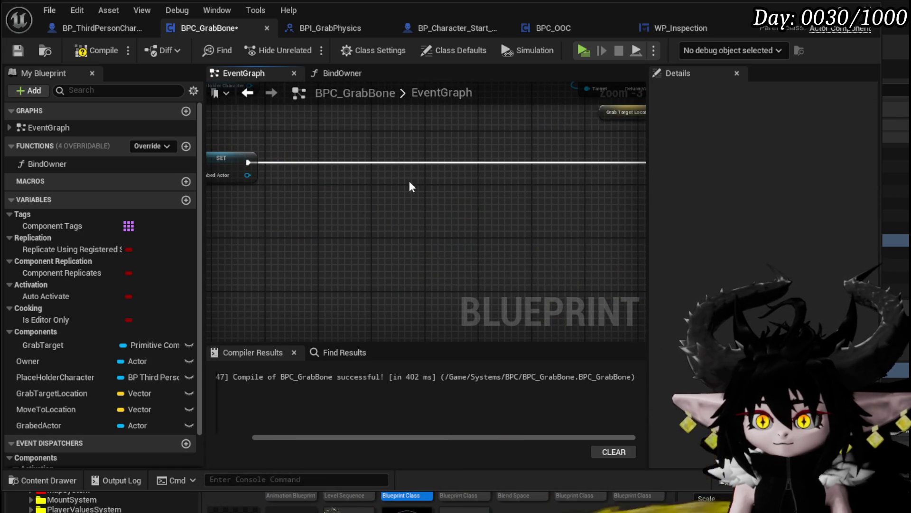
# - Move the grab-location node group left, next to the SET nodes
pyautogui.moveTo(412, 187); pyautogui.dragTo(506, 250)
pyautogui.moveTo(253, 174); pyautogui.dragTo(351, 132)
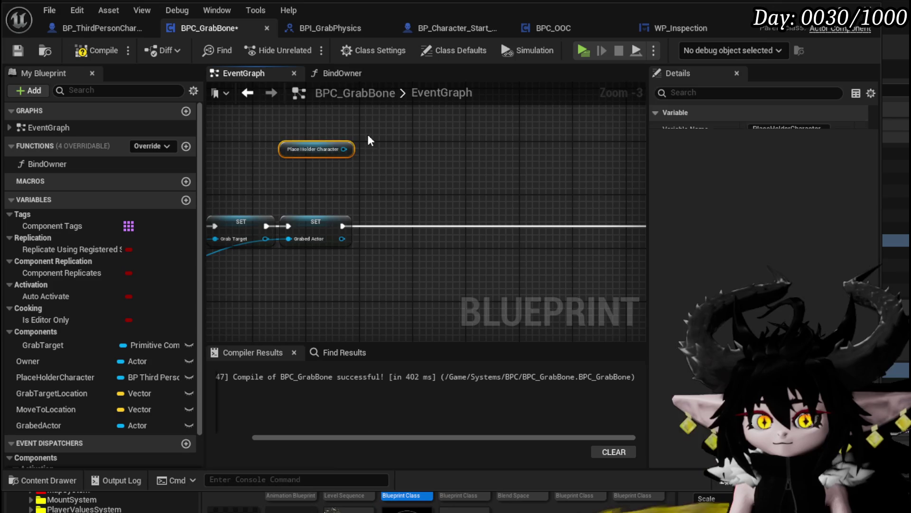
pyautogui.scroll(-2, 351, 133)
pyautogui.moveTo(408, 173); pyautogui.dragTo(346, 181)
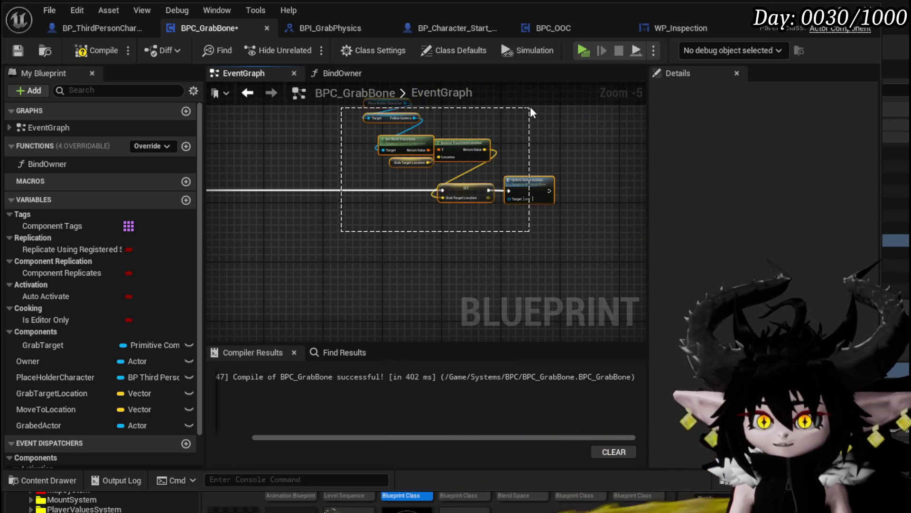
pyautogui.moveTo(531, 111); pyautogui.dragTo(531, 112)
pyautogui.moveTo(236, 198); pyautogui.dragTo(331, 202)
pyautogui.moveTo(555, 194)
pyautogui.mouseDown()
pyautogui.moveTo(380, 196)
pyautogui.moveTo(373, 189)
pyautogui.mouseUp()
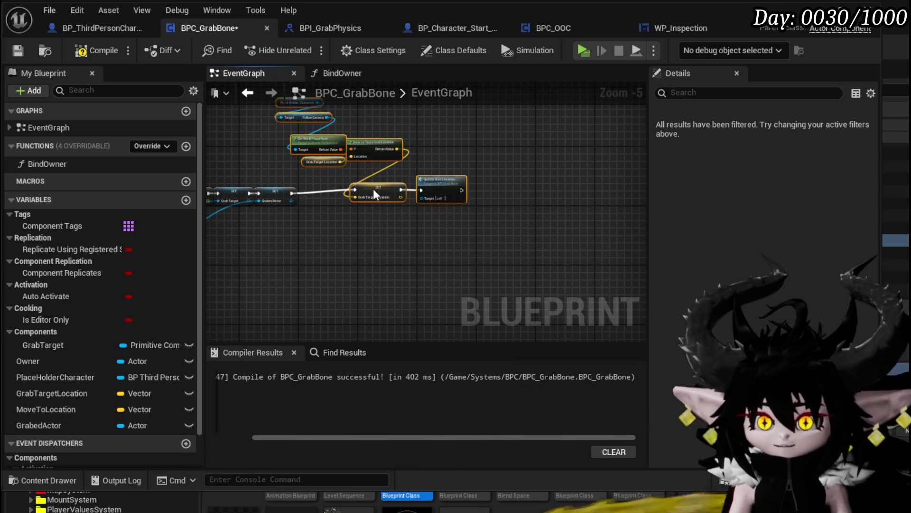
pyautogui.moveTo(346, 227); pyautogui.dragTo(465, 202)
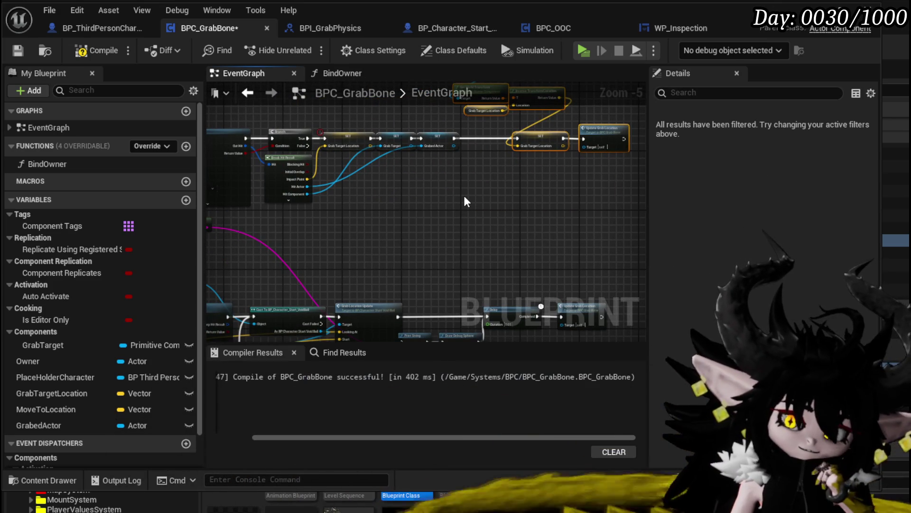
pyautogui.moveTo(465, 202)
pyautogui.mouseDown()
pyautogui.moveTo(518, 142)
pyautogui.moveTo(309, 136)
pyautogui.moveTo(614, 151)
pyautogui.mouseUp()
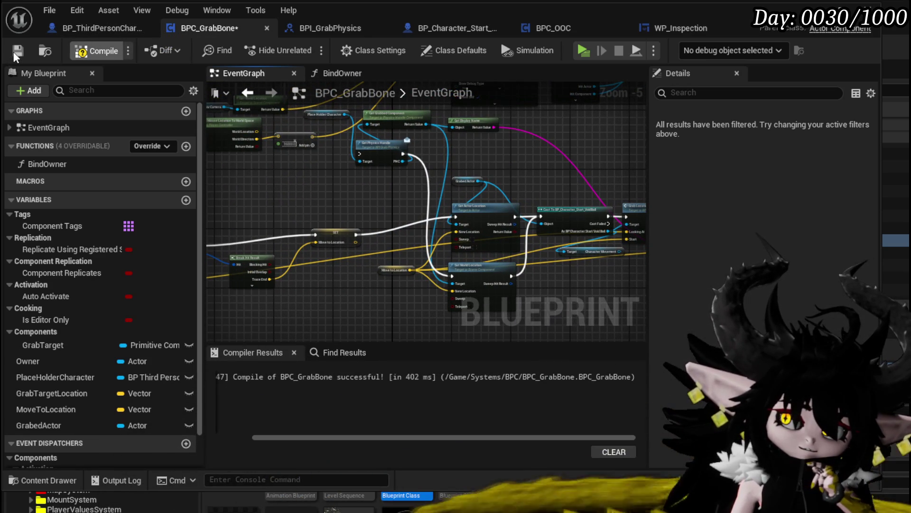
# - Compile and save BPC_GrabBone, then delete the leftover getter node near Set Actor Location
pyautogui.click(14, 51)
pyautogui.click(16, 51)
pyautogui.moveTo(339, 185)
pyautogui.mouseDown()
pyautogui.moveTo(230, 181)
pyautogui.moveTo(305, 210)
pyautogui.mouseUp()
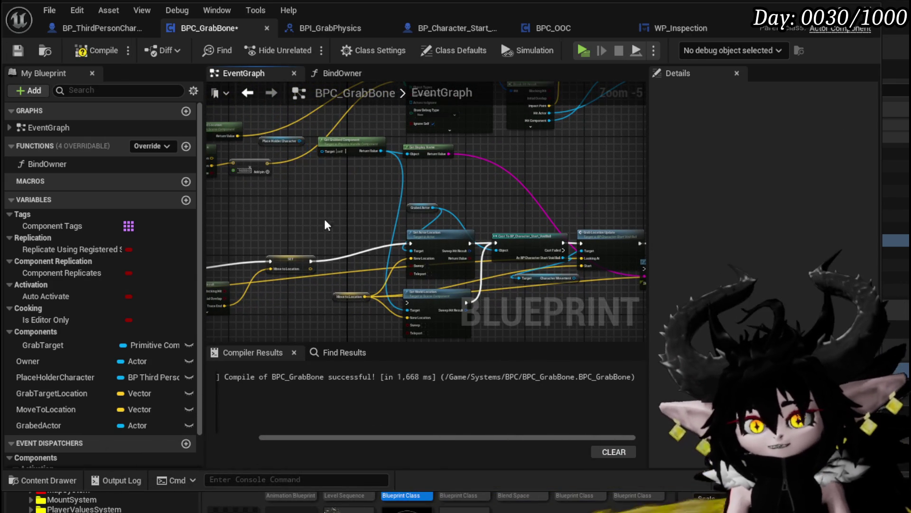
pyautogui.moveTo(345, 144); pyautogui.dragTo(292, 58)
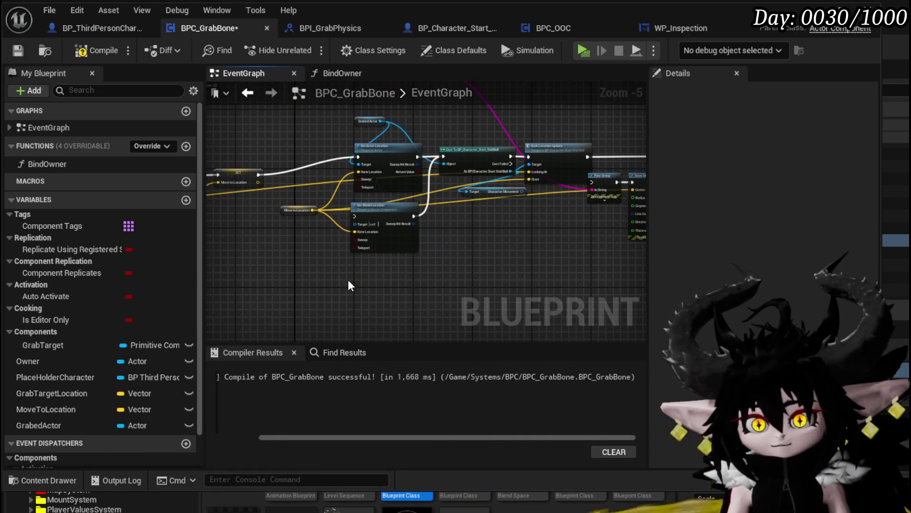
pyautogui.moveTo(465, 249)
pyautogui.mouseDown()
pyautogui.moveTo(397, 299)
pyautogui.moveTo(383, 227)
pyautogui.mouseUp()
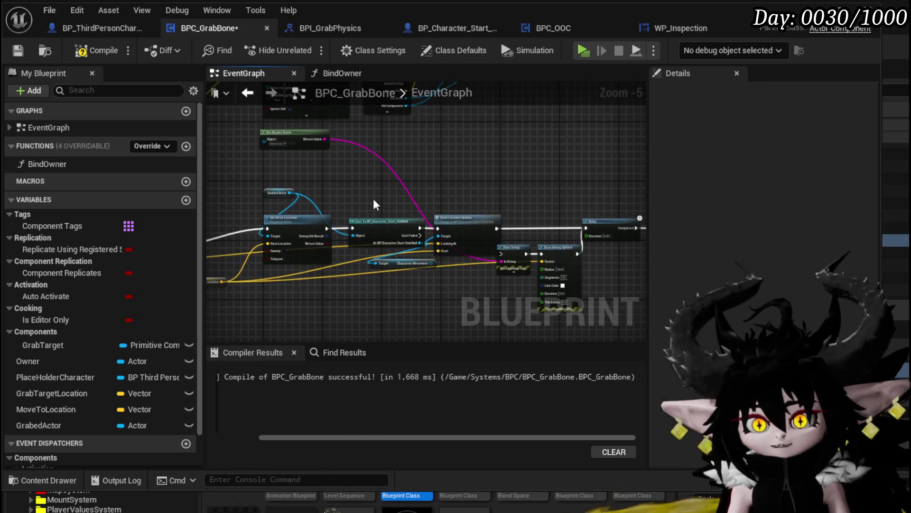
pyautogui.moveTo(446, 180); pyautogui.dragTo(425, 202)
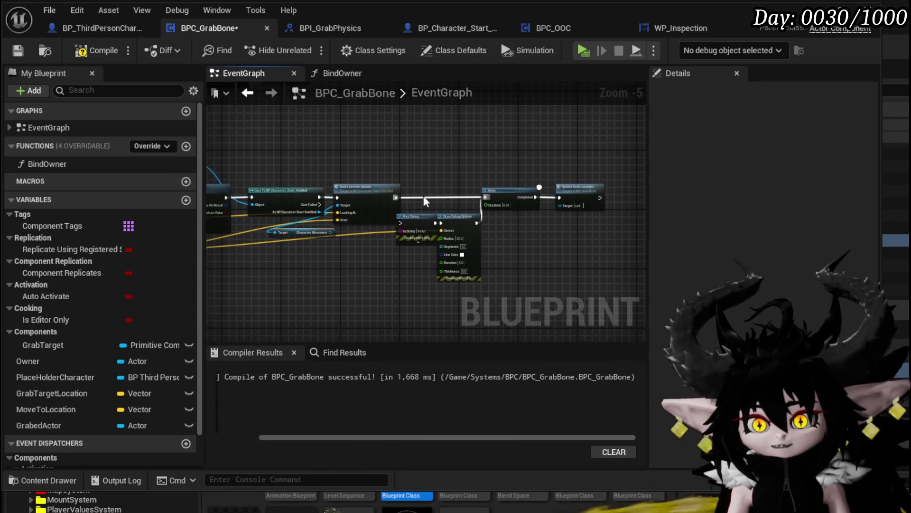
pyautogui.scroll(1, 461, 264)
pyautogui.moveTo(455, 254)
pyautogui.mouseDown()
pyautogui.moveTo(534, 275)
pyautogui.moveTo(418, 261)
pyautogui.moveTo(370, 280)
pyautogui.mouseUp()
pyautogui.moveTo(473, 240); pyautogui.dragTo(473, 241)
pyautogui.press('Delete')
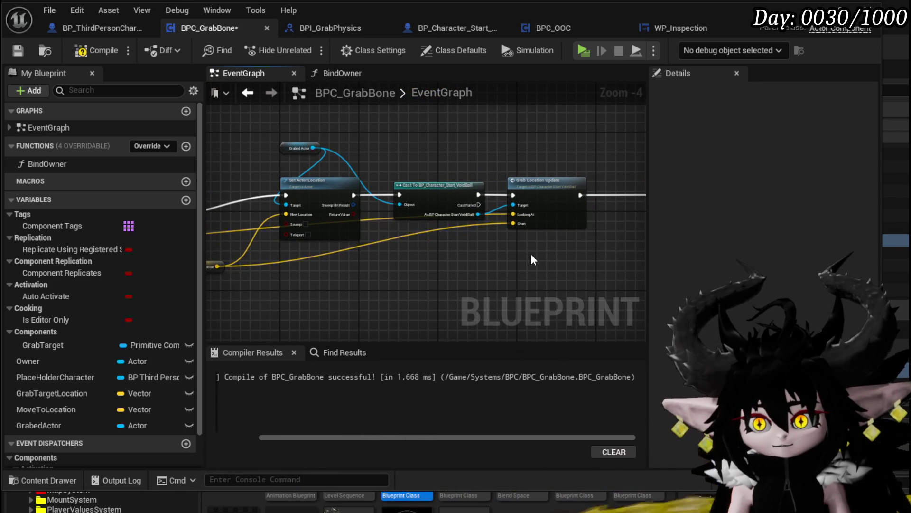
# - Check the Delay and Update Grab Location nodes, then compile and save again
pyautogui.moveTo(530, 253)
pyautogui.mouseDown()
pyautogui.moveTo(322, 260)
pyautogui.moveTo(340, 262)
pyautogui.moveTo(236, 281)
pyautogui.mouseUp()
pyautogui.moveTo(585, 201); pyautogui.dragTo(456, 244)
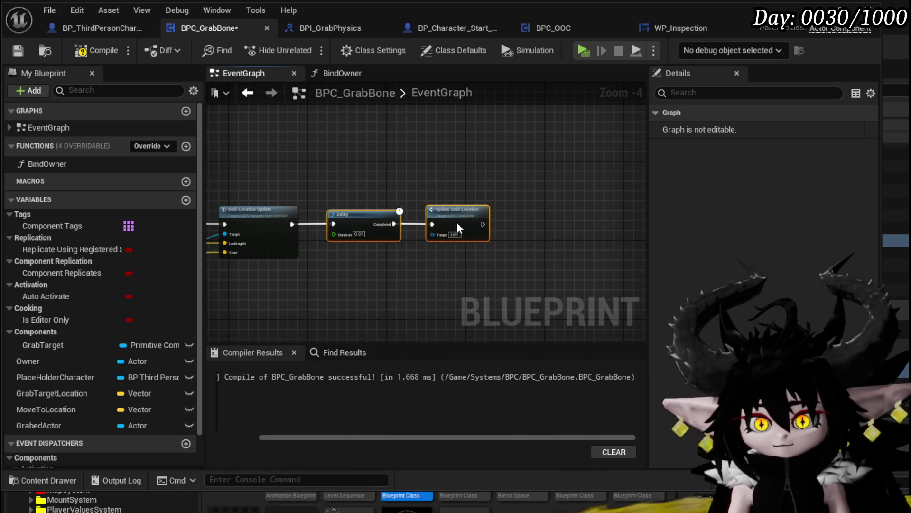
pyautogui.scroll(-3, 407, 210)
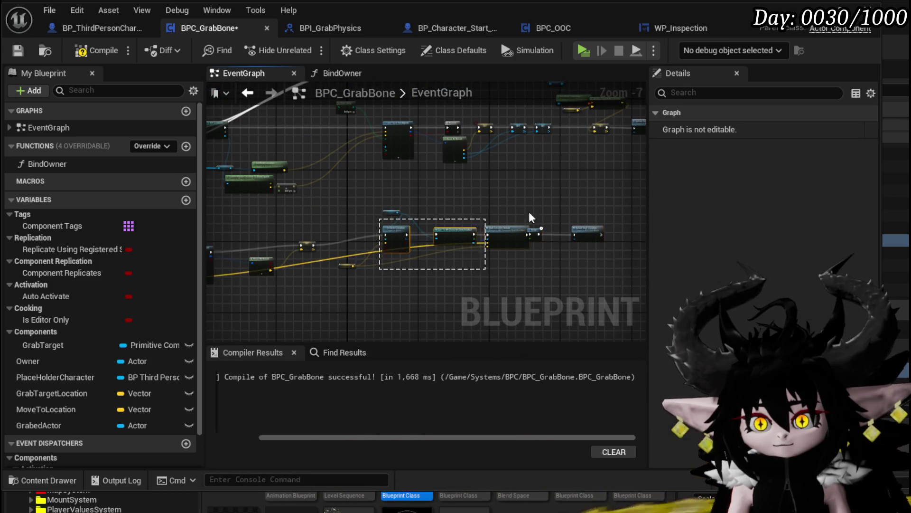
pyautogui.click(393, 237)
pyautogui.scroll(4, 349, 235)
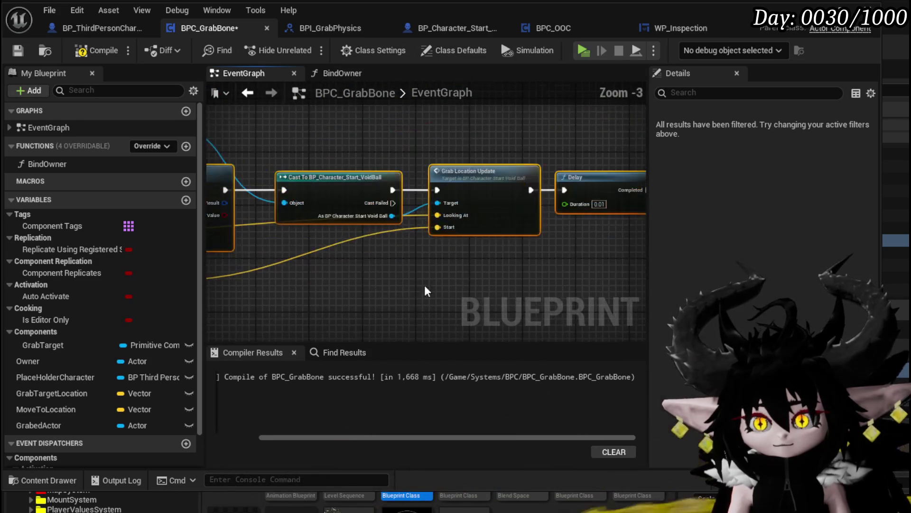
pyautogui.moveTo(395, 275); pyautogui.dragTo(350, 279)
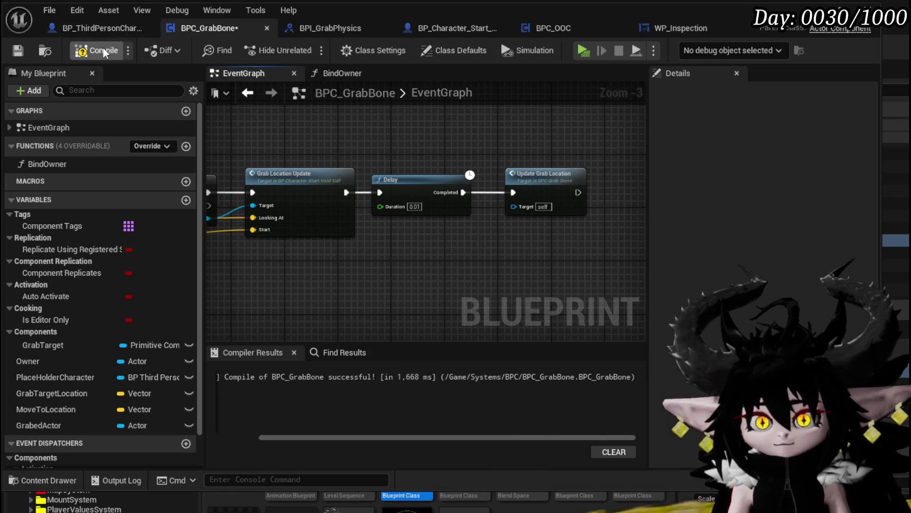
pyautogui.click(14, 53)
pyautogui.scroll(-3, 383, 285)
pyautogui.scroll(3, 400, 242)
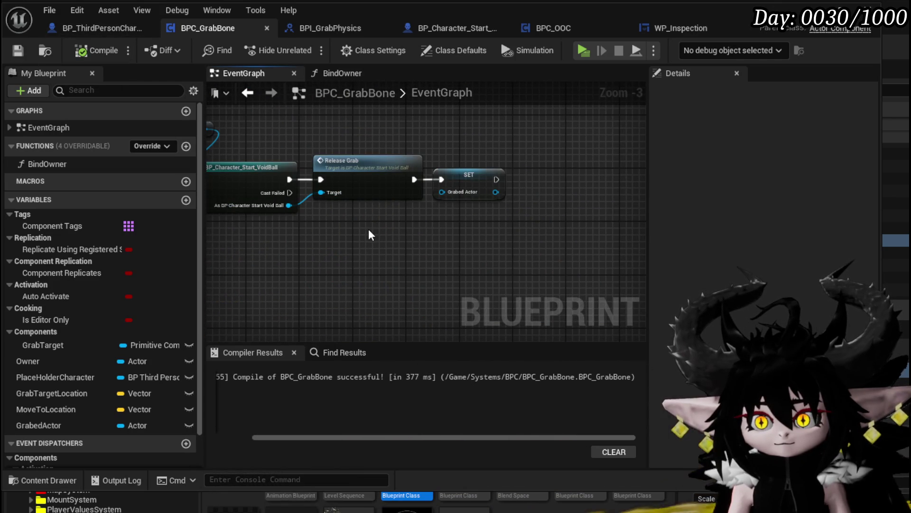
# - Wire Release Grab's exec output into the Grabed Actor SET node and start a Play test
pyautogui.moveTo(368, 229); pyautogui.dragTo(436, 245)
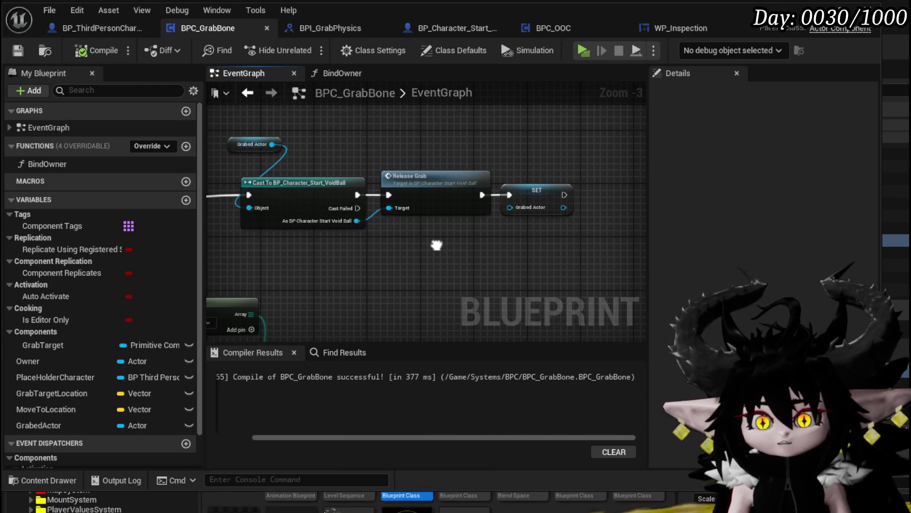
pyautogui.scroll(-2, 418, 245)
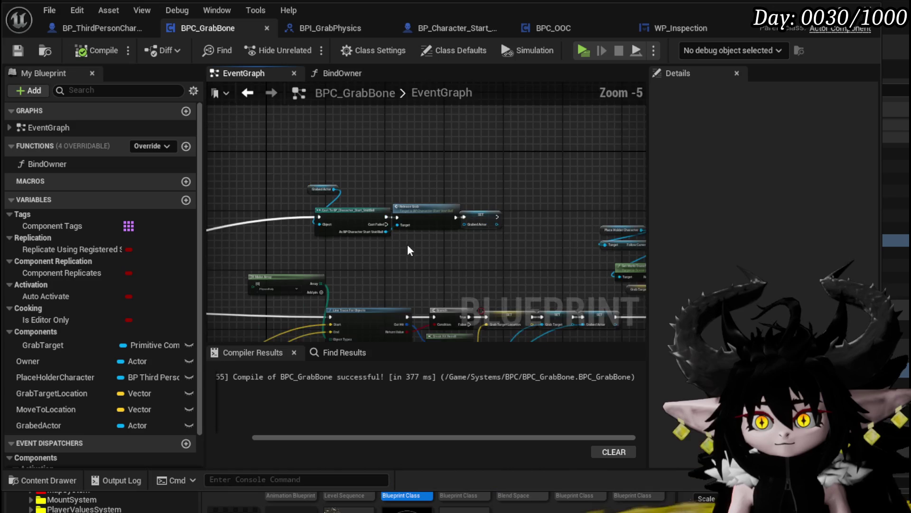
pyautogui.moveTo(559, 182); pyautogui.dragTo(560, 182)
pyautogui.moveTo(543, 226); pyautogui.dragTo(463, 264)
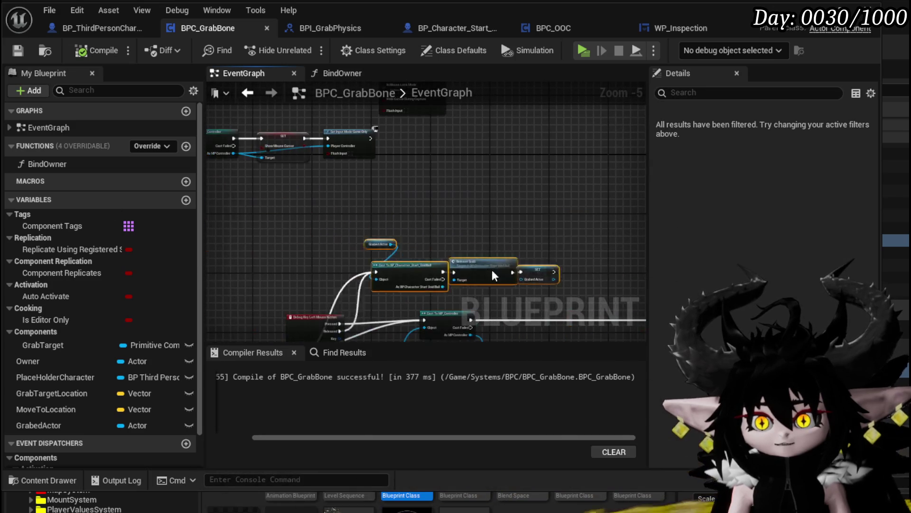
pyautogui.scroll(2, 523, 300)
pyautogui.moveTo(314, 171)
pyautogui.mouseDown()
pyautogui.moveTo(345, 141)
pyautogui.moveTo(321, 145)
pyautogui.mouseUp()
pyautogui.moveTo(562, 180)
pyautogui.mouseDown()
pyautogui.moveTo(582, 177)
pyautogui.moveTo(417, 175)
pyautogui.moveTo(511, 201)
pyautogui.mouseUp()
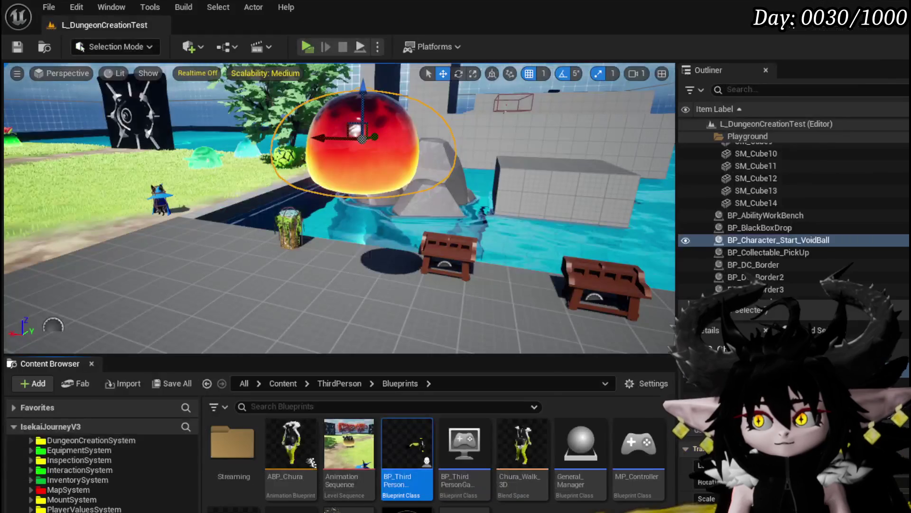
pyautogui.click(302, 45)
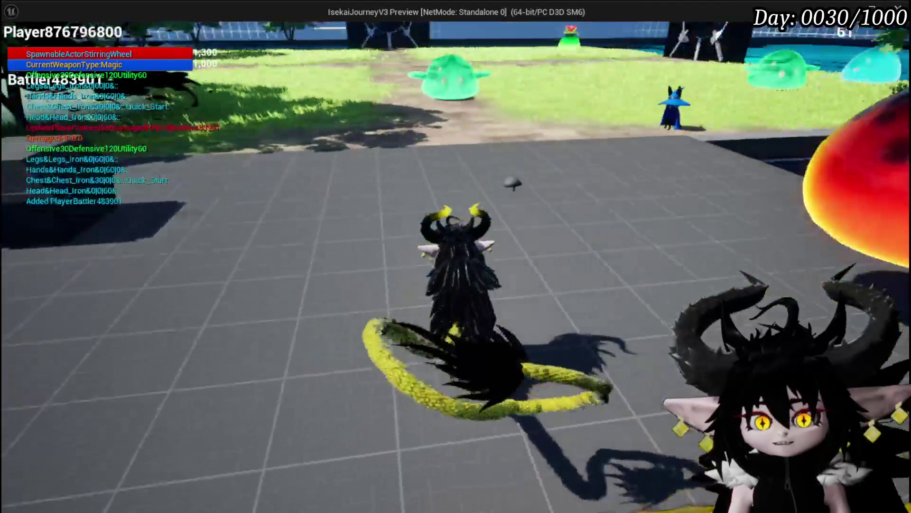
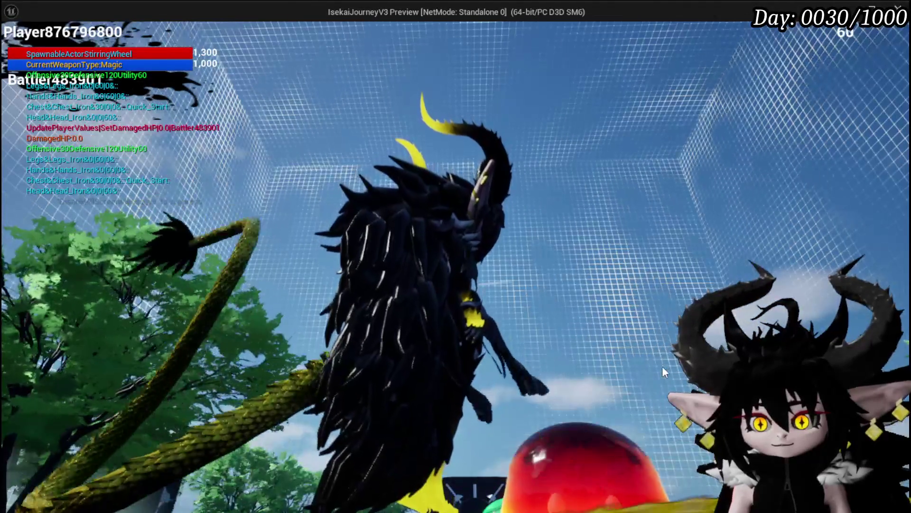
# - End the Play-in-Editor session and bring the BPC_GrabBone Blueprint editor back to the front
pyautogui.press('Escape')
pyautogui.hotkey('ctrl', 's')
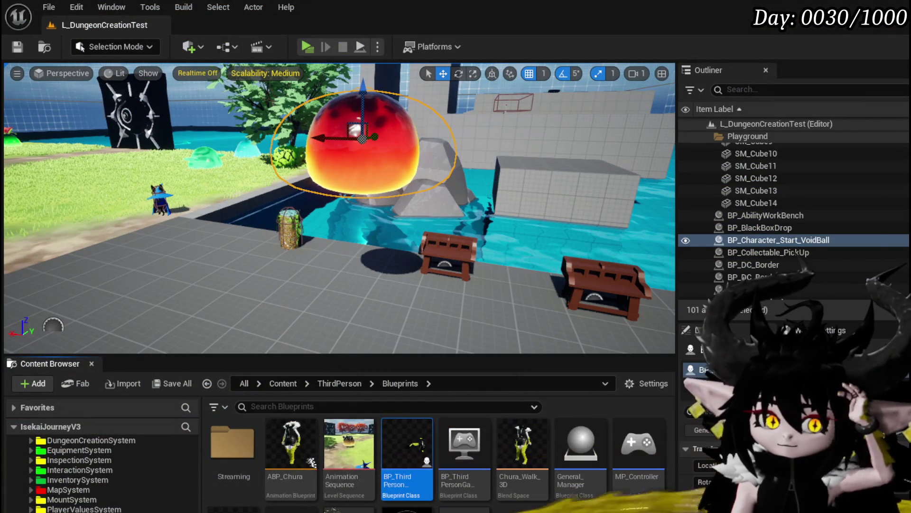
pyautogui.hotkey('alt', 'Tab')
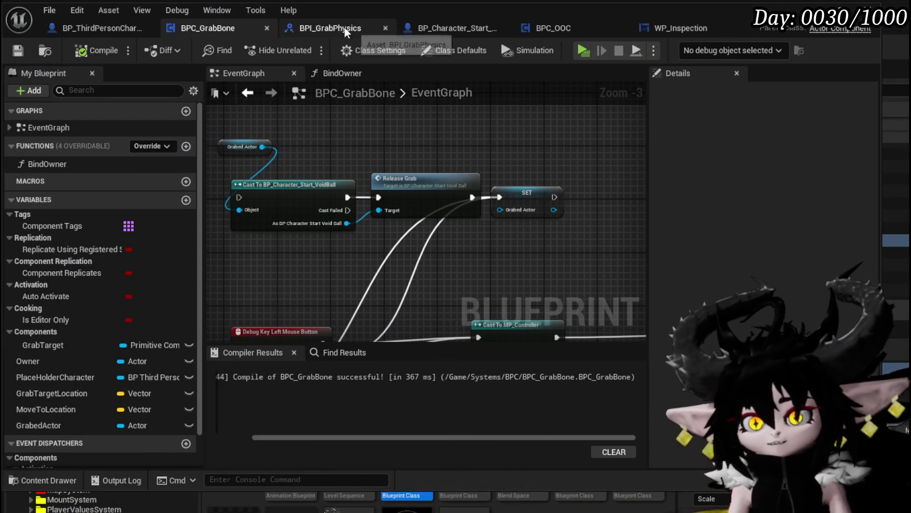
# - In BP_Character_Start_VoidBall's ReleaseGrab area, add Set Actor Rotation and Get Actor Rotation nodes
pyautogui.click(443, 28)
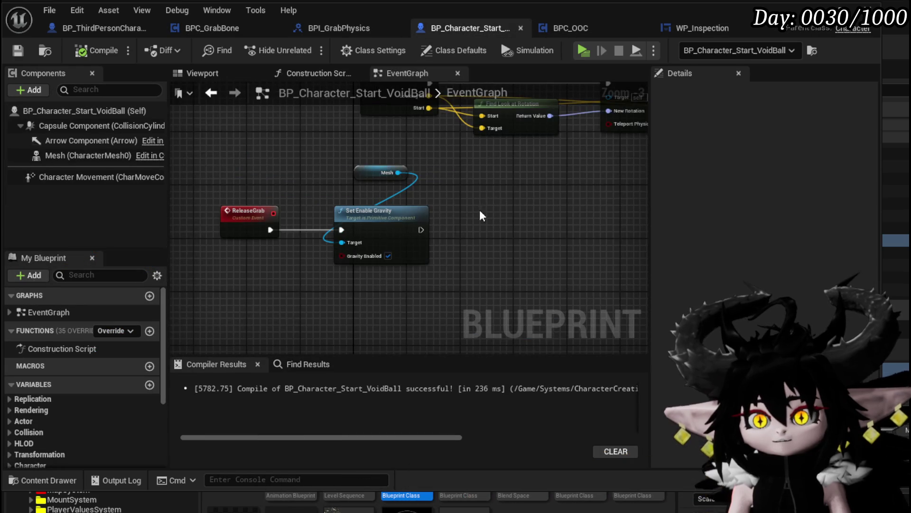
pyautogui.moveTo(362, 287)
pyautogui.mouseDown()
pyautogui.moveTo(434, 162)
pyautogui.moveTo(271, 212)
pyautogui.moveTo(305, 220)
pyautogui.moveTo(264, 289)
pyautogui.moveTo(291, 256)
pyautogui.mouseUp()
pyautogui.rightClick(282, 285)
pyautogui.write('s')
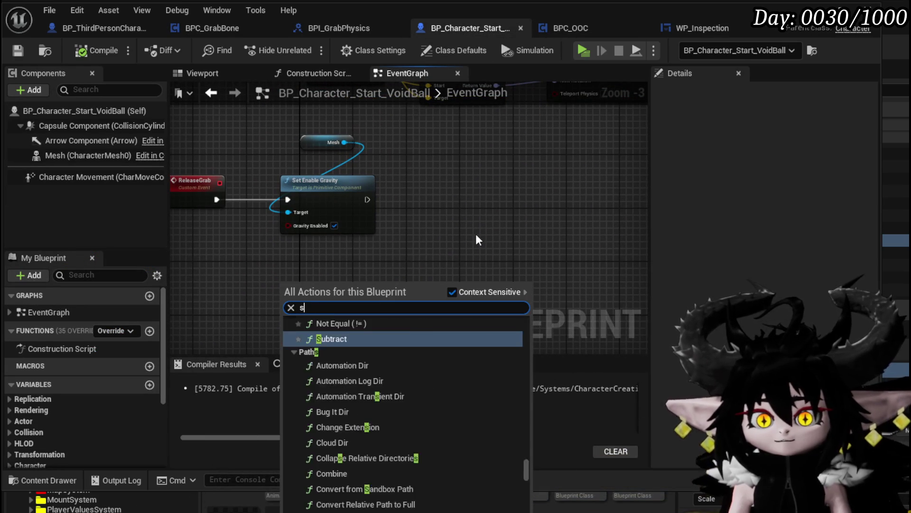
pyautogui.write('et actor r')
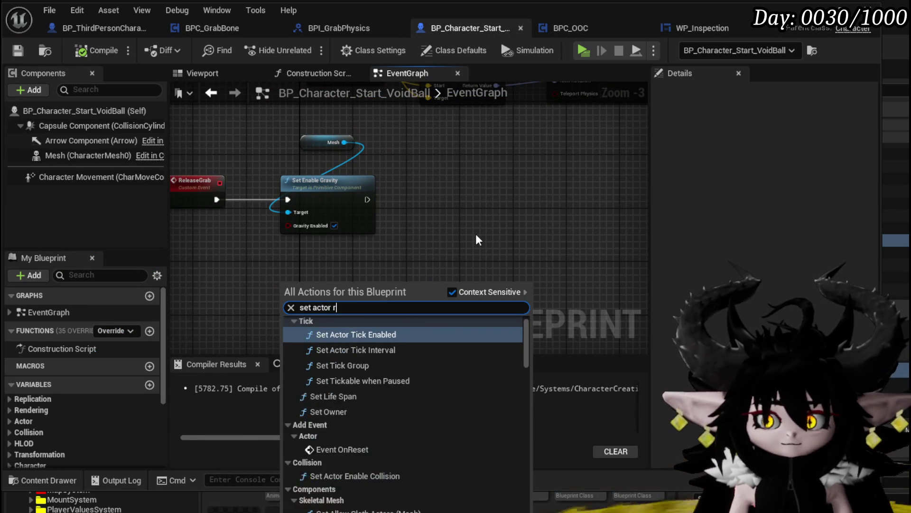
pyautogui.write('otation')
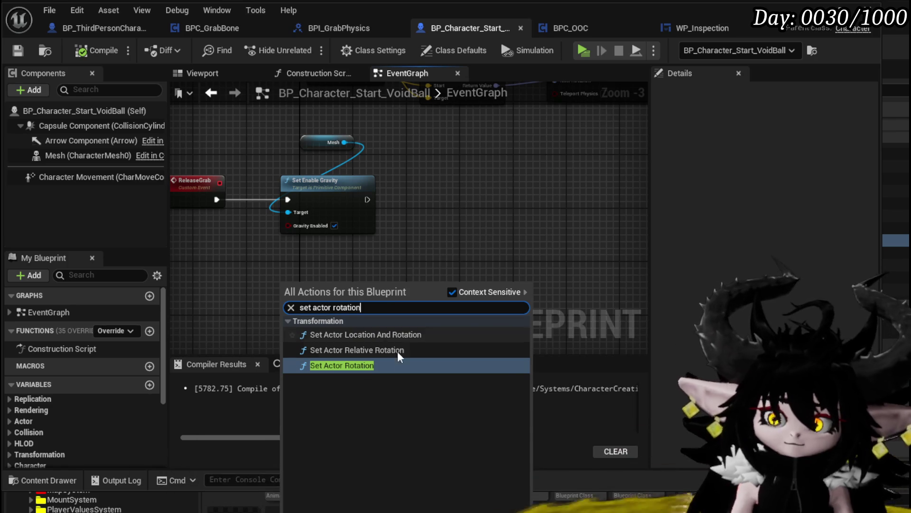
pyautogui.click(352, 367)
pyautogui.moveTo(172, 292); pyautogui.dragTo(295, 240)
pyautogui.rightClick(262, 232)
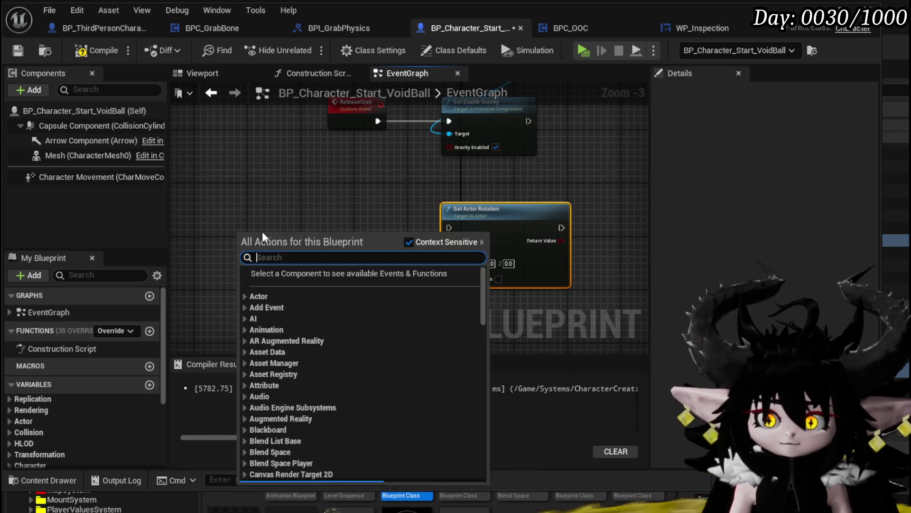
pyautogui.write('get actor ro')
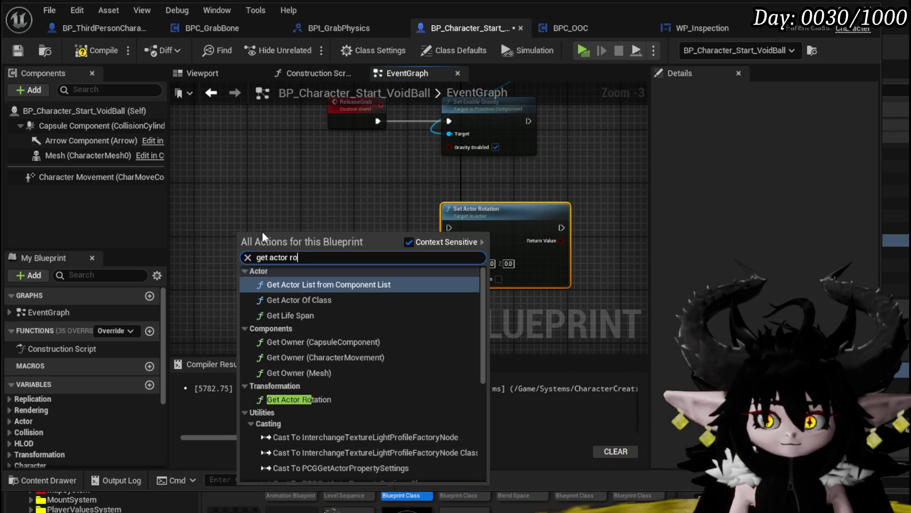
pyautogui.write('tation')
pyautogui.press('Return')
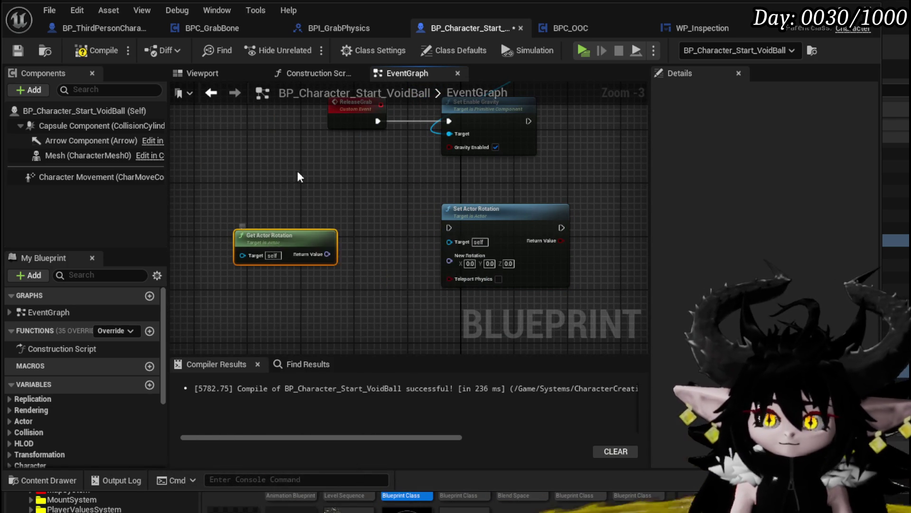
# - Feed the actor rotation into a new Break Rotator placed beside the rotation nodes
pyautogui.scroll(2, 328, 183)
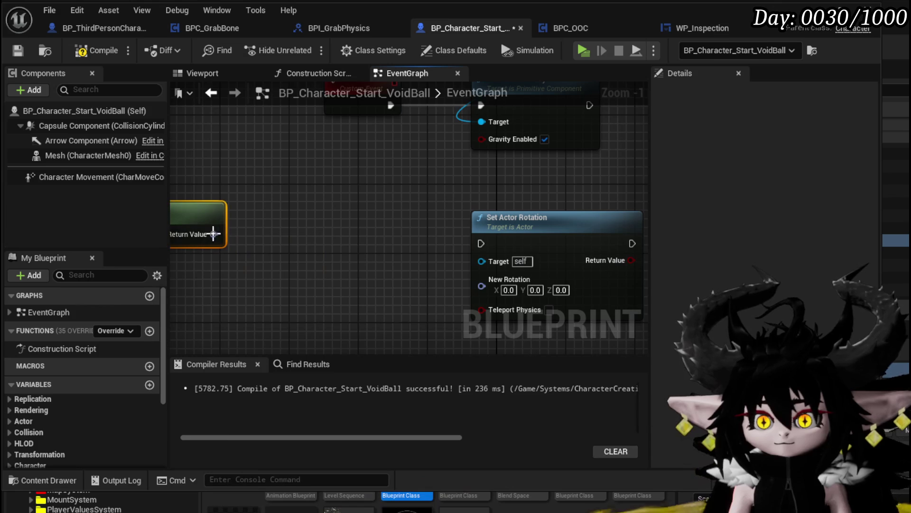
pyautogui.moveTo(214, 234); pyautogui.dragTo(283, 246)
pyautogui.write('break')
pyautogui.click(335, 319)
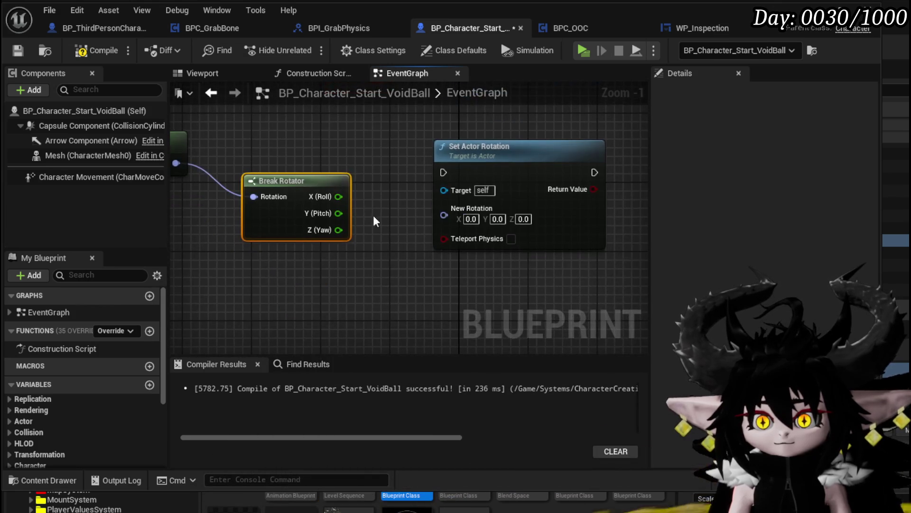
pyautogui.moveTo(494, 196); pyautogui.dragTo(646, 190)
pyautogui.moveTo(394, 177); pyautogui.dragTo(248, 193)
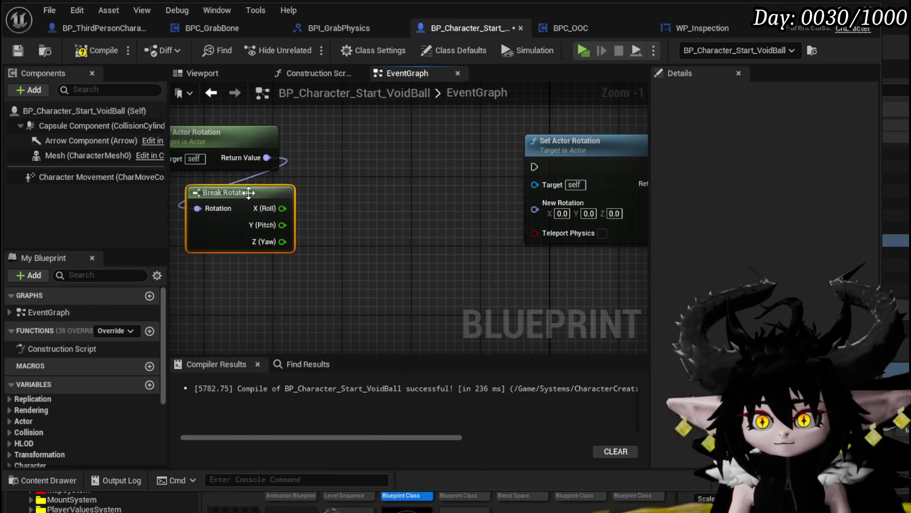
# - Add a Make Rotator taking only Z (Yaw) into New Rotation, triggered by ReleaseGrab
pyautogui.moveTo(535, 210); pyautogui.dragTo(457, 213)
pyautogui.write('brea')
pyautogui.press('BackSpace')
pyautogui.press('BackSpace')
pyautogui.press('BackSpace')
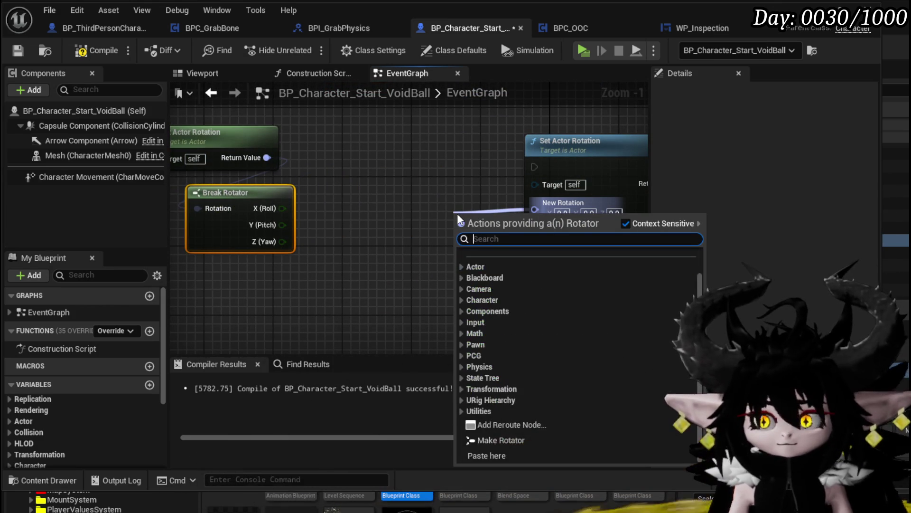
pyautogui.write('make')
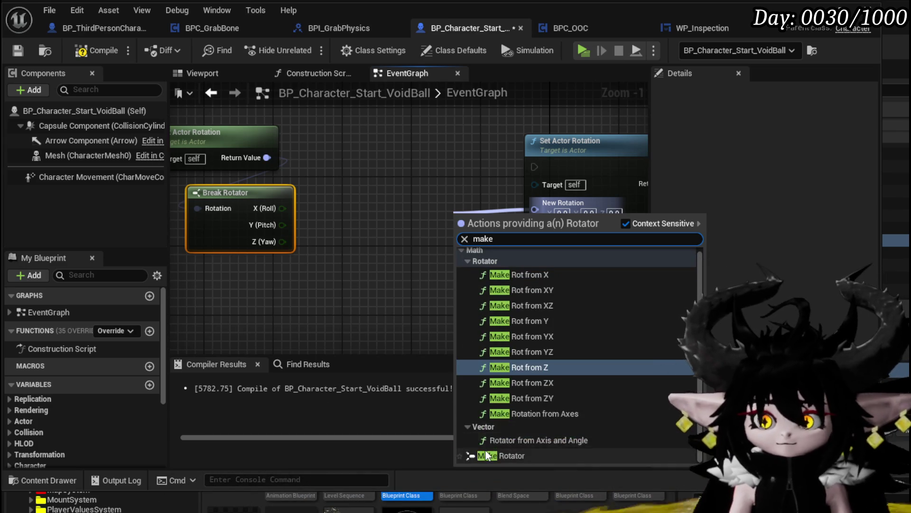
pyautogui.click(499, 453)
pyautogui.moveTo(459, 220); pyautogui.dragTo(362, 195)
pyautogui.moveTo(282, 242); pyautogui.dragTo(383, 251)
pyautogui.scroll(-1, 395, 187)
pyautogui.moveTo(395, 186); pyautogui.dragTo(340, 258)
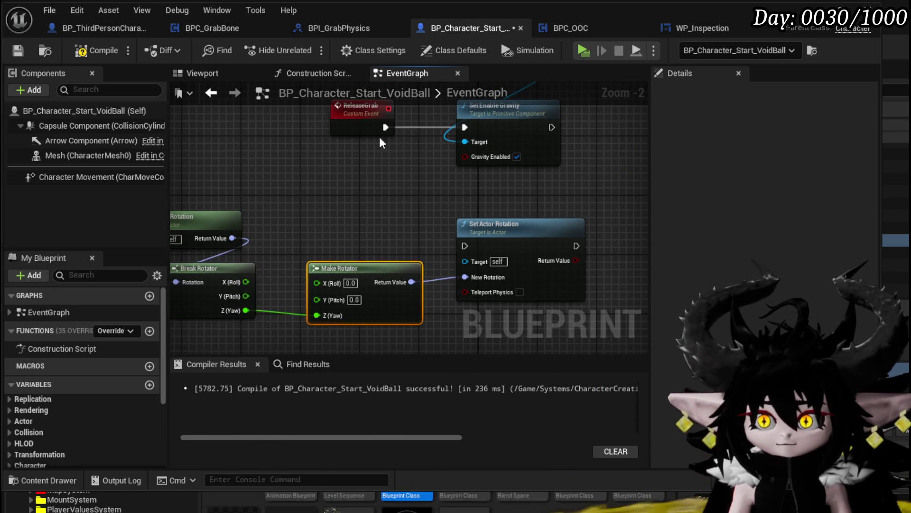
pyautogui.moveTo(392, 159); pyautogui.dragTo(464, 245)
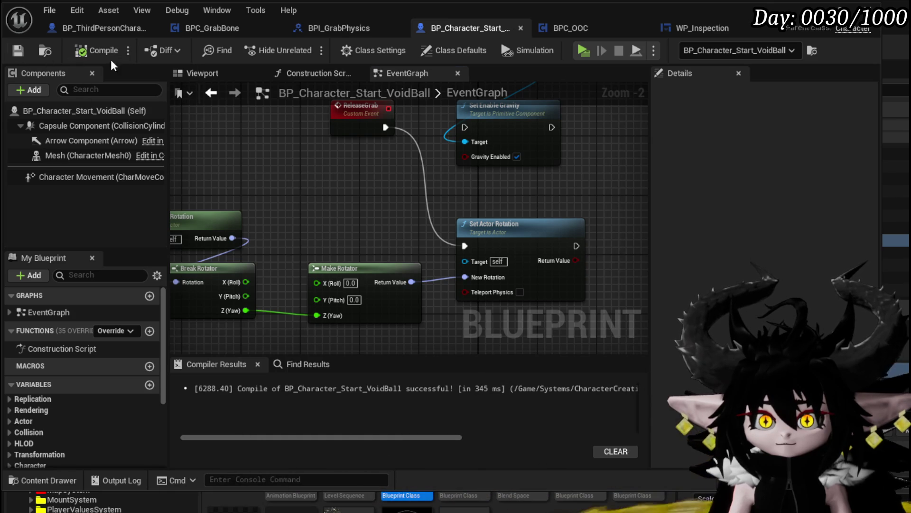
pyautogui.click(217, 28)
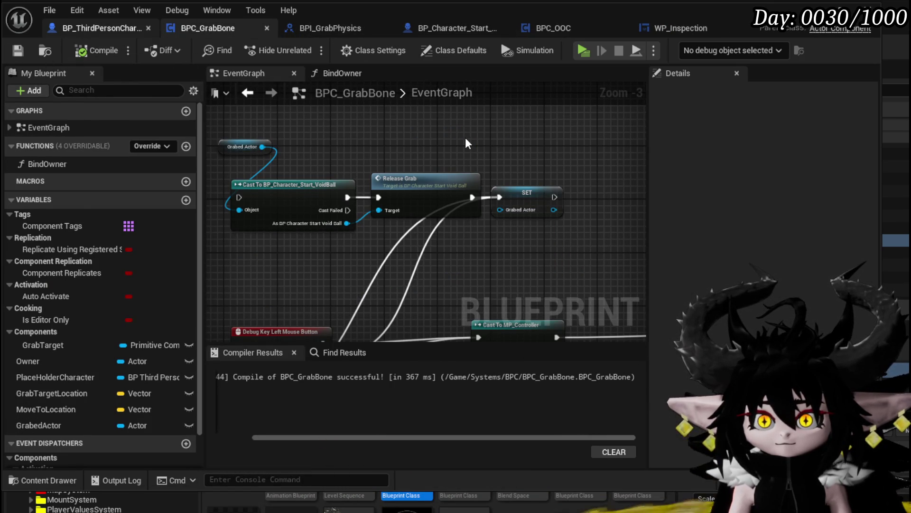
# - Look over the open Blueprint tabs, close BPI_GrabPhysics, and return to BPC_GrabBone
pyautogui.click(80, 29)
pyautogui.click(314, 28)
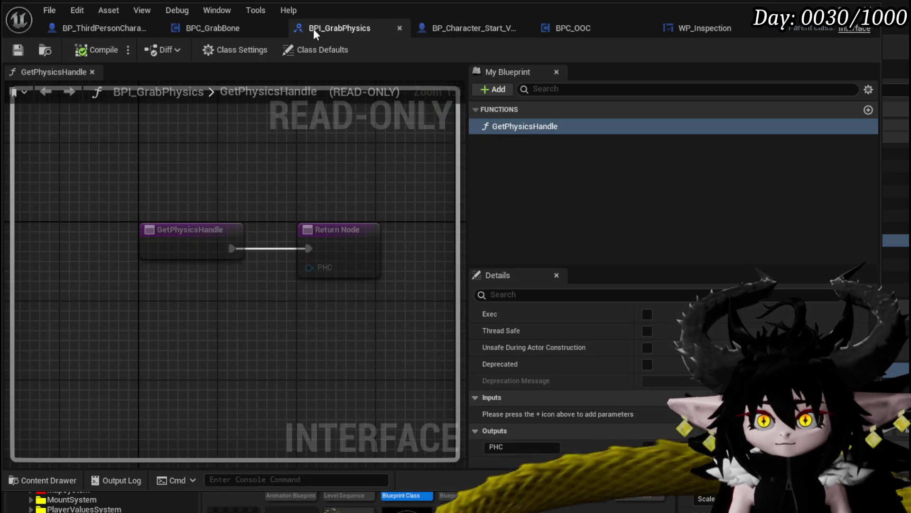
pyautogui.click(399, 28)
pyautogui.click(354, 28)
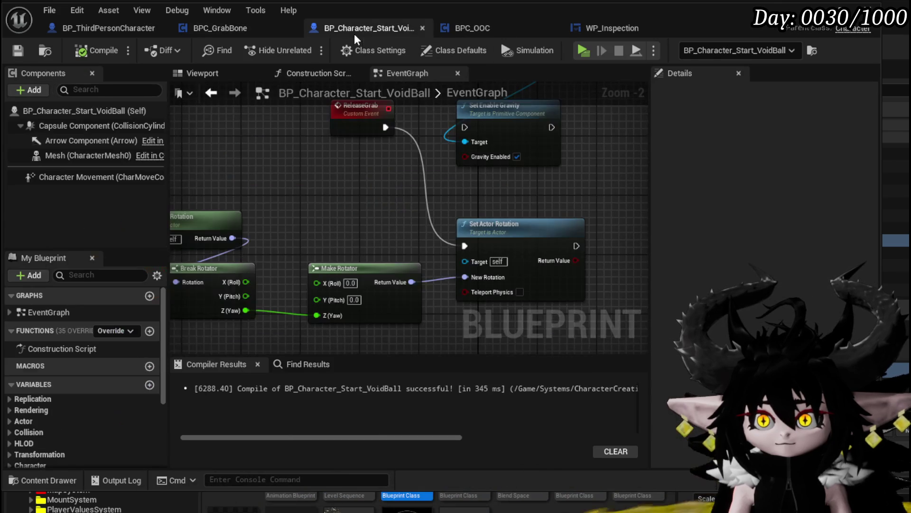
pyautogui.scroll(-2, 345, 144)
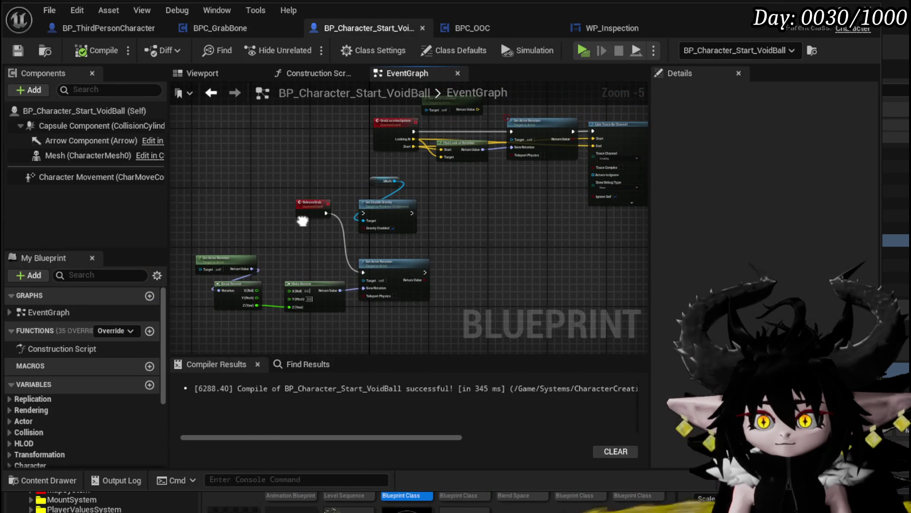
pyautogui.click(236, 31)
pyautogui.scroll(2, 332, 140)
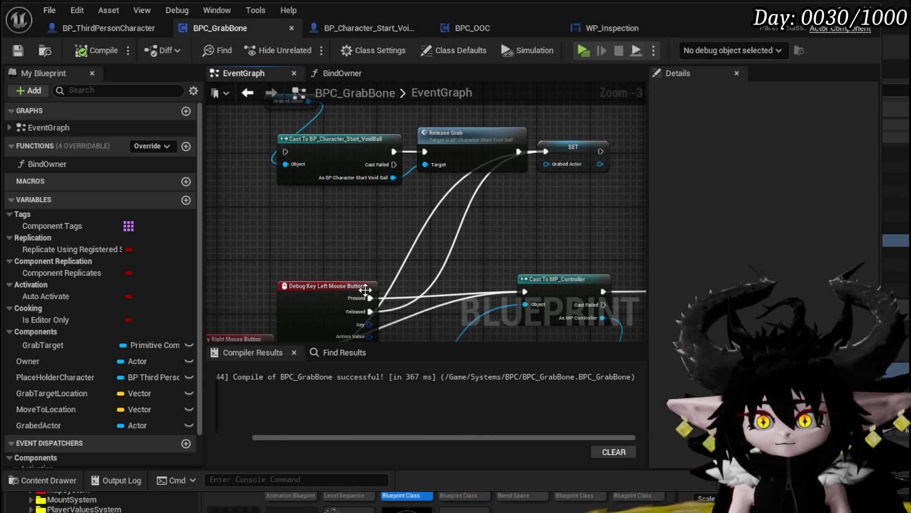
# - Arrange the mouse-button debug nodes and wire Right Mouse Button Released to Cast To BP_Character_Start_VoidBall
pyautogui.moveTo(402, 310); pyautogui.dragTo(443, 176)
pyautogui.moveTo(363, 209)
pyautogui.mouseDown()
pyautogui.moveTo(355, 109)
pyautogui.moveTo(355, 148)
pyautogui.mouseUp()
pyautogui.moveTo(340, 225); pyautogui.dragTo(369, 266)
pyautogui.moveTo(305, 288)
pyautogui.mouseDown()
pyautogui.moveTo(279, 211)
pyautogui.moveTo(250, 225)
pyautogui.mouseUp()
pyautogui.moveTo(340, 285)
pyautogui.mouseDown()
pyautogui.moveTo(295, 324)
pyautogui.moveTo(268, 290)
pyautogui.mouseUp()
pyautogui.moveTo(329, 145); pyautogui.dragTo(331, 143)
# - Tidy the Left Mouse Button node, save BPC_GrabBone, and launch a play test
pyautogui.moveTo(574, 235); pyautogui.dragTo(456, 254)
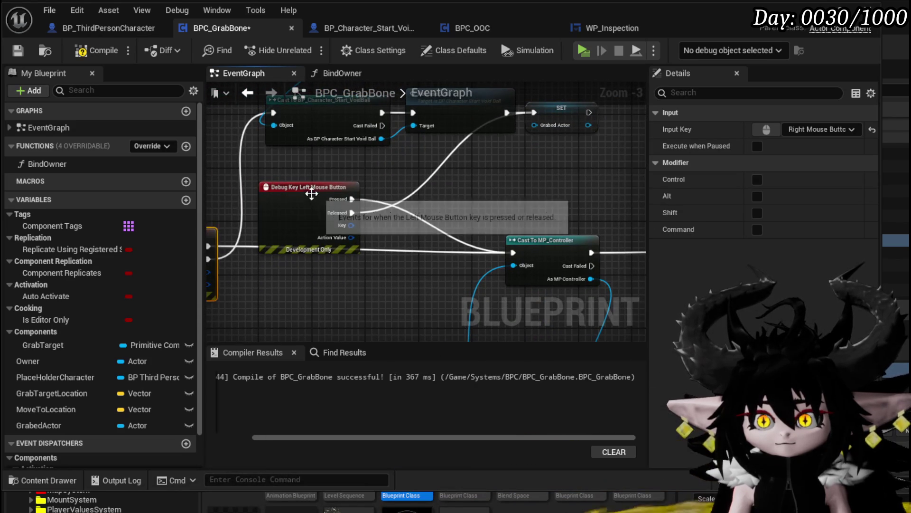
pyautogui.moveTo(294, 184); pyautogui.dragTo(352, 177)
pyautogui.moveTo(540, 184); pyautogui.dragTo(577, 223)
pyautogui.moveTo(389, 183)
pyautogui.mouseDown()
pyautogui.moveTo(354, 187)
pyautogui.moveTo(442, 189)
pyautogui.mouseUp()
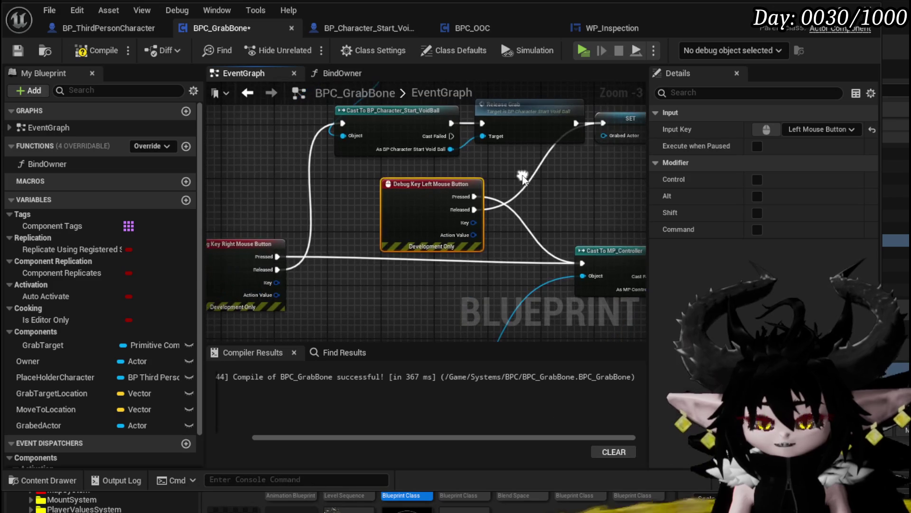
pyautogui.click(249, 246)
pyautogui.click(130, 81)
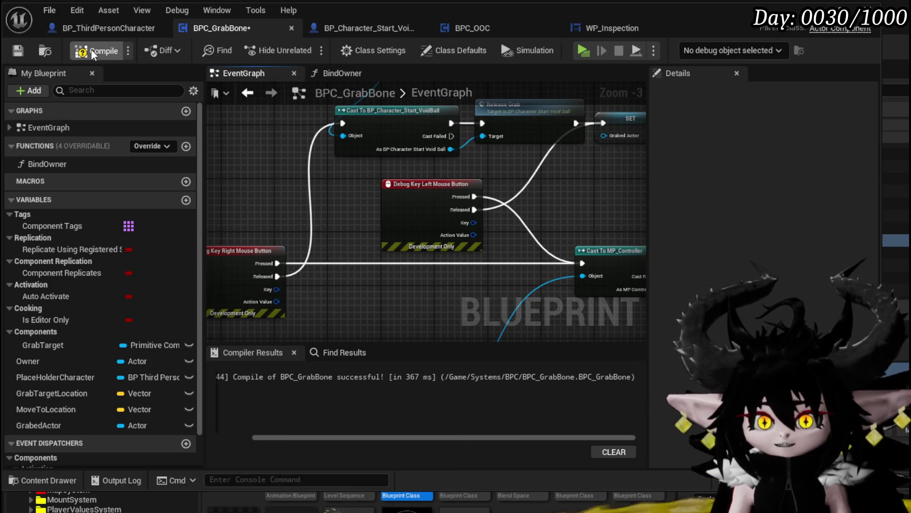
pyautogui.click(18, 46)
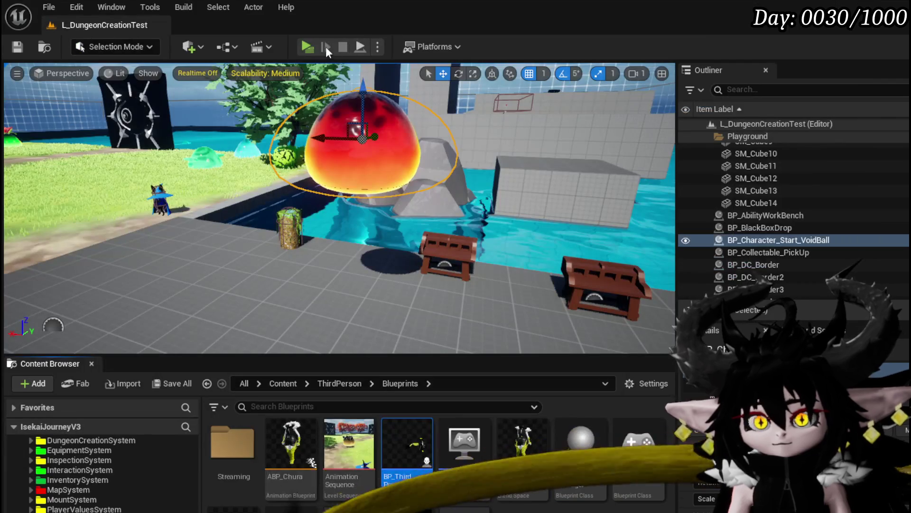
pyautogui.click(314, 47)
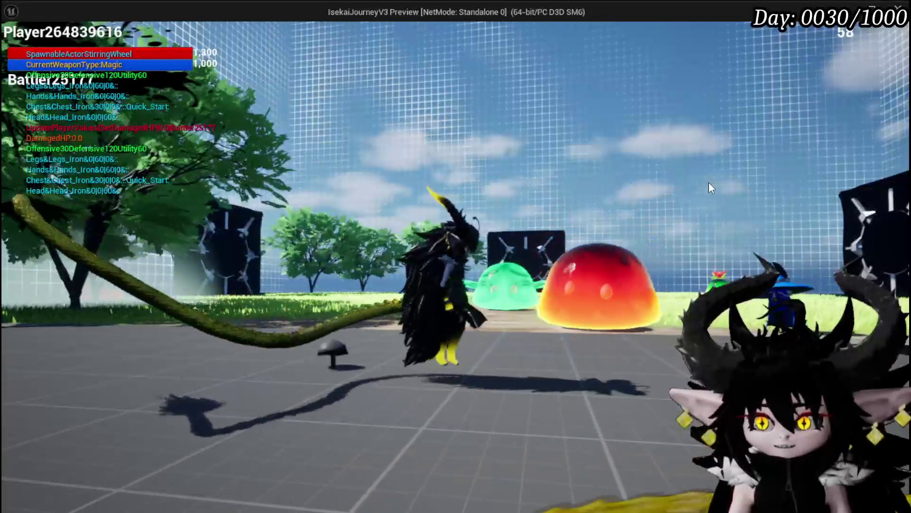
# - After testing the grab, stop the Standalone preview and return to the level editor
pyautogui.press('Escape')
pyautogui.hotkey('ctrl', 's')
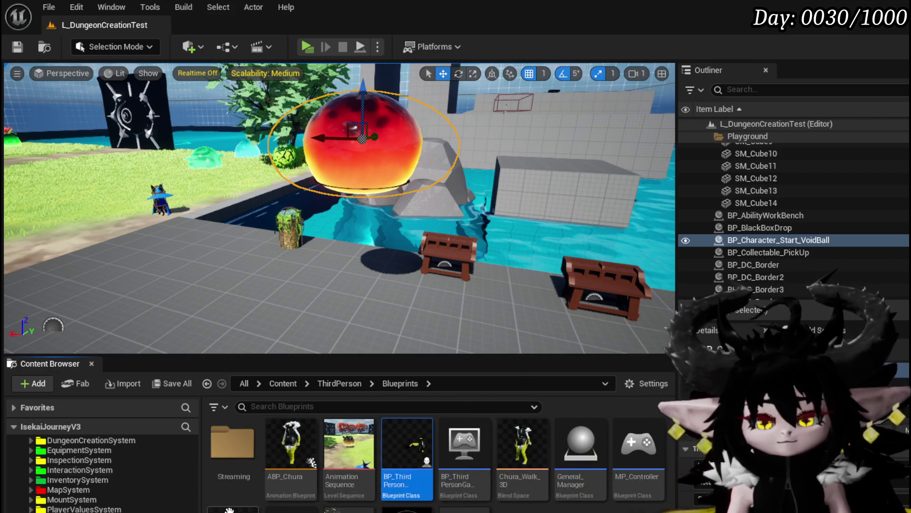
# - Open BP_ThirdPersonCharacter and pan BPC_GrabBone's event graph to the line trace and SET nodes
pyautogui.scroll(-5, 126, 497)
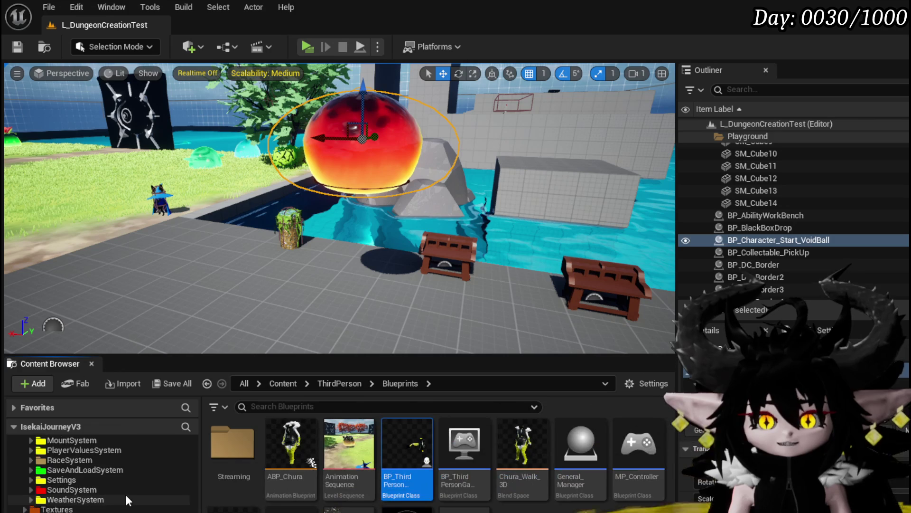
pyautogui.doubleClick(413, 443)
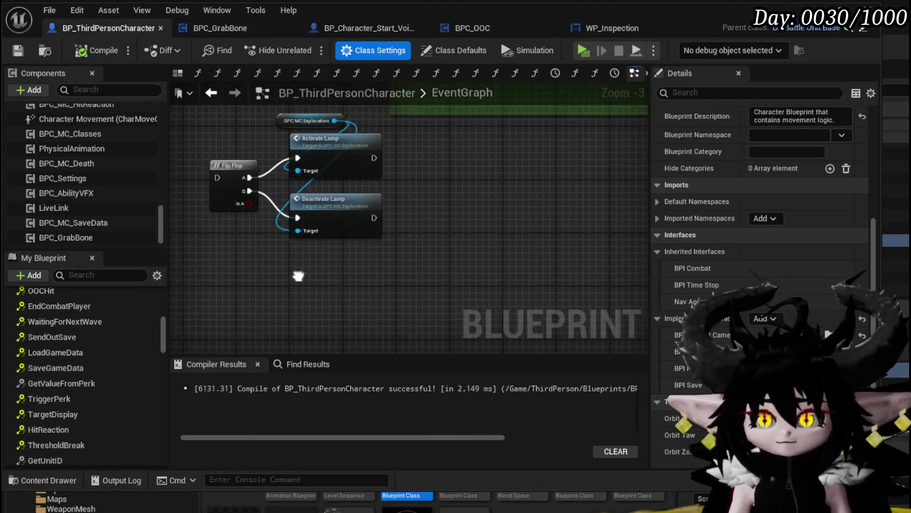
pyautogui.moveTo(394, 247); pyautogui.dragTo(479, 262)
pyautogui.click(219, 29)
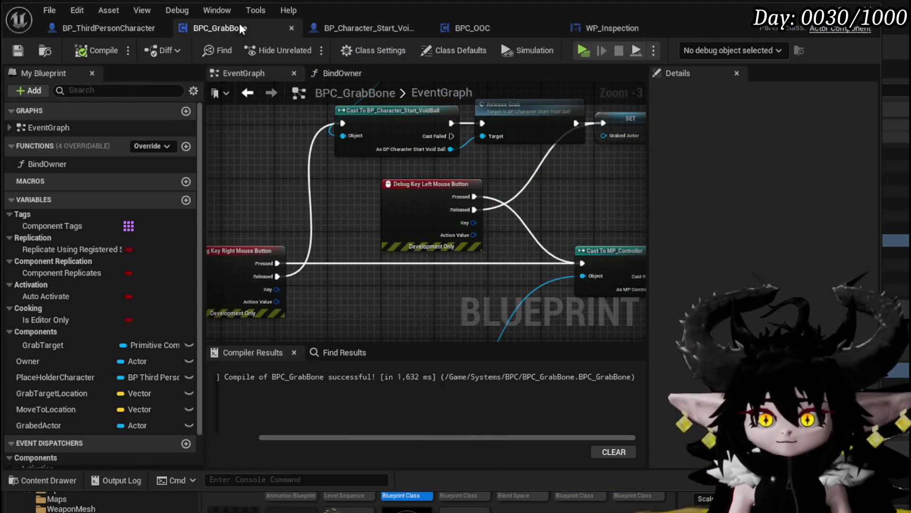
pyautogui.moveTo(349, 202); pyautogui.dragTo(340, 228)
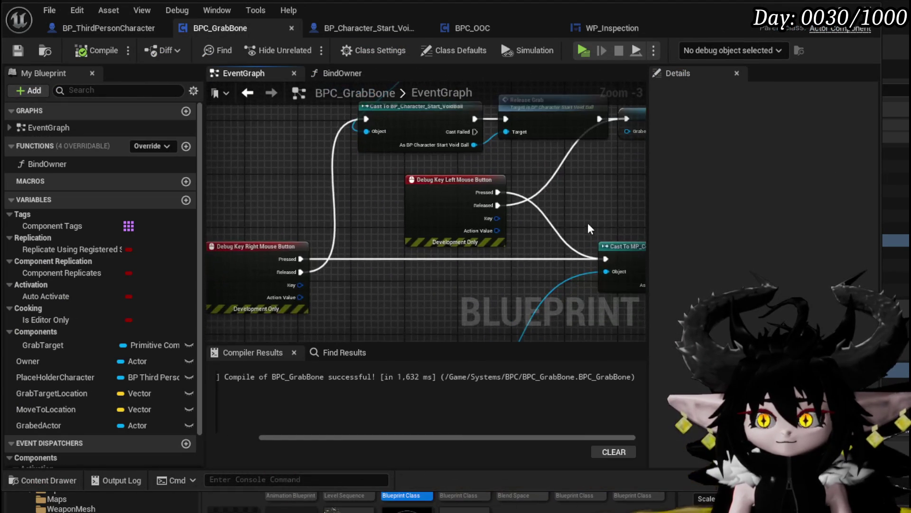
pyautogui.scroll(-2, 530, 218)
pyautogui.moveTo(531, 219)
pyautogui.mouseDown()
pyautogui.moveTo(433, 234)
pyautogui.moveTo(468, 268)
pyautogui.moveTo(346, 252)
pyautogui.moveTo(247, 209)
pyautogui.moveTo(250, 217)
pyautogui.moveTo(295, 213)
pyautogui.mouseUp()
# - Drop the Owner variable into the BPC_GrabBone event graph
pyautogui.rightClick(377, 210)
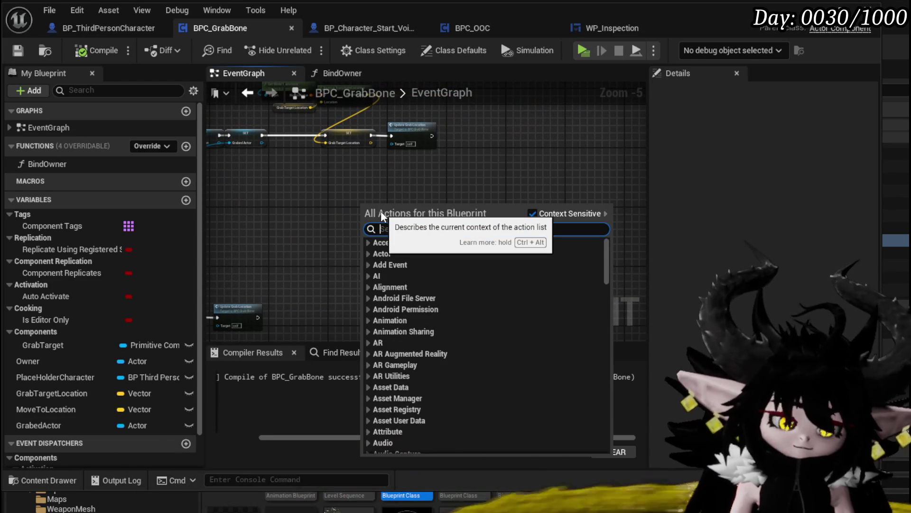
pyautogui.press('Escape')
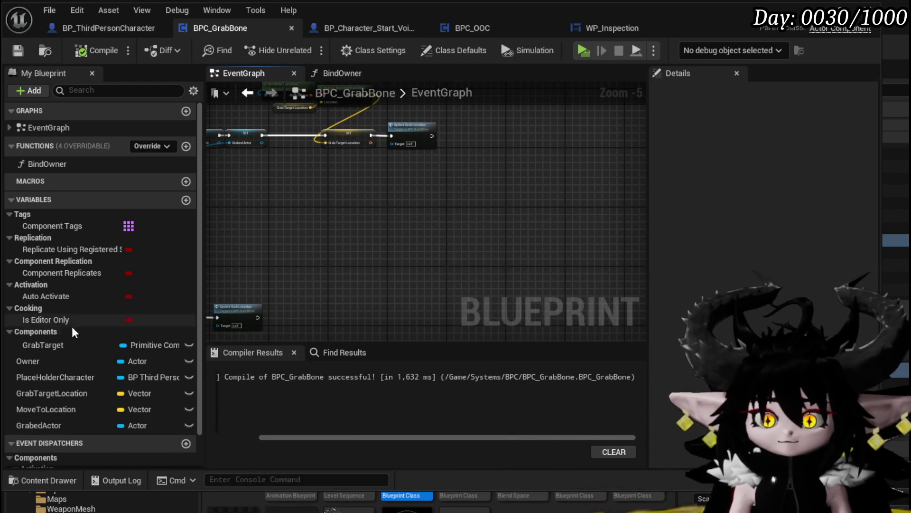
pyautogui.moveTo(27, 360); pyautogui.dragTo(358, 219)
# - Try an Owner getter and a PlaceHolderCharacter set node, then delete both
pyautogui.click(380, 230)
pyautogui.scroll(4, 357, 186)
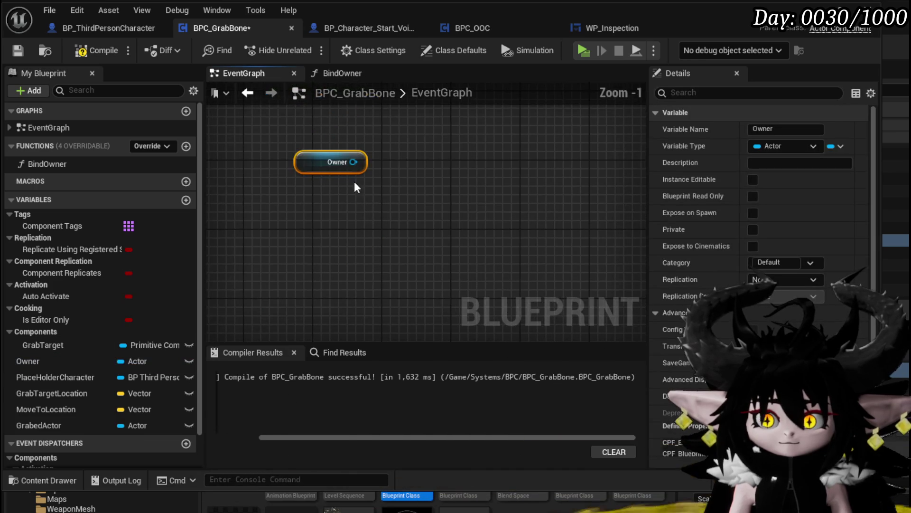
pyautogui.moveTo(438, 195); pyautogui.dragTo(439, 197)
pyautogui.write('p')
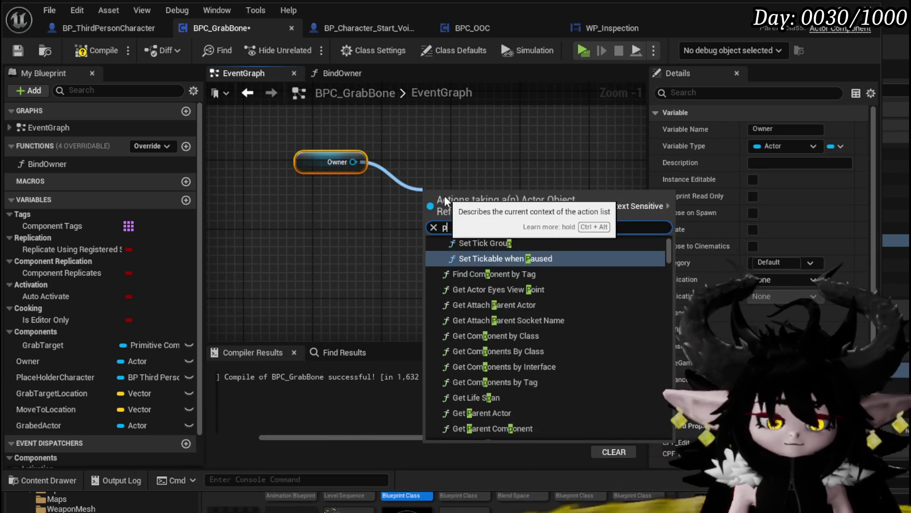
pyautogui.write('lay montage')
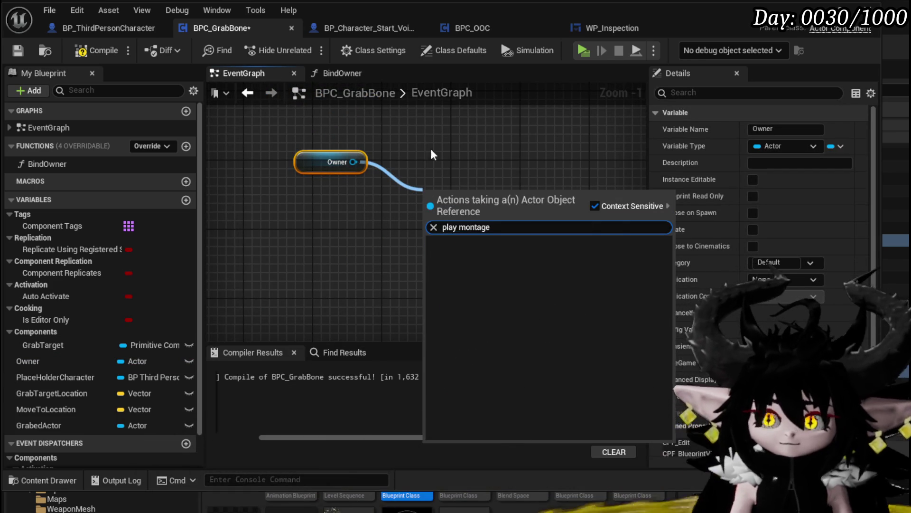
pyautogui.click(375, 233)
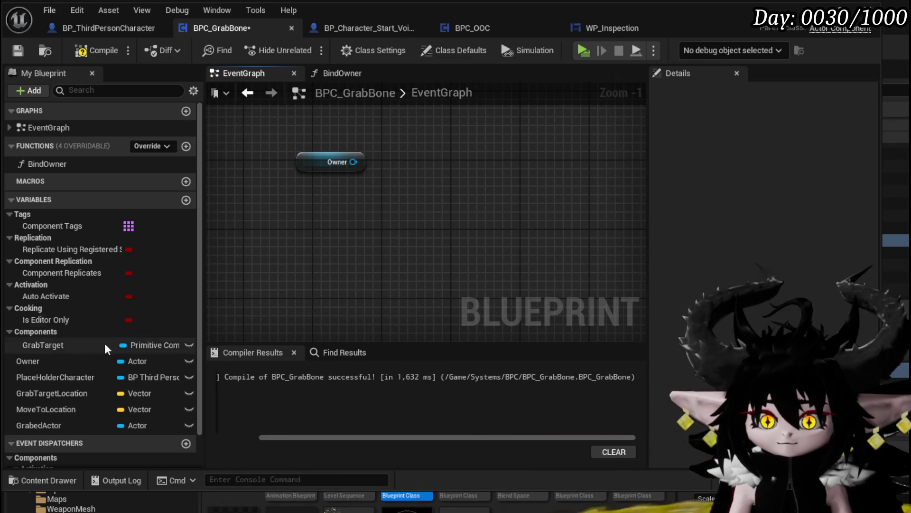
pyautogui.click(311, 167)
pyautogui.press('Delete')
pyautogui.moveTo(81, 377); pyautogui.dragTo(260, 191)
pyautogui.click(289, 201)
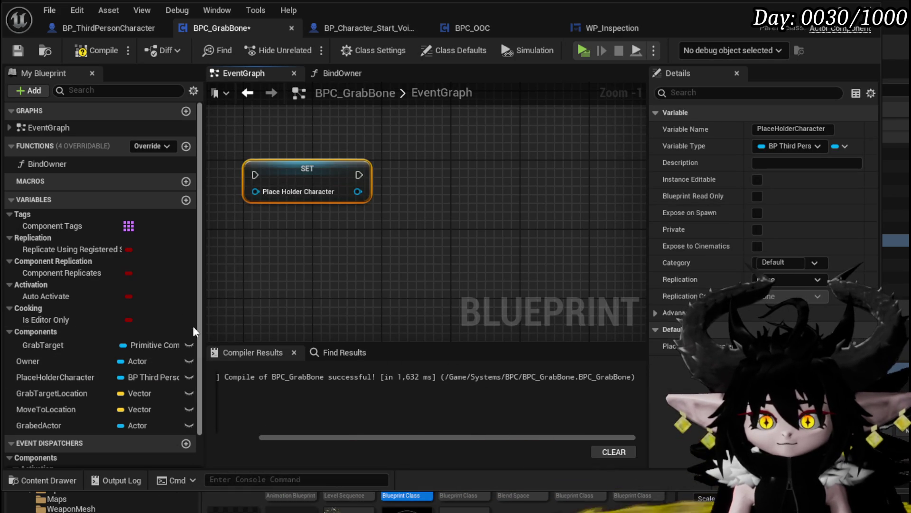
pyautogui.press('Delete')
# - Add a PlaceHolderCharacter getter wired into Play Player Montage and compile BPC_GrabBone
pyautogui.moveTo(47, 376); pyautogui.dragTo(246, 167)
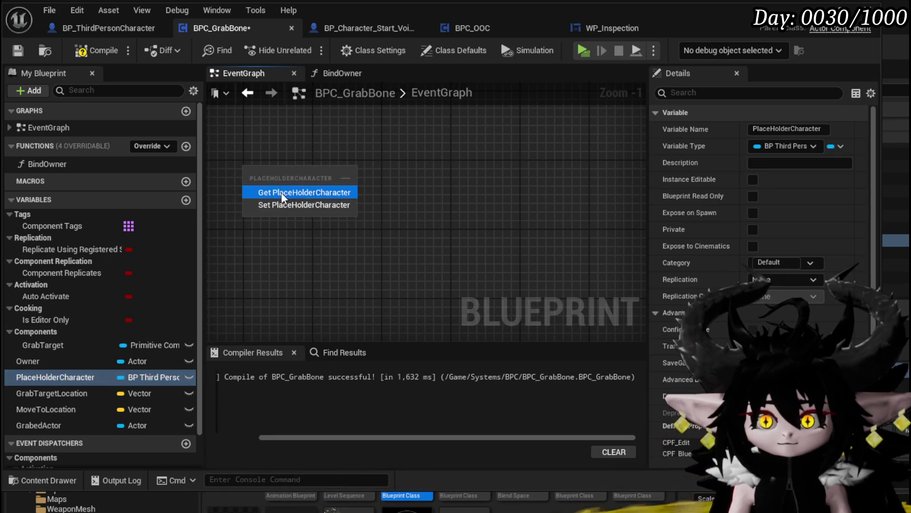
pyautogui.click(281, 193)
pyautogui.moveTo(323, 171); pyautogui.dragTo(397, 203)
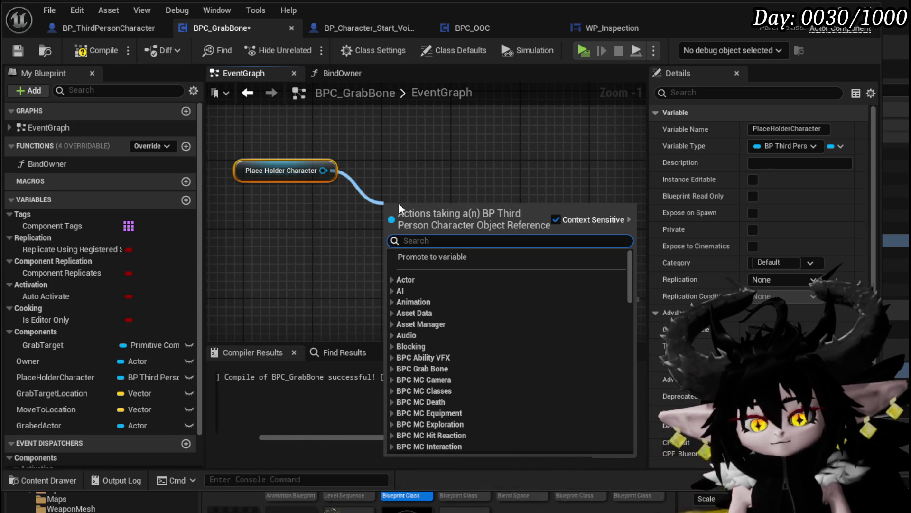
pyautogui.write('play m')
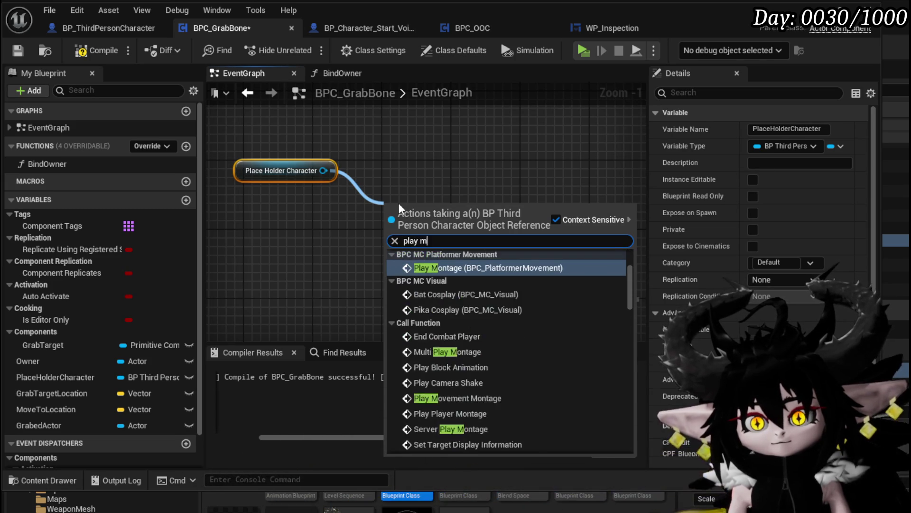
pyautogui.write('ontage')
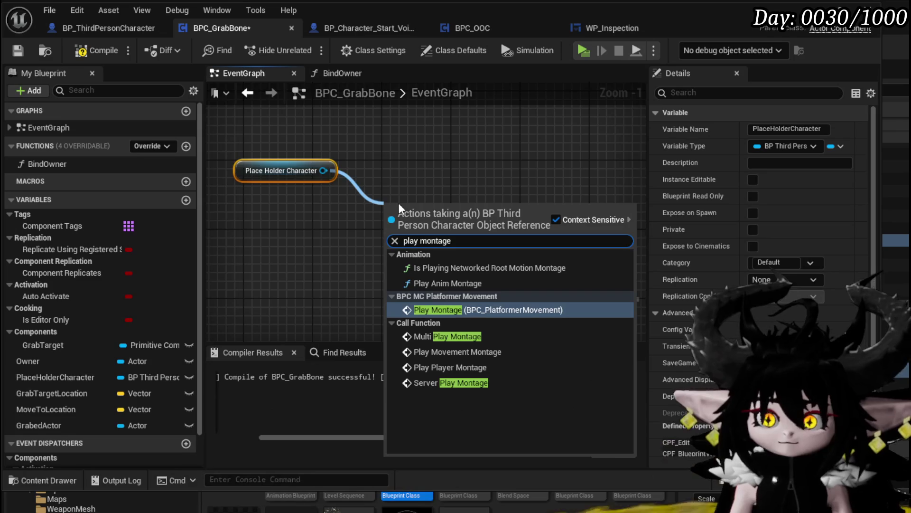
pyautogui.click(450, 368)
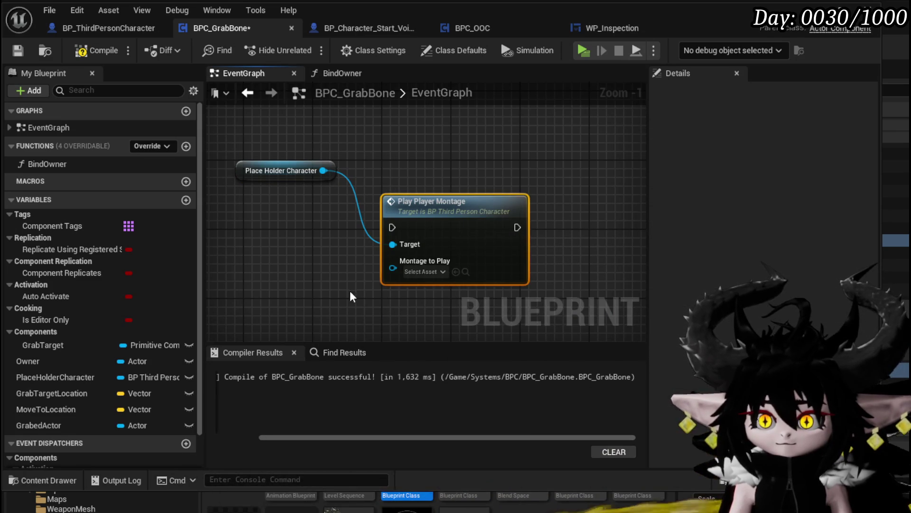
pyautogui.click(16, 53)
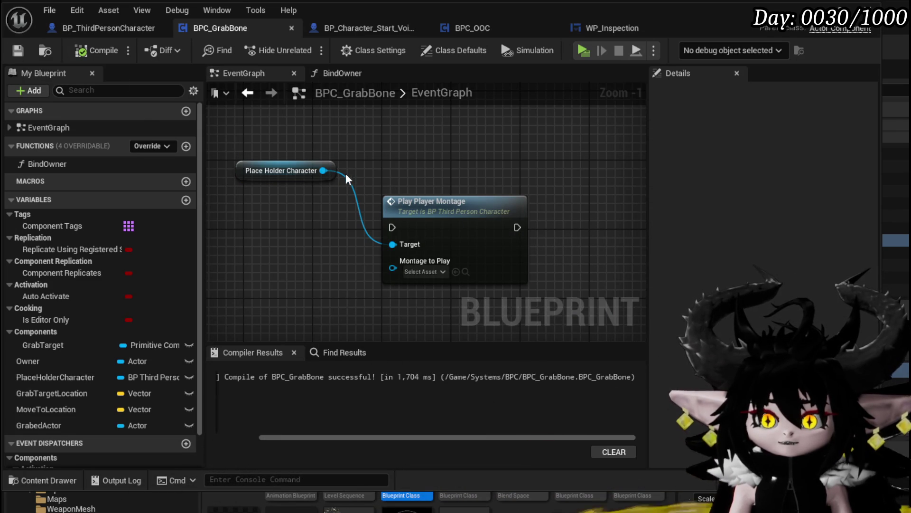
pyautogui.moveTo(327, 170); pyautogui.dragTo(389, 149)
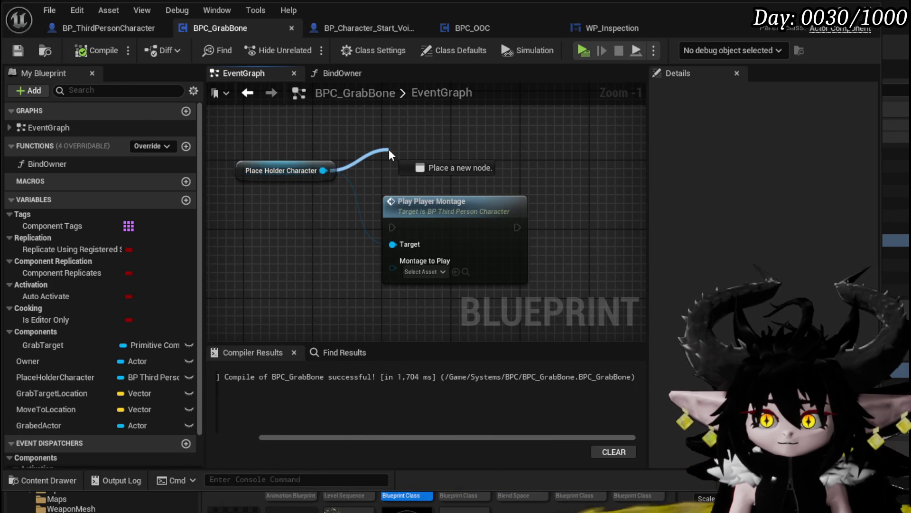
# - Cut and paste the Place Holder Character node and add Set Actor Rotation from it
pyautogui.moveTo(231, 221); pyautogui.dragTo(312, 147)
pyautogui.hotkey('ctrl', 'x')
pyautogui.hotkey('ctrl', 'v')
pyautogui.moveTo(387, 191); pyautogui.dragTo(300, 243)
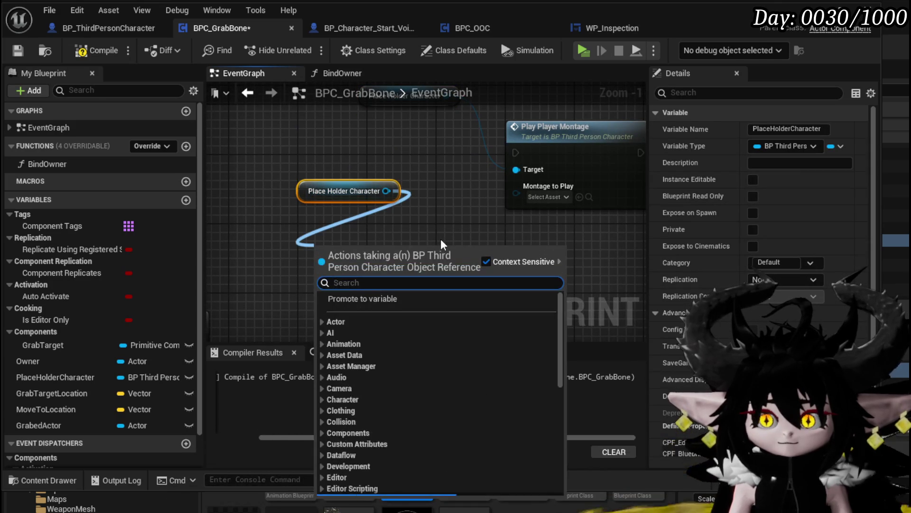
pyautogui.write('set actor rotation')
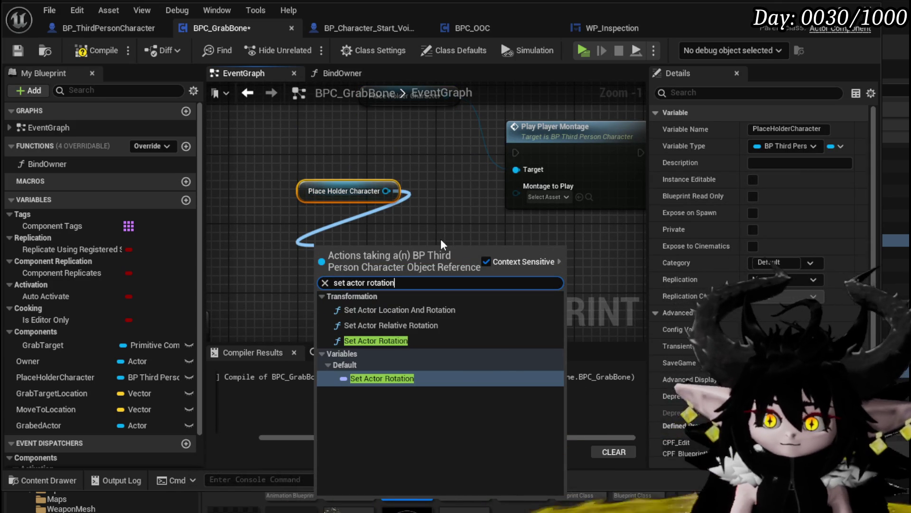
pyautogui.click(372, 340)
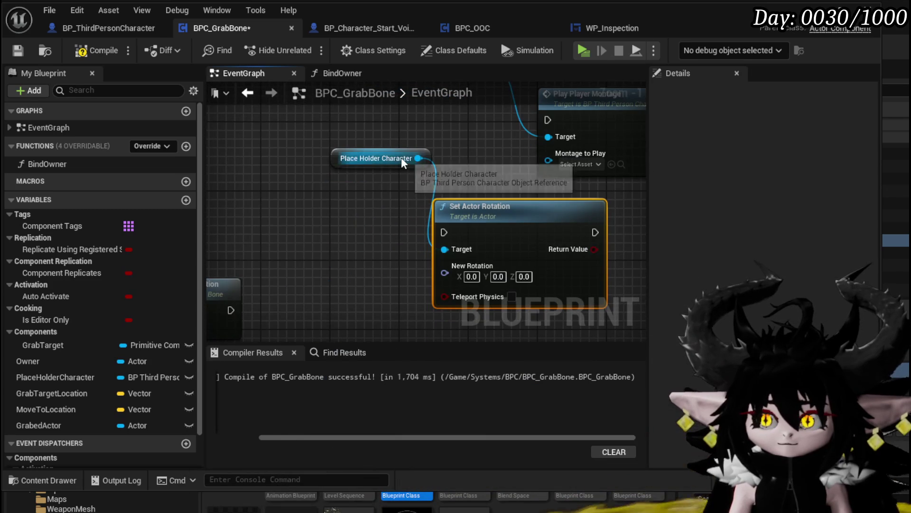
# - Add Get Actor Rotation for the character, move Set Actor Rotation right, and delete Break Rot Into Axes
pyautogui.moveTo(418, 161); pyautogui.dragTo(273, 221)
pyautogui.write('get actor rotation')
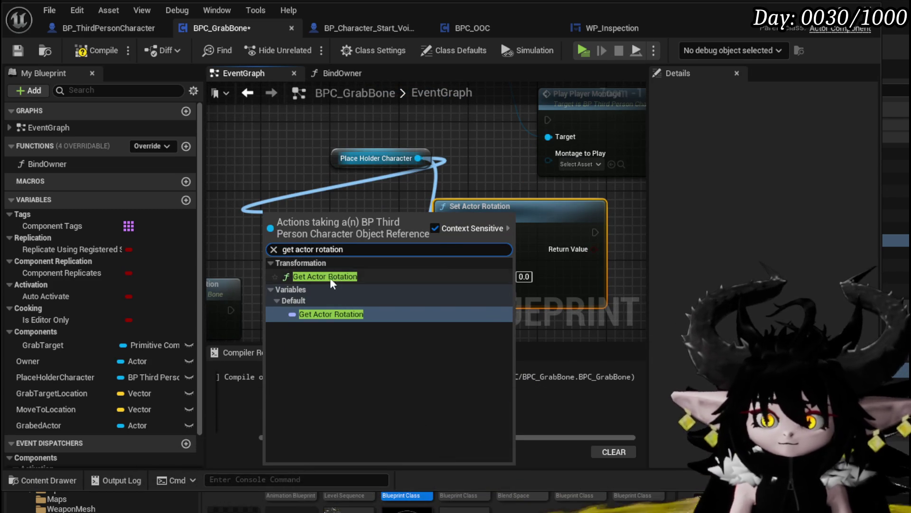
pyautogui.click(331, 275)
pyautogui.moveTo(362, 241); pyautogui.dragTo(306, 272)
pyautogui.write('break')
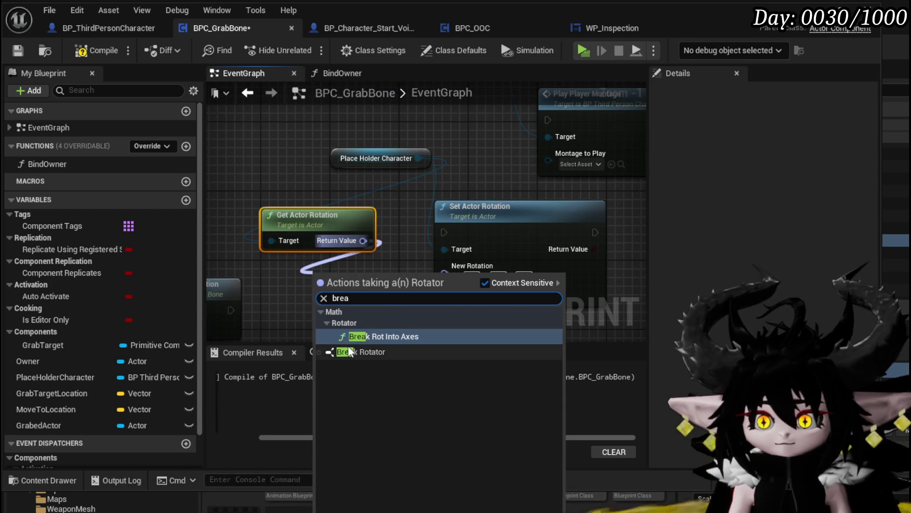
pyautogui.click(354, 332)
pyautogui.click(383, 205)
pyautogui.moveTo(384, 205); pyautogui.dragTo(498, 216)
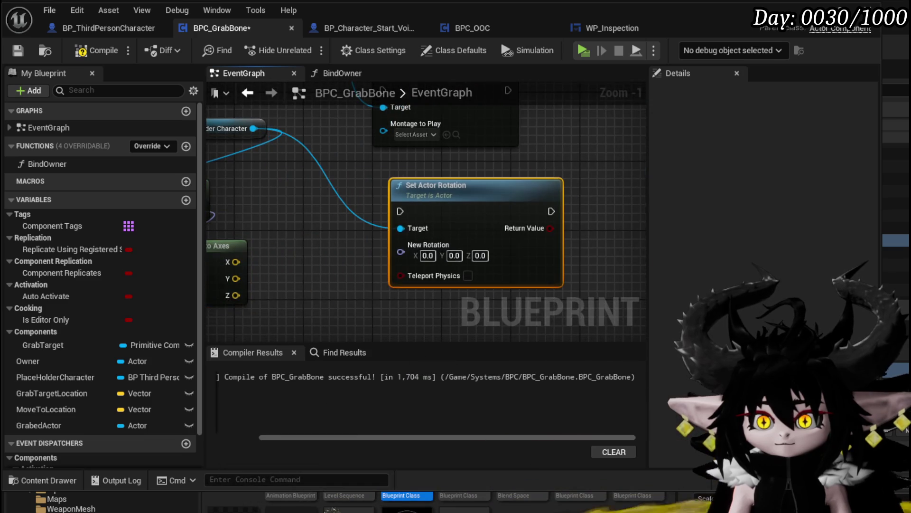
pyautogui.press('Delete')
# - Break the rotation and connect its Z (Yaw) to a Make Rotator feeding New Rotation
pyautogui.moveTo(341, 186); pyautogui.dragTo(297, 240)
pyautogui.write('break')
pyautogui.click(352, 308)
pyautogui.moveTo(562, 228); pyautogui.dragTo(482, 246)
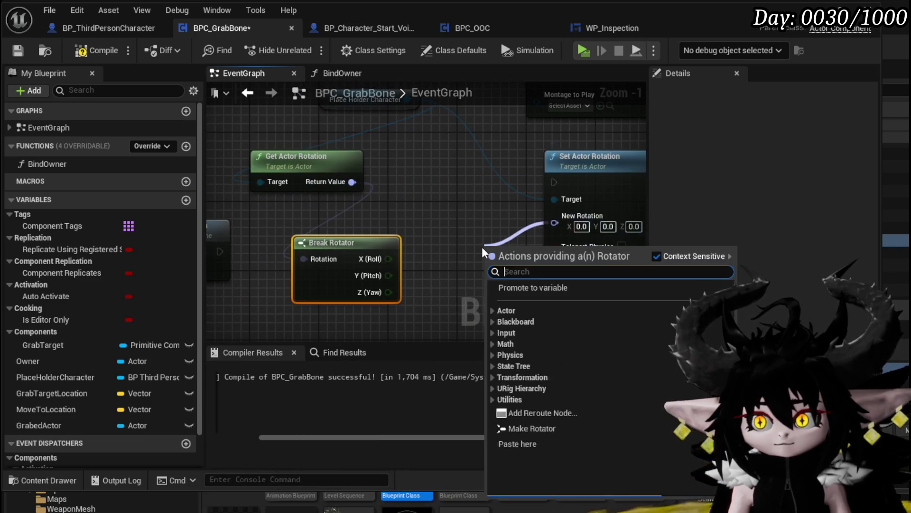
pyautogui.write('make')
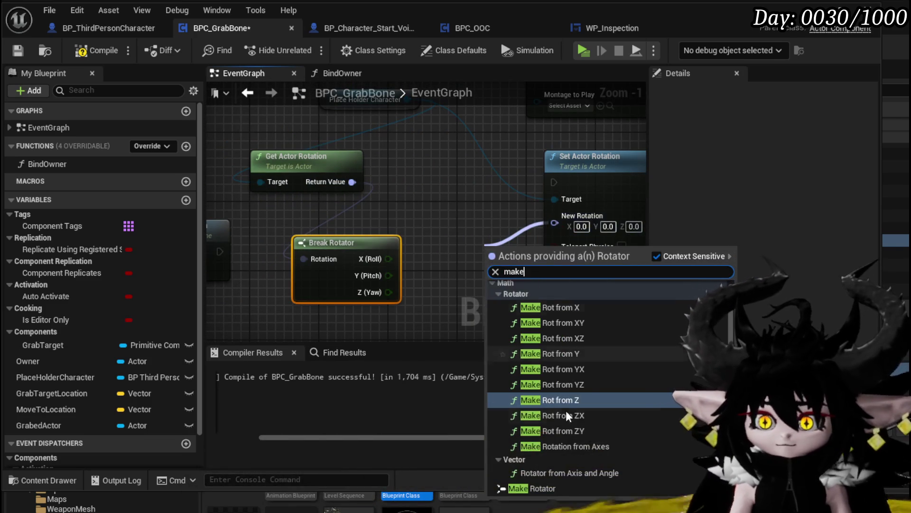
pyautogui.click(536, 486)
pyautogui.moveTo(388, 292); pyautogui.dragTo(502, 317)
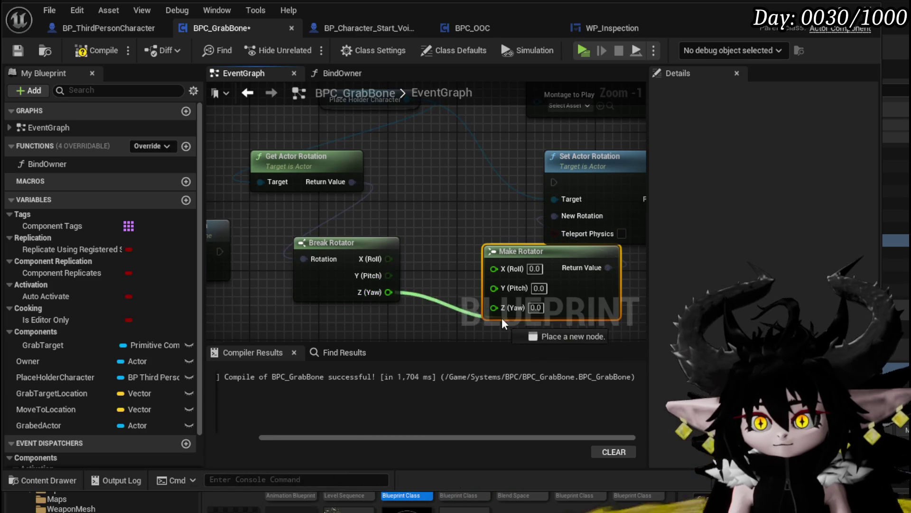
pyautogui.moveTo(517, 262)
pyautogui.mouseDown()
pyautogui.moveTo(468, 237)
pyautogui.moveTo(517, 197)
pyautogui.mouseUp()
# - Select all the rotation nodes together and bring up their context menu
pyautogui.scroll(-2, 468, 237)
pyautogui.moveTo(328, 143); pyautogui.dragTo(383, 206)
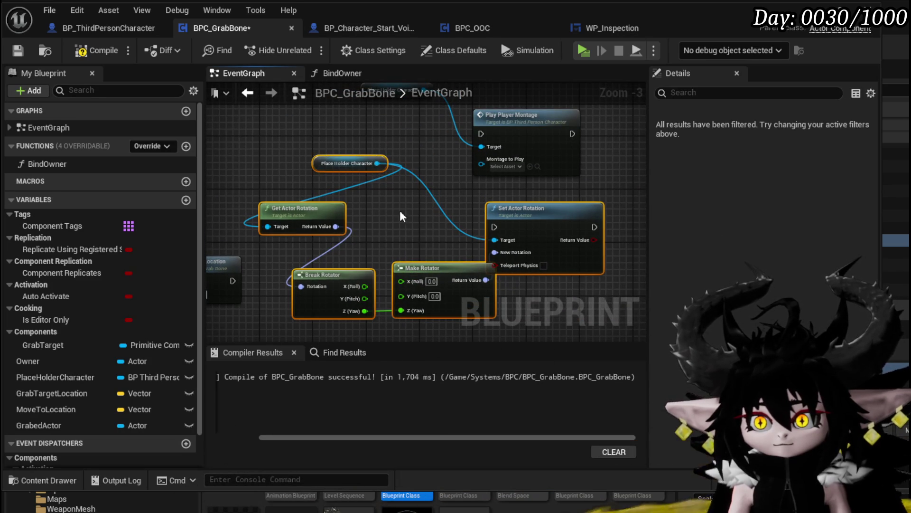
pyautogui.rightClick(593, 221)
# - Collapse the selected rotation nodes into a function named UpdatePlayerRotation
pyautogui.click(669, 399)
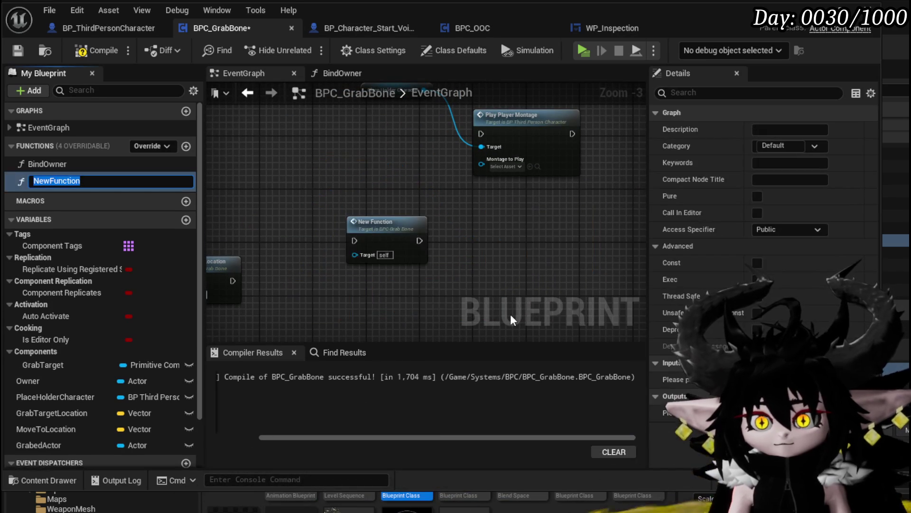
pyautogui.write('UpdateP')
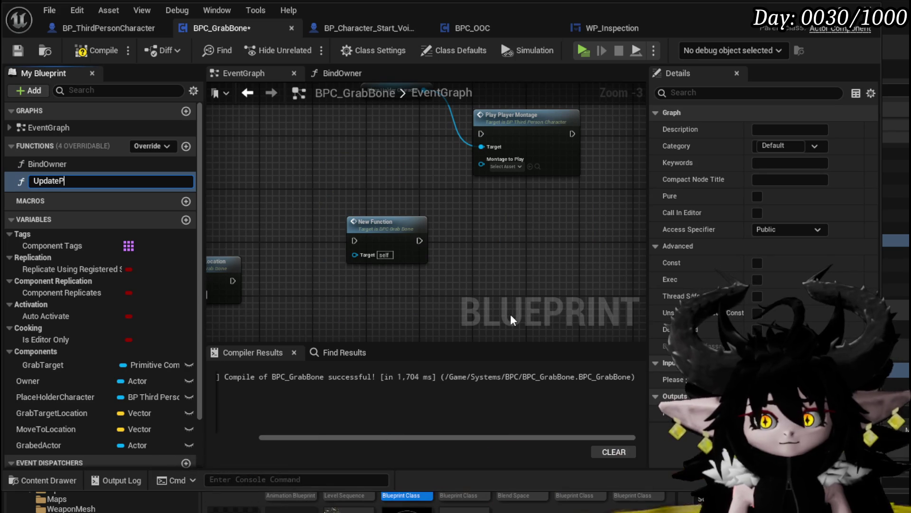
pyautogui.write('layerRotation')
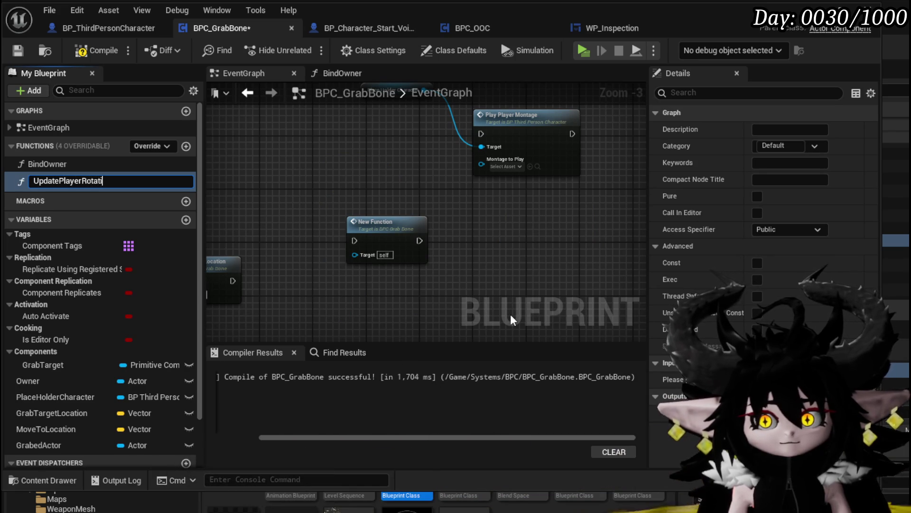
pyautogui.press('Return')
# - Open the UpdatePlayerRotation graph and rearrange the entry and Place Holder Character nodes
pyautogui.doubleClick(402, 222)
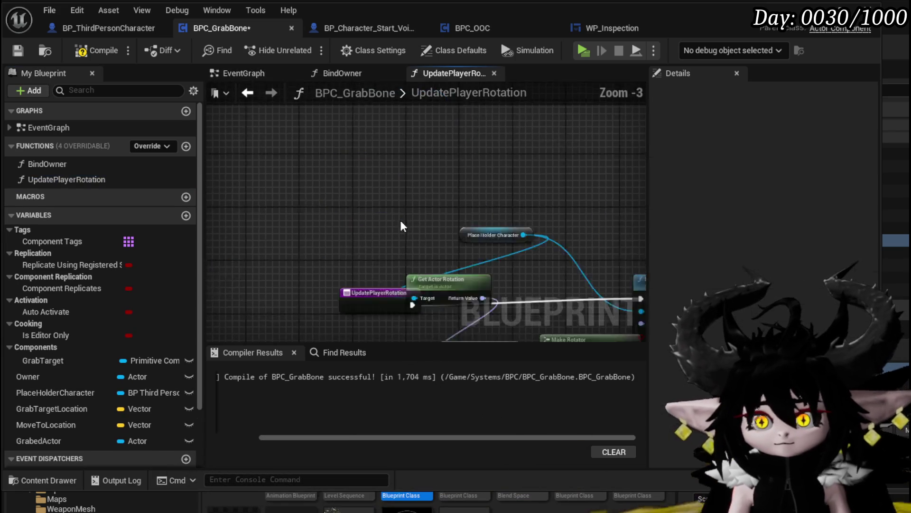
pyautogui.moveTo(323, 195)
pyautogui.mouseDown()
pyautogui.moveTo(326, 178)
pyautogui.moveTo(263, 185)
pyautogui.moveTo(336, 176)
pyautogui.moveTo(369, 207)
pyautogui.mouseUp()
pyautogui.scroll(-1, 284, 186)
pyautogui.scroll(2, 336, 180)
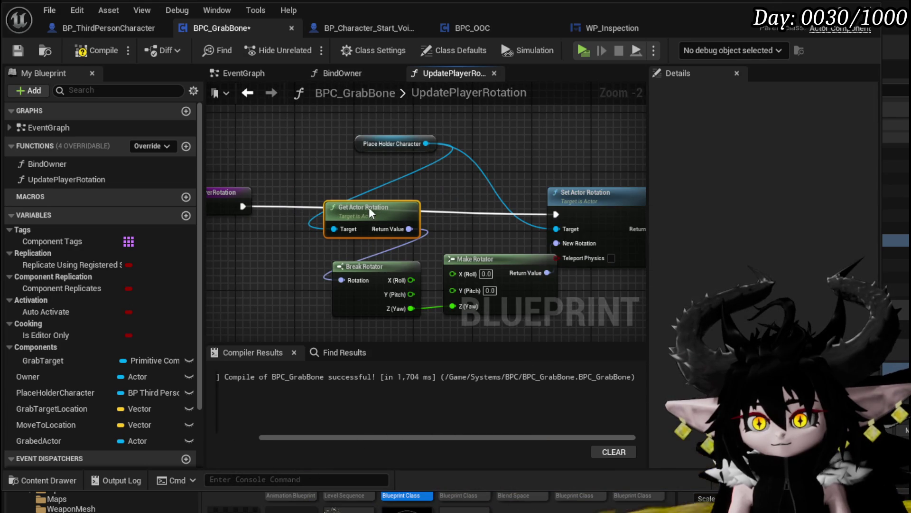
pyautogui.moveTo(389, 142); pyautogui.dragTo(259, 115)
pyautogui.moveTo(417, 157)
pyautogui.mouseDown()
pyautogui.moveTo(390, 171)
pyautogui.moveTo(482, 151)
pyautogui.mouseUp()
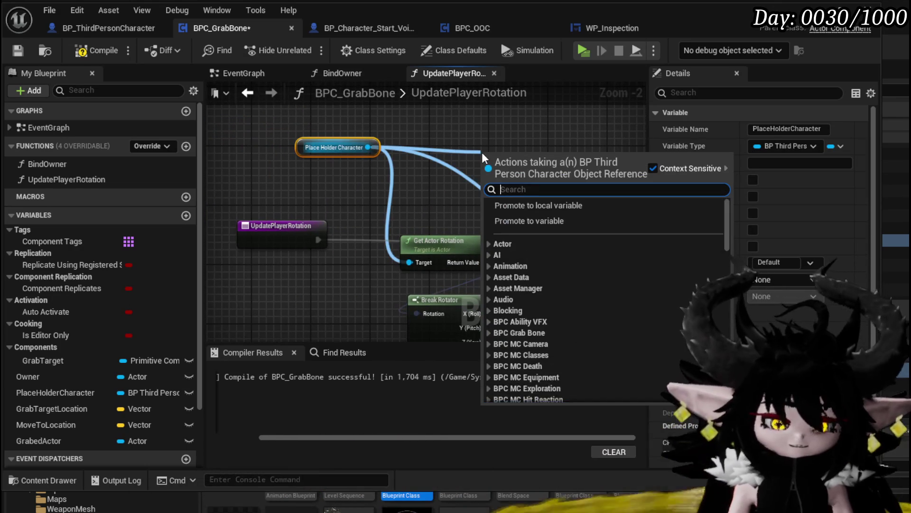
# - Add a Find Look at Rotation node to UpdatePlayerRotation
pyautogui.write('find look')
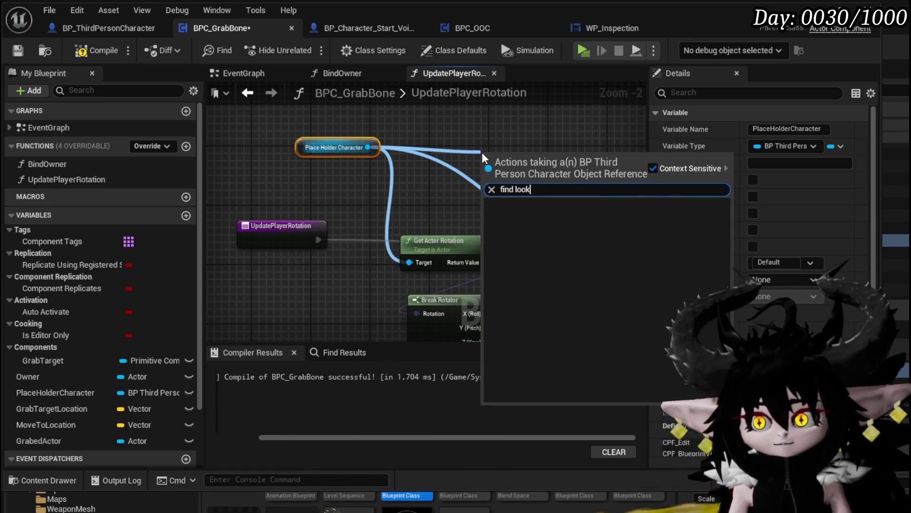
pyautogui.press('BackSpace')
pyautogui.press('BackSpace')
pyautogui.press('BackSpace')
pyautogui.write('lokk')
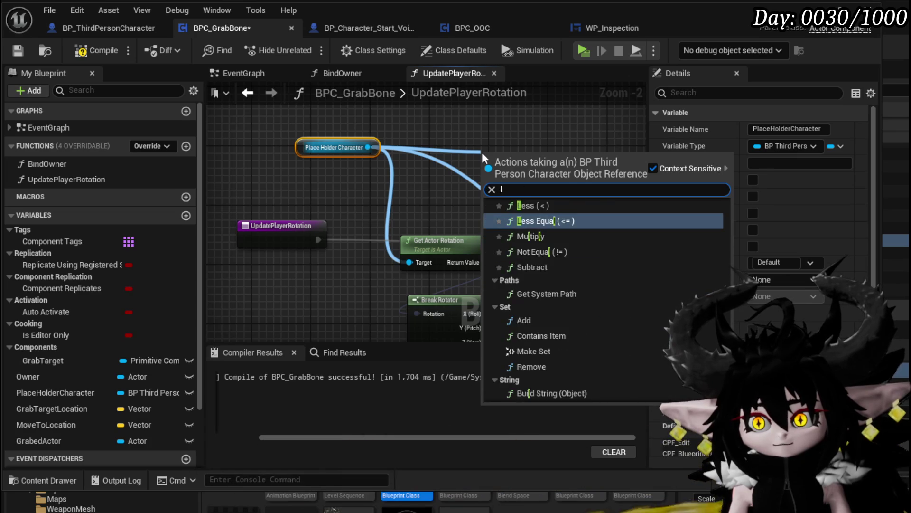
pyautogui.rightClick(445, 137)
pyautogui.write('find loo')
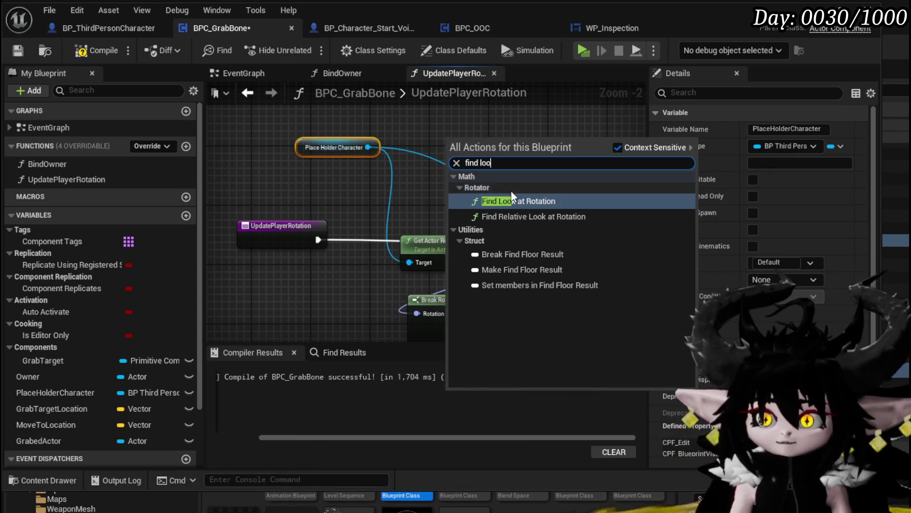
pyautogui.click(508, 200)
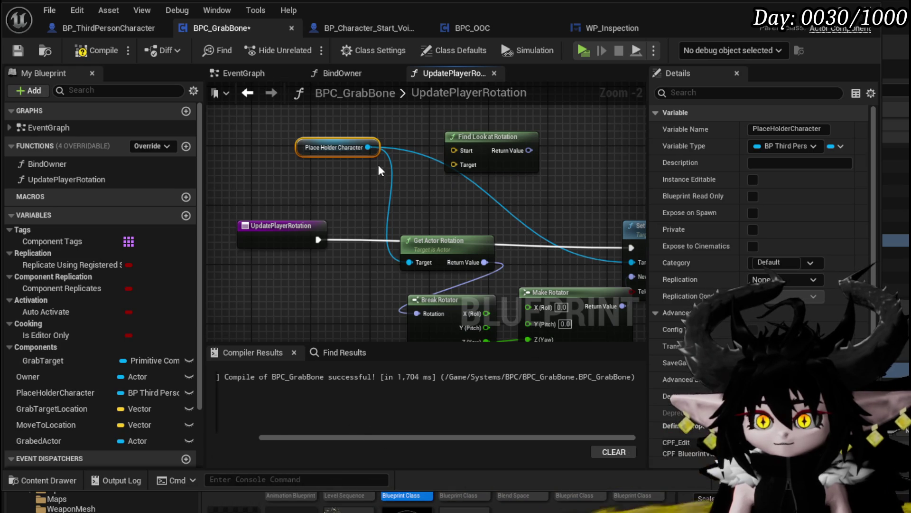
# - Feed the character's Get Actor Location into Start, add a Target input, and plug the result into Break Rotator
pyautogui.moveTo(336, 168); pyautogui.dragTo(295, 189)
pyautogui.write('get actor ')
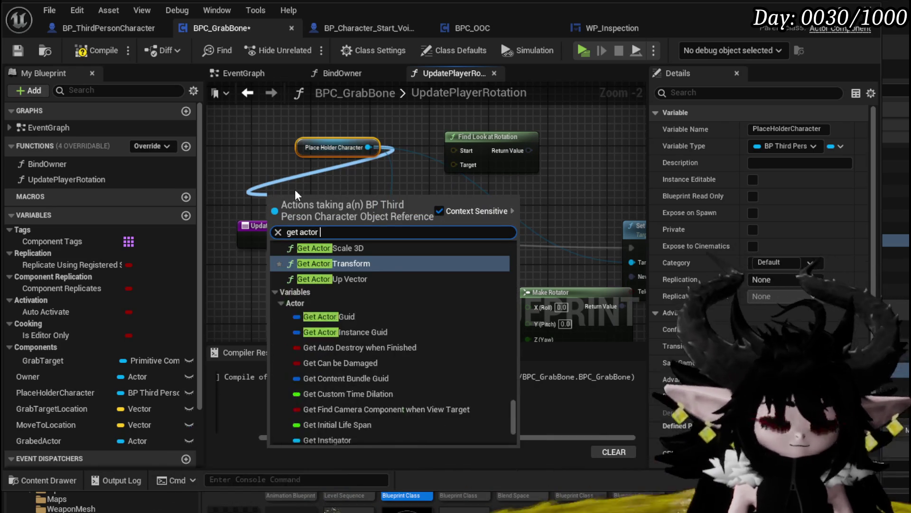
pyautogui.write('location')
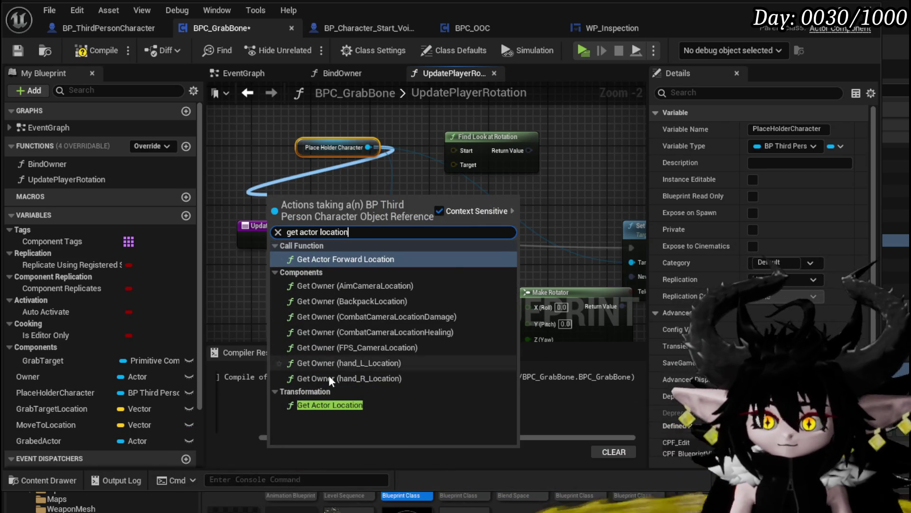
pyautogui.click(329, 403)
pyautogui.moveTo(458, 155); pyautogui.dragTo(455, 150)
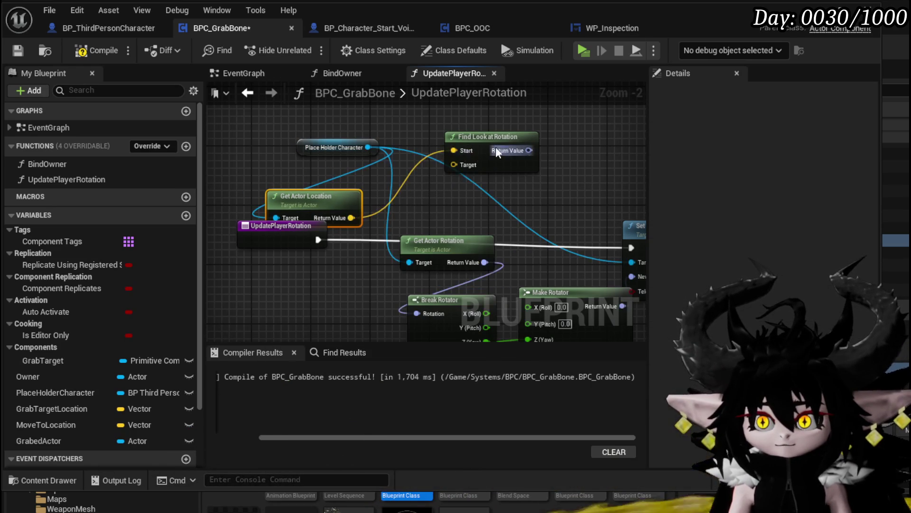
pyautogui.moveTo(395, 212); pyautogui.dragTo(284, 237)
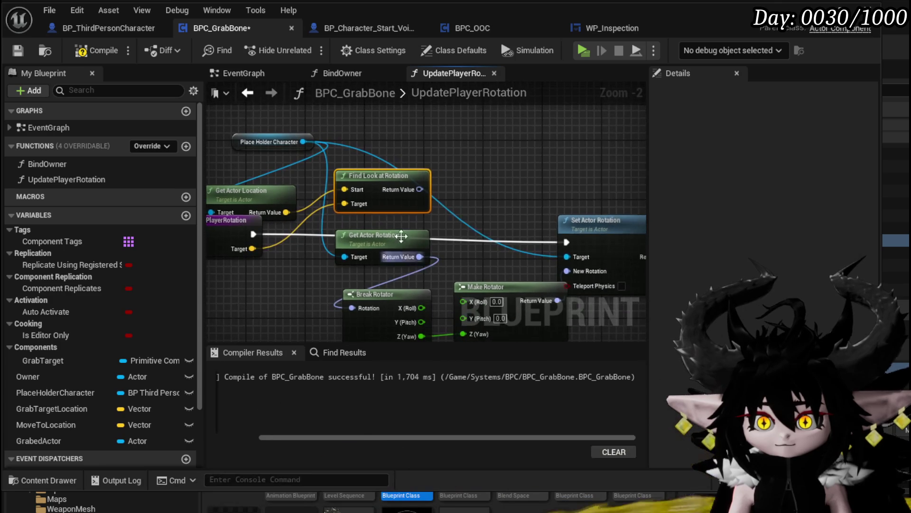
pyautogui.moveTo(414, 192); pyautogui.dragTo(446, 190)
pyautogui.moveTo(452, 261); pyautogui.dragTo(350, 306)
# - Select the unused Get Actor Rotation and Set Actor Rotation nodes, then go back to the EventGraph
pyautogui.click(361, 231)
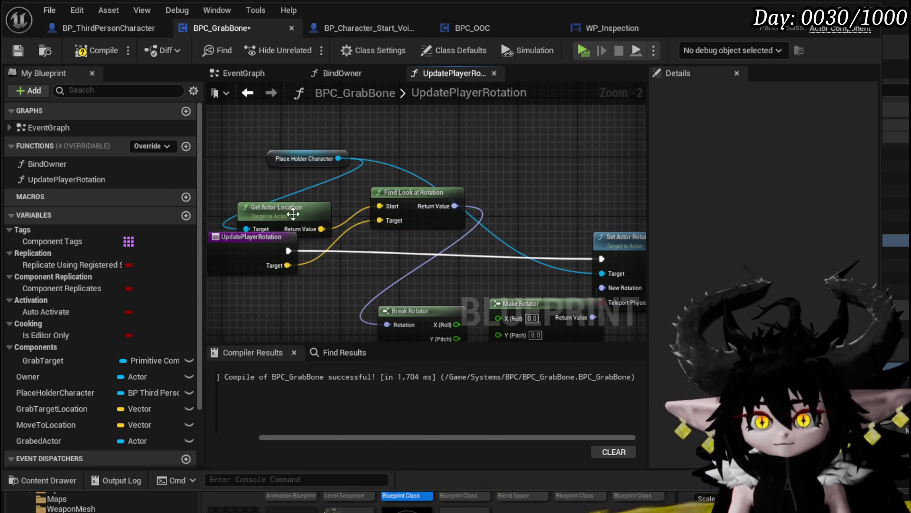
pyautogui.scroll(-2, 558, 185)
pyautogui.click(541, 204)
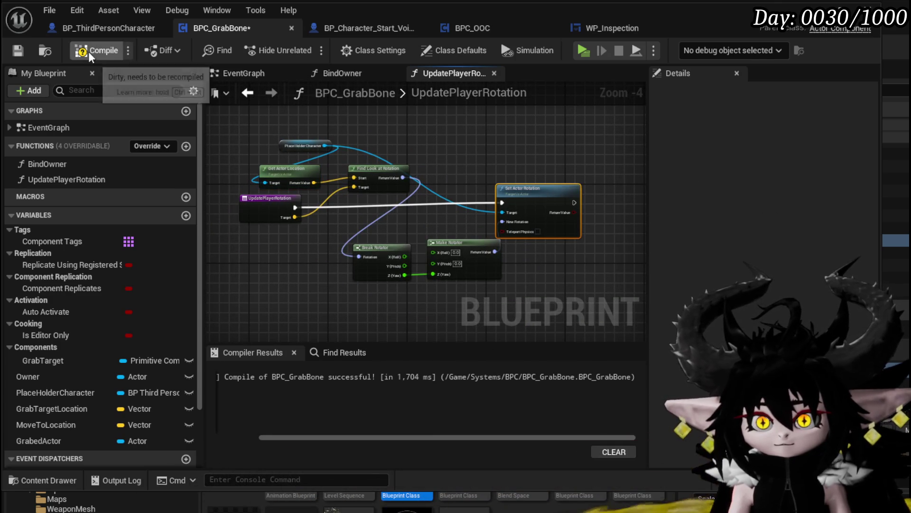
pyautogui.click(246, 94)
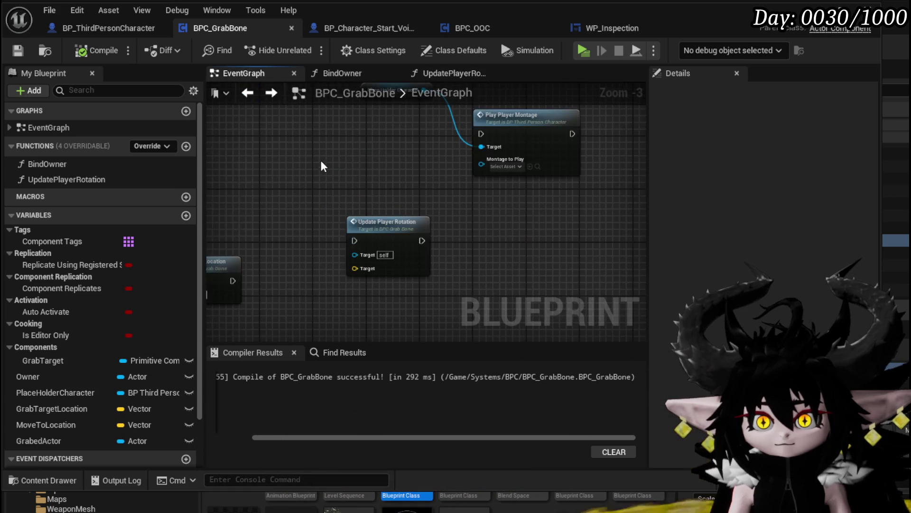
# - Place Update Player Rotation between SET and Update Grab Location and wire it into the execution chain
pyautogui.scroll(-4, 355, 163)
pyautogui.click(431, 262)
pyautogui.scroll(4, 428, 266)
pyautogui.moveTo(472, 247); pyautogui.dragTo(343, 291)
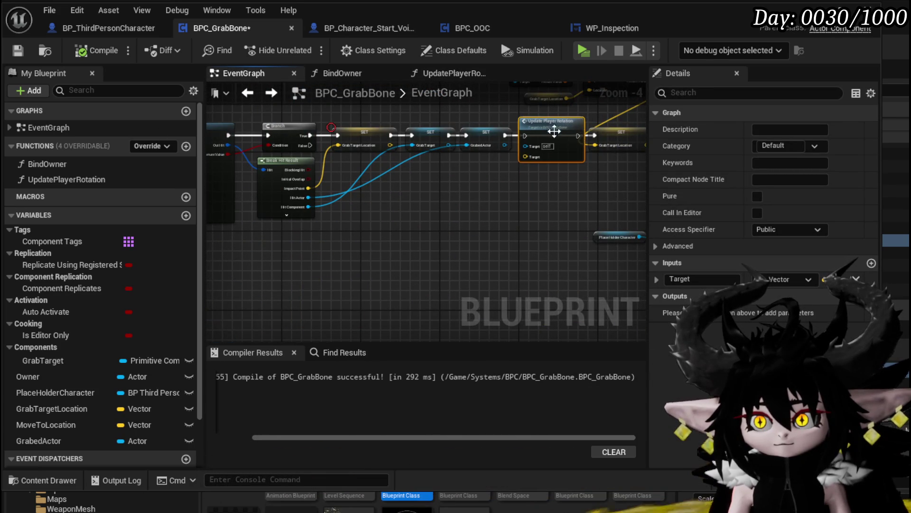
pyautogui.scroll(4, 432, 185)
pyautogui.scroll(-3, 352, 244)
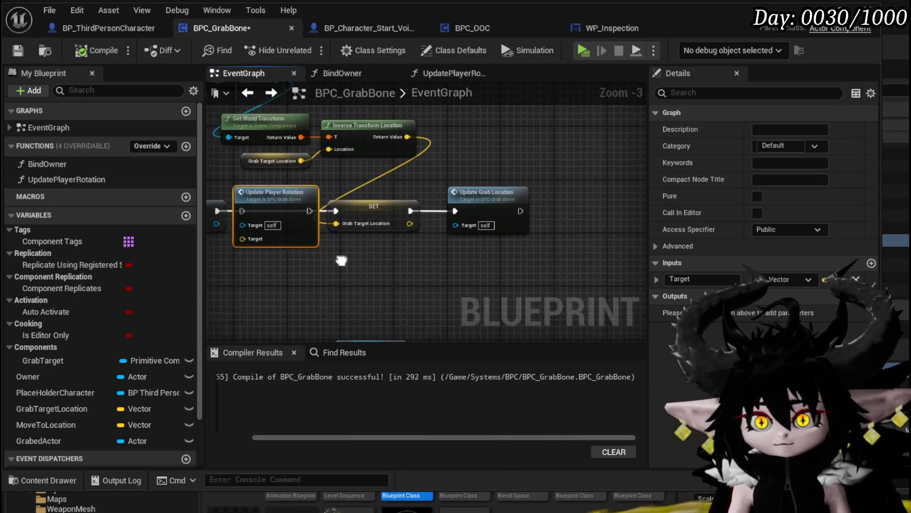
pyautogui.moveTo(323, 255); pyautogui.dragTo(365, 267)
pyautogui.moveTo(299, 198)
pyautogui.mouseDown()
pyautogui.moveTo(514, 210)
pyautogui.moveTo(478, 217)
pyautogui.mouseUp()
pyautogui.press('Escape')
pyautogui.moveTo(545, 217); pyautogui.dragTo(598, 215)
# - Move Update Player Rotation beside Grab Location Update, running after it and into the Delay
pyautogui.moveTo(431, 231)
pyautogui.mouseDown()
pyautogui.moveTo(483, 244)
pyautogui.moveTo(406, 233)
pyautogui.mouseUp()
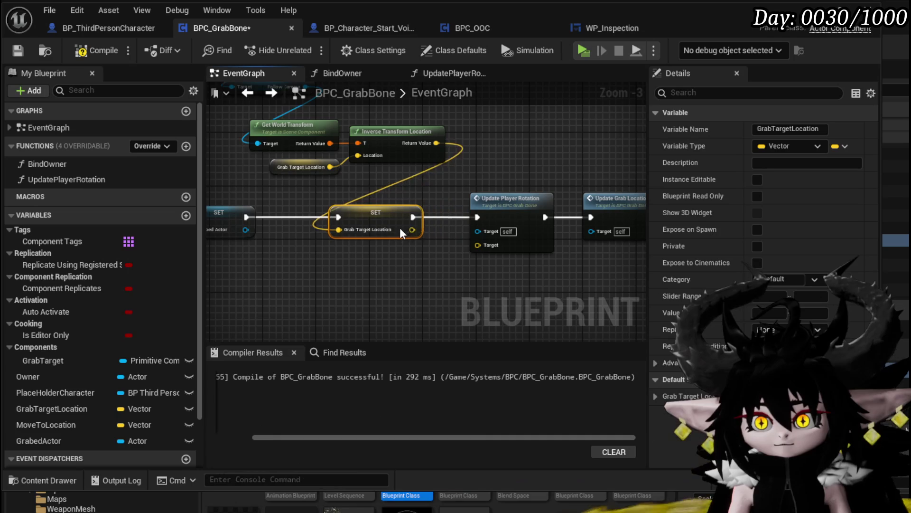
pyautogui.scroll(-2, 485, 247)
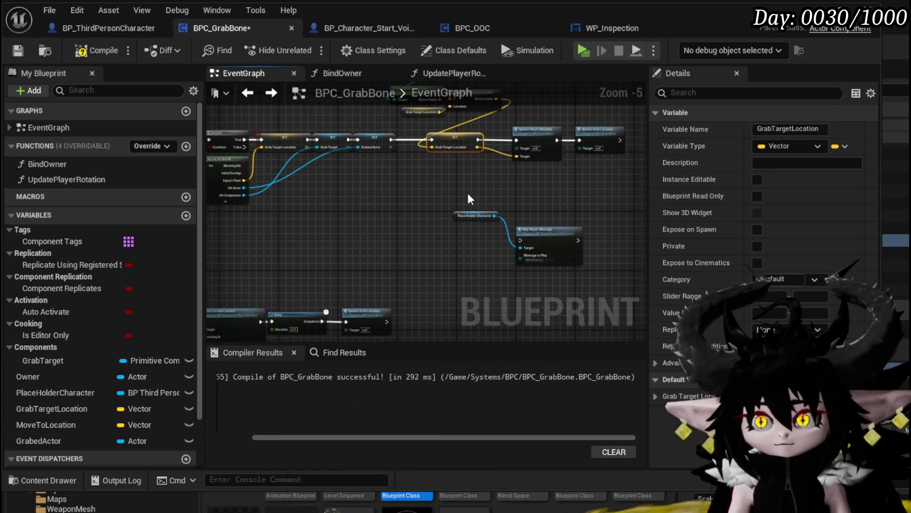
pyautogui.moveTo(529, 159)
pyautogui.mouseDown()
pyautogui.moveTo(376, 234)
pyautogui.moveTo(442, 262)
pyautogui.mouseUp()
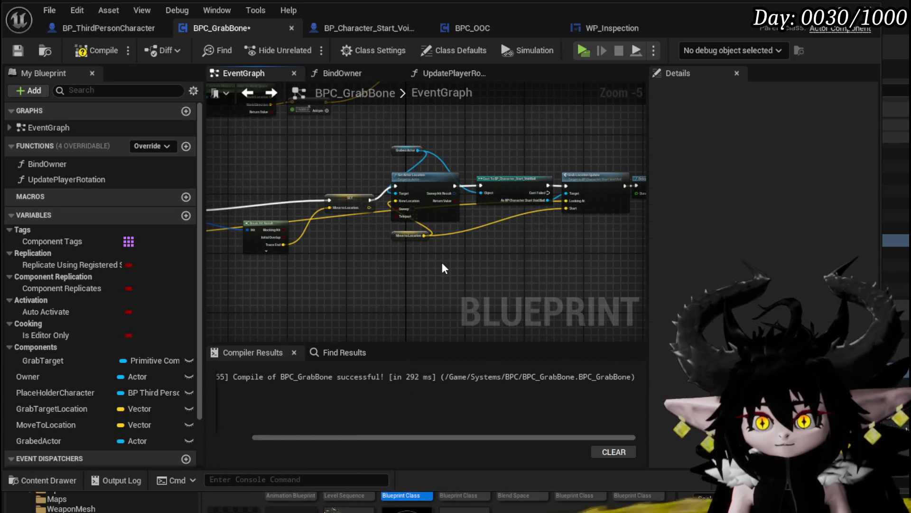
pyautogui.moveTo(362, 260); pyautogui.dragTo(215, 260)
pyautogui.scroll(2, 393, 250)
pyautogui.moveTo(393, 249)
pyautogui.mouseDown()
pyautogui.moveTo(351, 266)
pyautogui.moveTo(258, 254)
pyautogui.mouseUp()
pyautogui.moveTo(541, 173)
pyautogui.mouseDown()
pyautogui.moveTo(445, 184)
pyautogui.moveTo(317, 267)
pyautogui.mouseUp()
pyautogui.moveTo(593, 148); pyautogui.dragTo(600, 128)
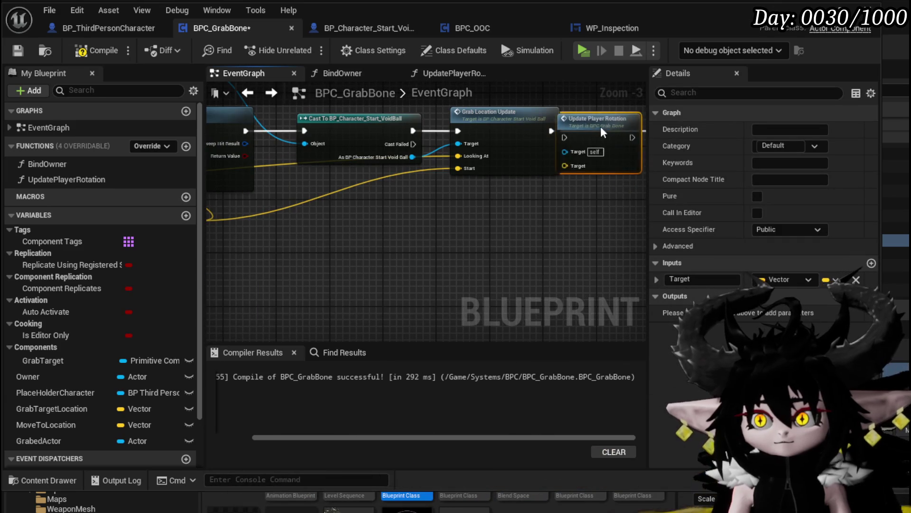
pyautogui.moveTo(307, 186); pyautogui.dragTo(333, 186)
pyautogui.moveTo(503, 190)
pyautogui.mouseDown()
pyautogui.moveTo(489, 184)
pyautogui.moveTo(560, 240)
pyautogui.mouseUp()
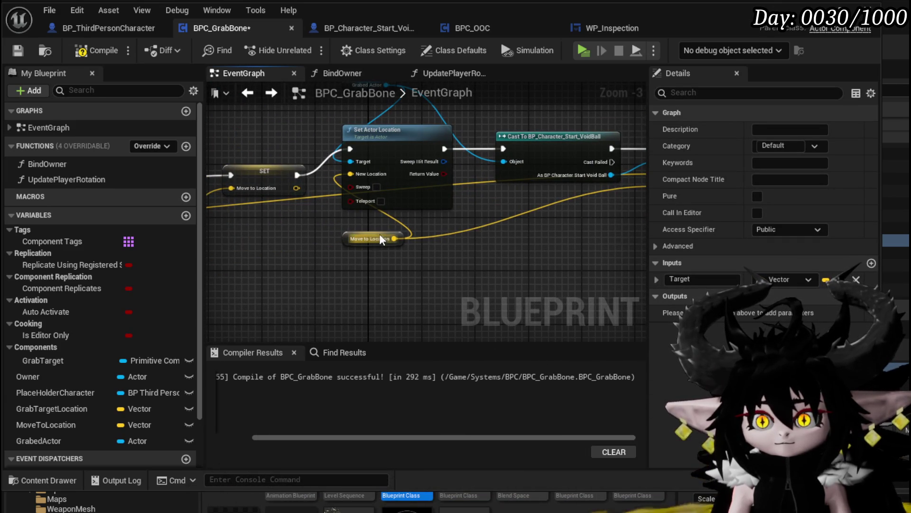
# - Connect Move To Location to Update Player Rotation and nudge that node slightly right
pyautogui.moveTo(393, 239)
pyautogui.mouseDown()
pyautogui.moveTo(438, 226)
pyautogui.moveTo(459, 183)
pyautogui.moveTo(447, 192)
pyautogui.mouseUp()
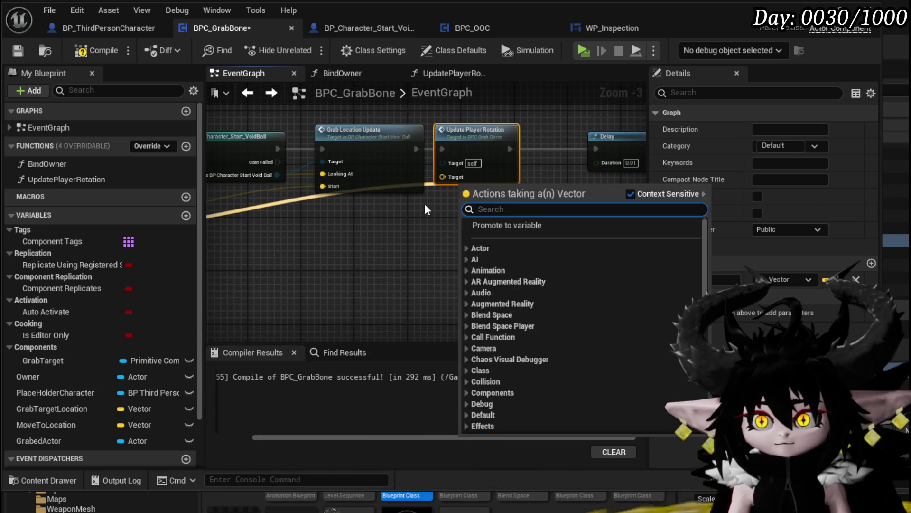
pyautogui.click(423, 223)
pyautogui.moveTo(423, 224); pyautogui.dragTo(330, 253)
pyautogui.moveTo(260, 238)
pyautogui.mouseDown()
pyautogui.moveTo(471, 187)
pyautogui.moveTo(463, 178)
pyautogui.mouseUp()
pyautogui.scroll(-2, 463, 178)
pyautogui.click(387, 246)
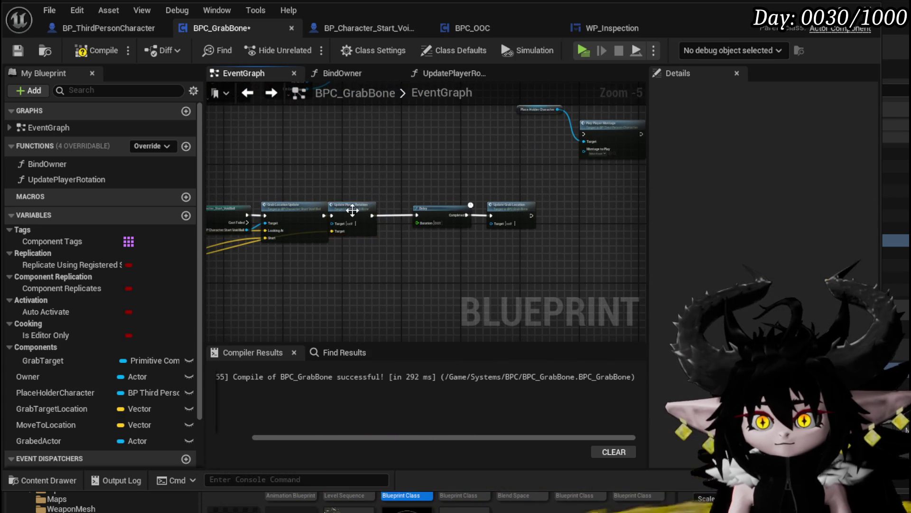
pyautogui.moveTo(363, 206); pyautogui.dragTo(380, 210)
pyautogui.click(381, 256)
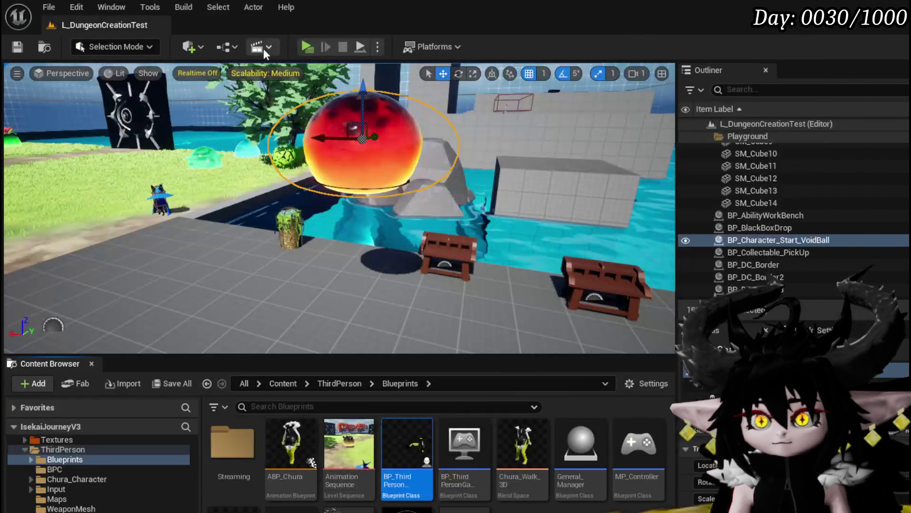
# - Play-test the level, stop with Esc, save with Ctrl+S, and pan the BPC_GrabBone event graph
pyautogui.click(307, 47)
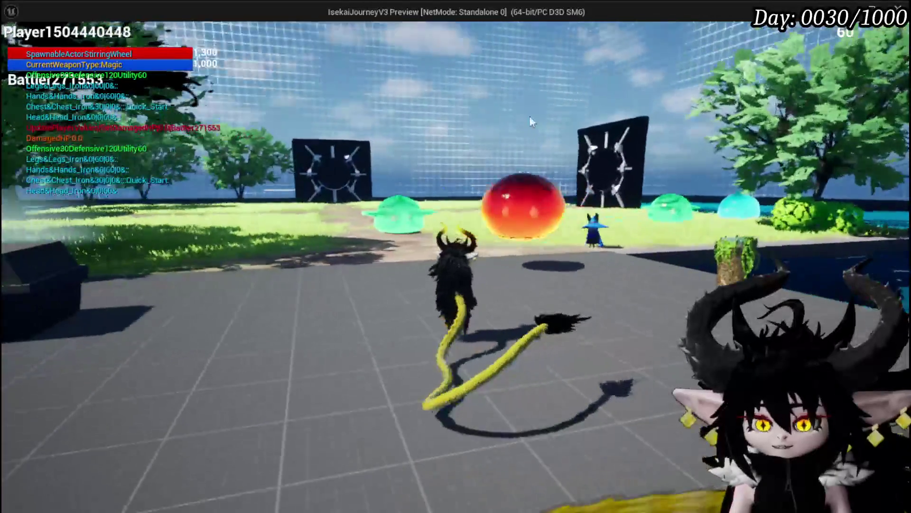
pyautogui.press('Escape')
pyautogui.hotkey('ctrl', 's')
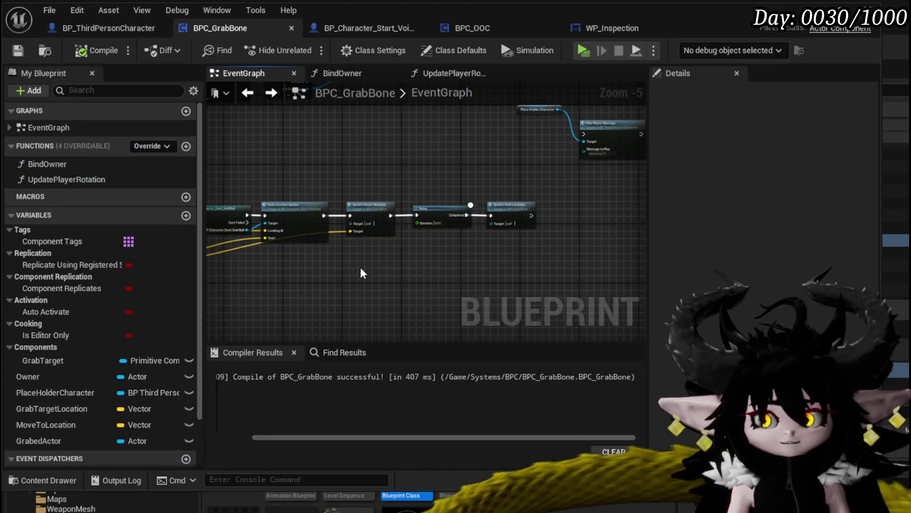
pyautogui.moveTo(361, 273); pyautogui.dragTo(421, 236)
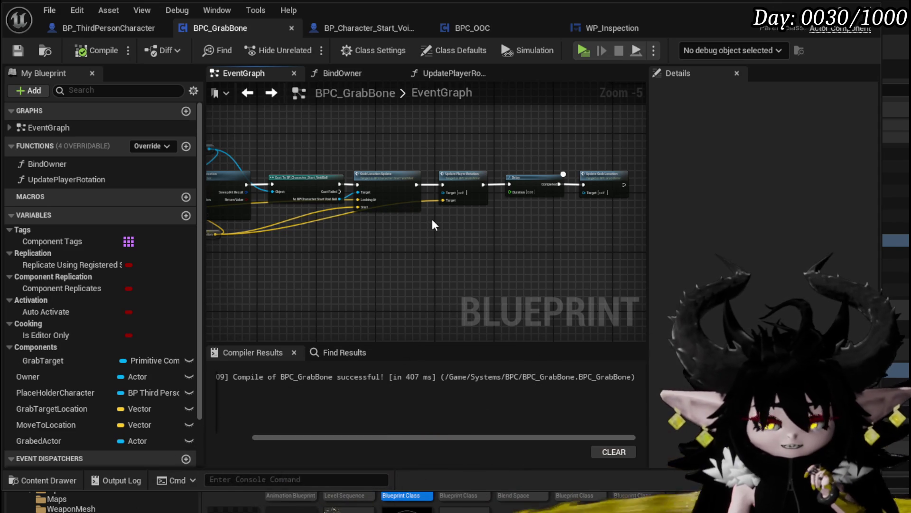
# - Locate the SET and input mode nodes and move Set Input Mode Game And UI right to make room
pyautogui.scroll(-3, 431, 224)
pyautogui.moveTo(470, 225); pyautogui.dragTo(577, 229)
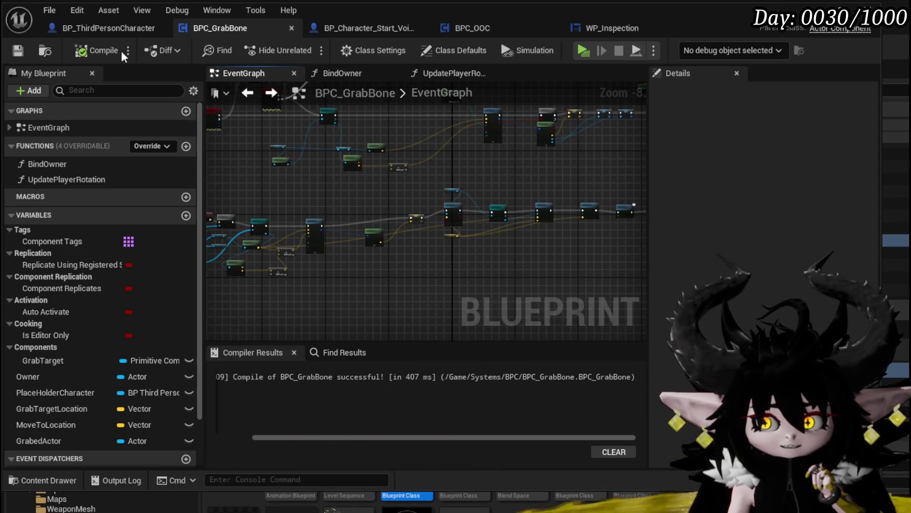
pyautogui.moveTo(295, 164)
pyautogui.mouseDown()
pyautogui.moveTo(382, 271)
pyautogui.moveTo(371, 246)
pyautogui.mouseUp()
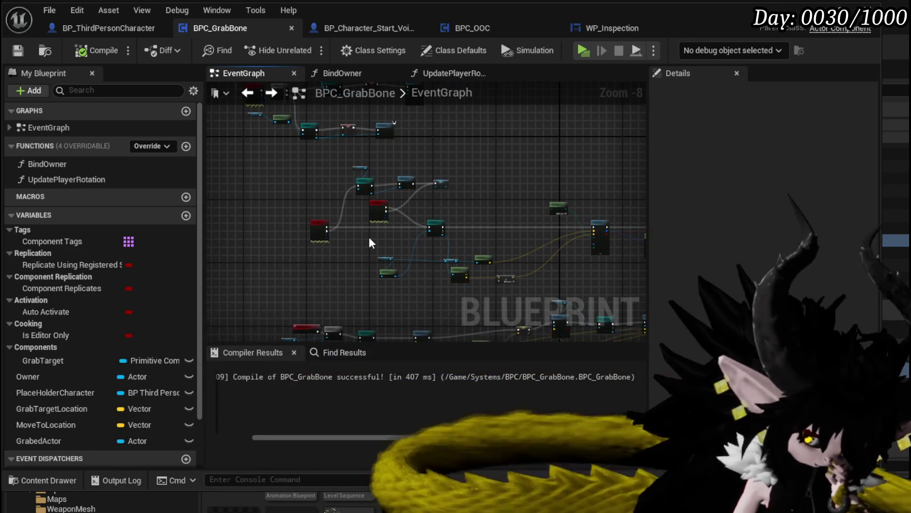
pyautogui.scroll(3, 369, 238)
pyautogui.moveTo(372, 238)
pyautogui.mouseDown()
pyautogui.moveTo(213, 205)
pyautogui.moveTo(320, 230)
pyautogui.moveTo(326, 318)
pyautogui.moveTo(388, 212)
pyautogui.moveTo(424, 302)
pyautogui.moveTo(370, 250)
pyautogui.moveTo(304, 300)
pyautogui.mouseUp()
pyautogui.scroll(4, 424, 303)
pyautogui.moveTo(475, 203); pyautogui.dragTo(600, 194)
# - Add Set Input Mode UI Only, fed by the SET node's execution and the controller reference
pyautogui.rightClick(385, 153)
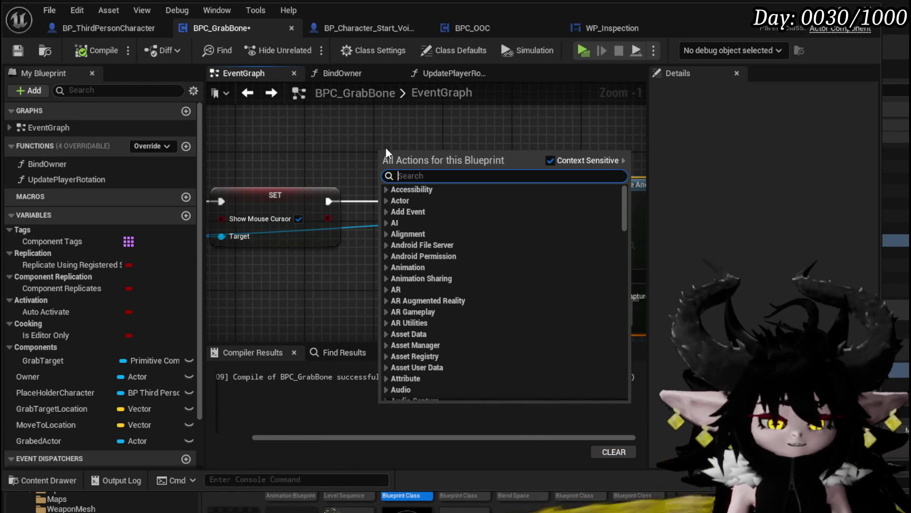
pyautogui.write('set input mode')
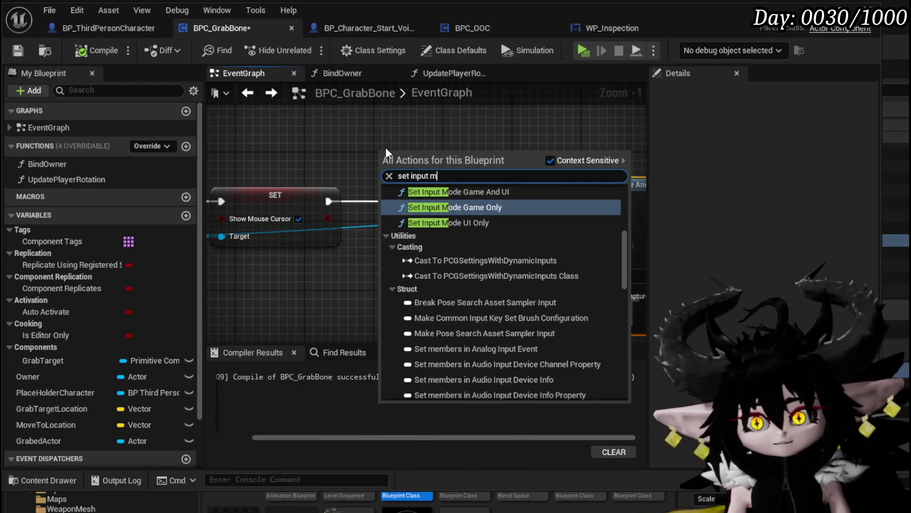
pyautogui.click(464, 289)
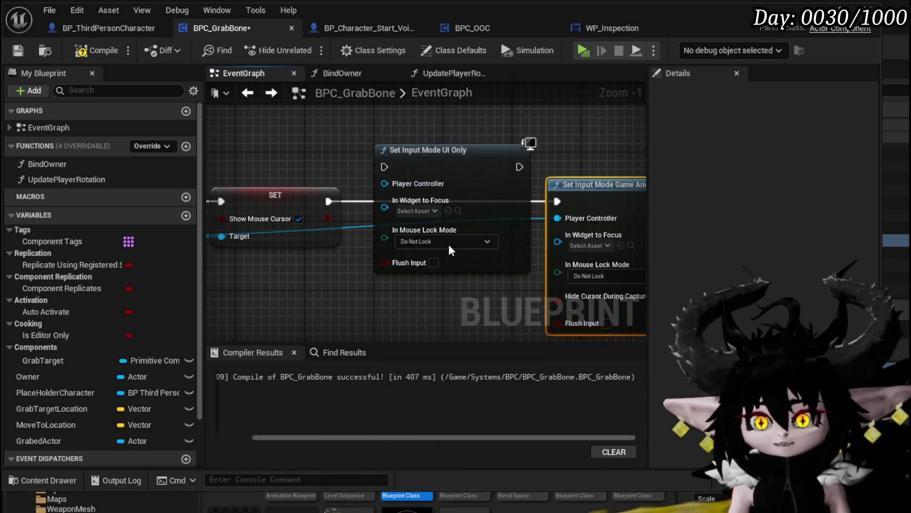
pyautogui.moveTo(327, 201); pyautogui.dragTo(384, 167)
pyautogui.moveTo(558, 218); pyautogui.dragTo(385, 183)
pyautogui.moveTo(466, 189)
pyautogui.mouseDown()
pyautogui.moveTo(464, 199)
pyautogui.moveTo(464, 162)
pyautogui.mouseUp()
# - Compile BPC_GrabBone, nudge Cast To MP_Controller and SET left, and save the blueprint
pyautogui.moveTo(549, 183)
pyautogui.mouseDown()
pyautogui.moveTo(415, 195)
pyautogui.moveTo(633, 217)
pyautogui.mouseUp()
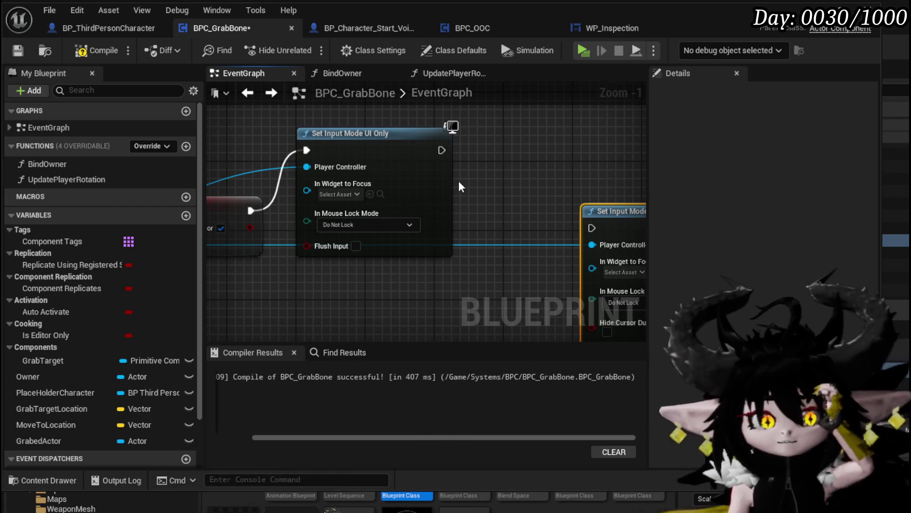
pyautogui.moveTo(459, 181)
pyautogui.mouseDown()
pyautogui.moveTo(548, 250)
pyautogui.moveTo(404, 183)
pyautogui.mouseUp()
pyautogui.click(16, 57)
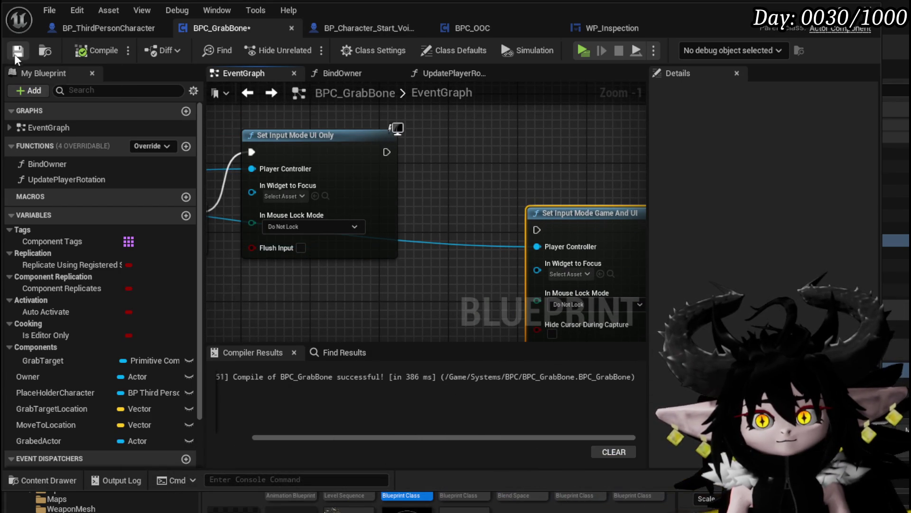
pyautogui.scroll(-3, 449, 135)
pyautogui.moveTo(449, 135)
pyautogui.mouseDown()
pyautogui.moveTo(632, 155)
pyautogui.moveTo(577, 148)
pyautogui.mouseUp()
pyautogui.moveTo(383, 193); pyautogui.dragTo(370, 192)
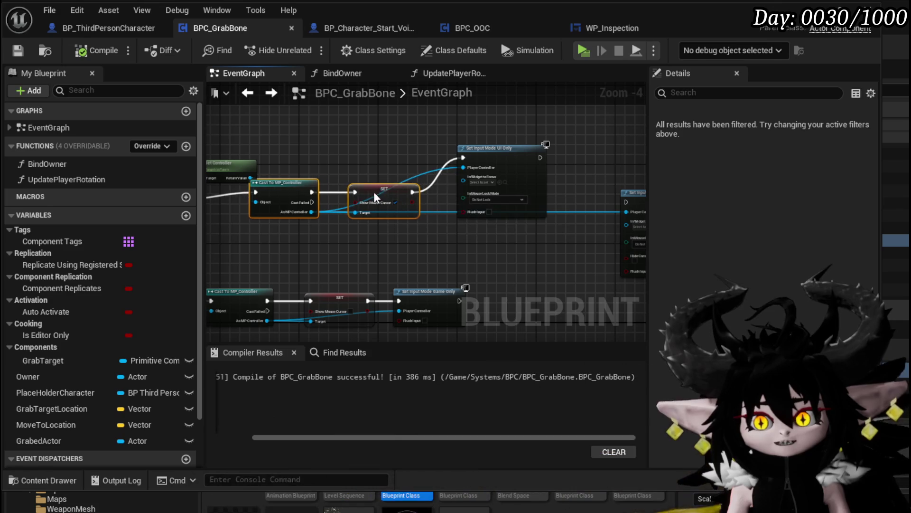
pyautogui.click(25, 53)
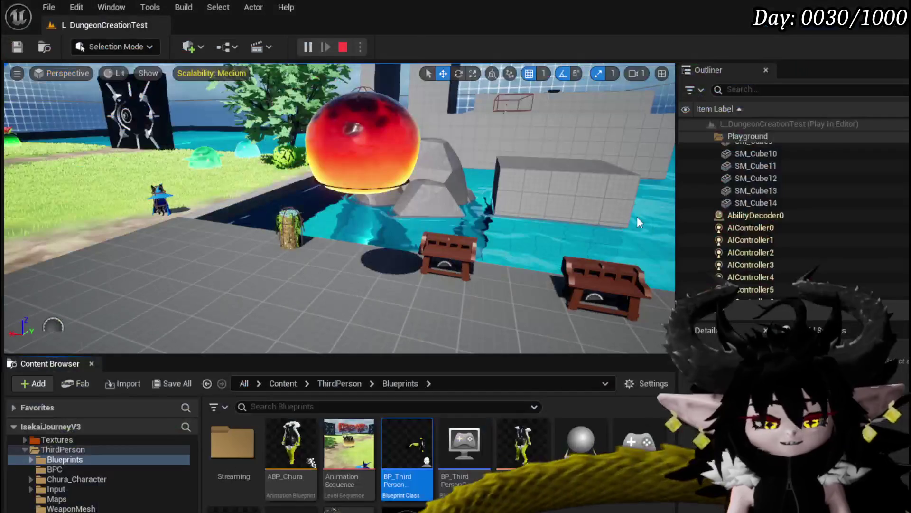
# - Stop the play-test, wire SET straight to Set Input Mode Game And UI, and delete the UI Only node
pyautogui.press('Escape')
pyautogui.hotkey('ctrl', 's')
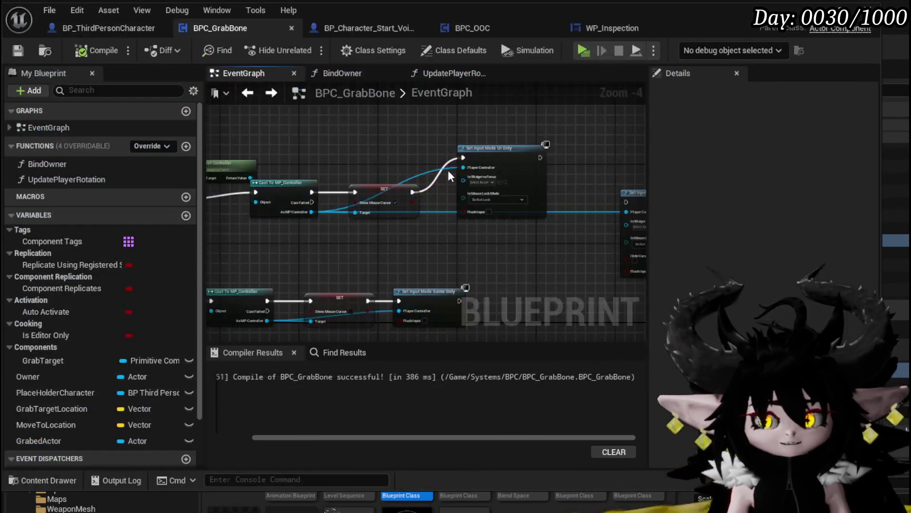
pyautogui.moveTo(307, 206)
pyautogui.mouseDown()
pyautogui.moveTo(514, 221)
pyautogui.moveTo(558, 202)
pyautogui.mouseUp()
pyautogui.moveTo(373, 177)
pyautogui.mouseDown()
pyautogui.moveTo(451, 158)
pyautogui.moveTo(394, 135)
pyautogui.mouseUp()
pyautogui.press('Delete')
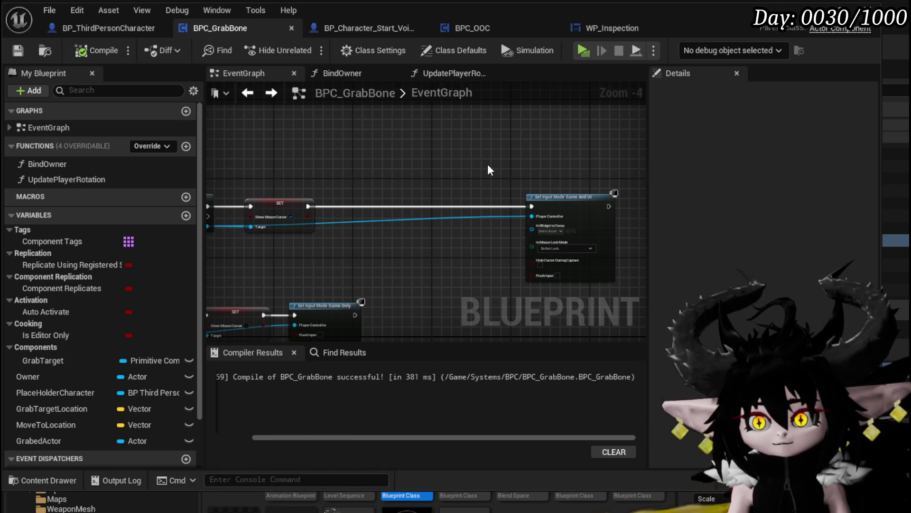
pyautogui.scroll(3, 488, 164)
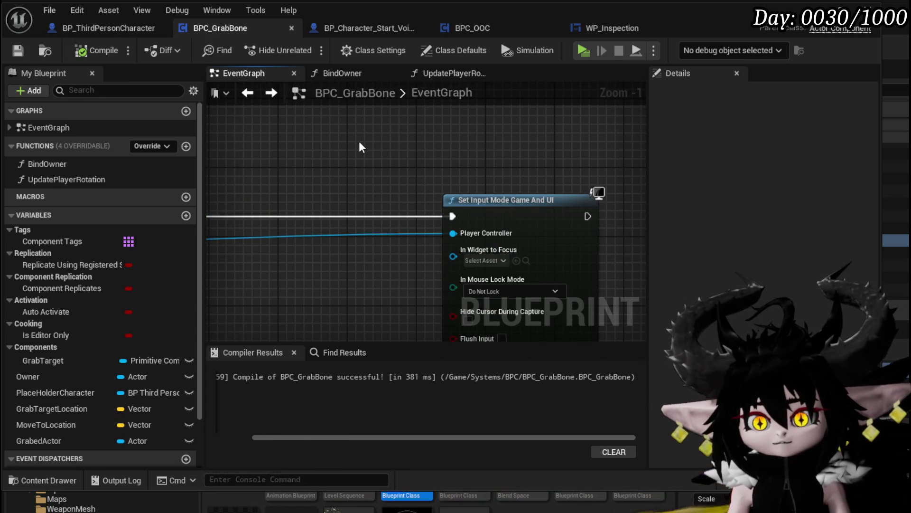
pyautogui.scroll(-4, 360, 142)
pyautogui.scroll(2, 393, 250)
pyautogui.moveTo(276, 212); pyautogui.dragTo(333, 263)
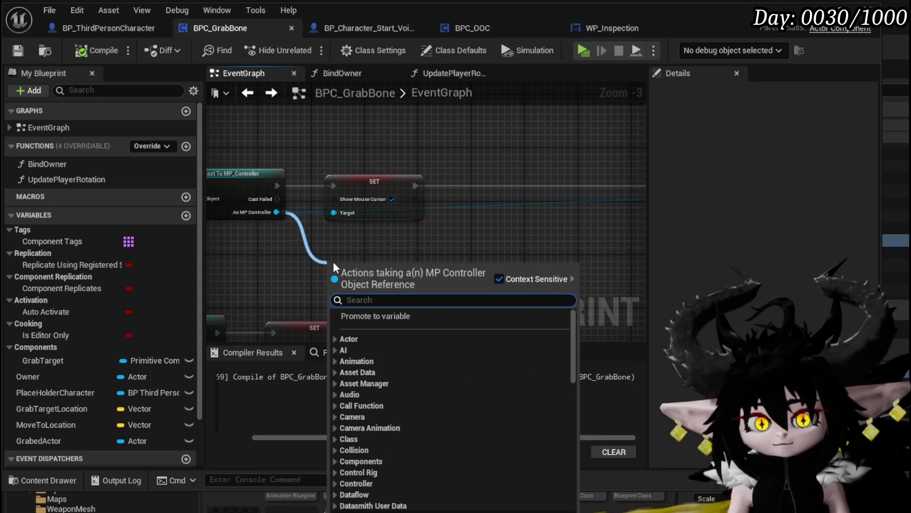
pyautogui.write('Rot')
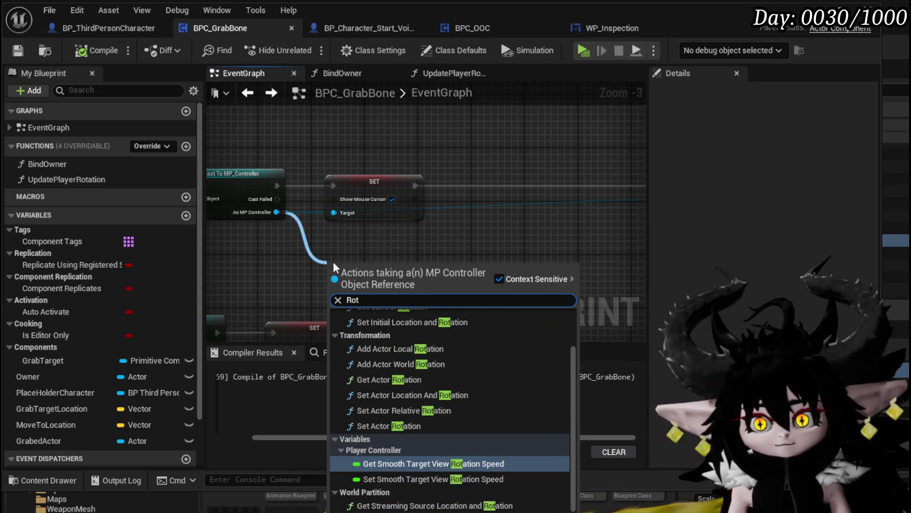
pyautogui.write('ation')
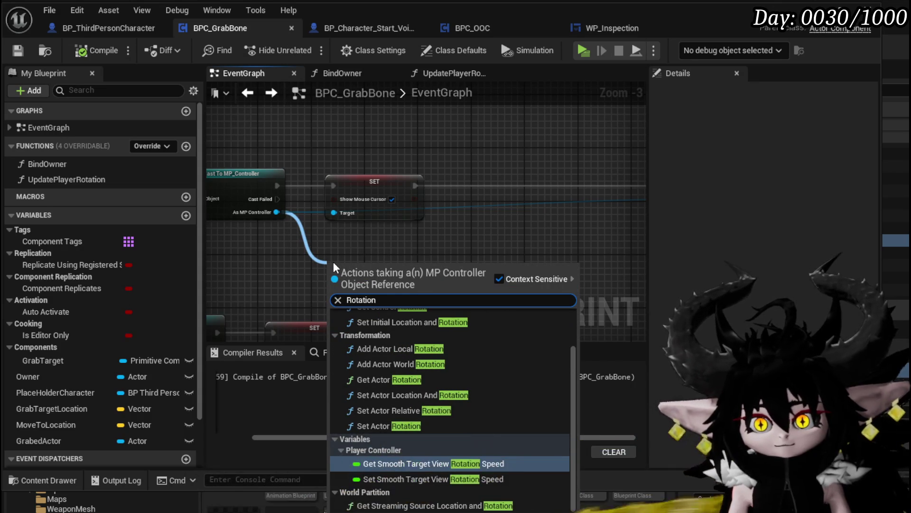
pyautogui.scroll(2, 506, 369)
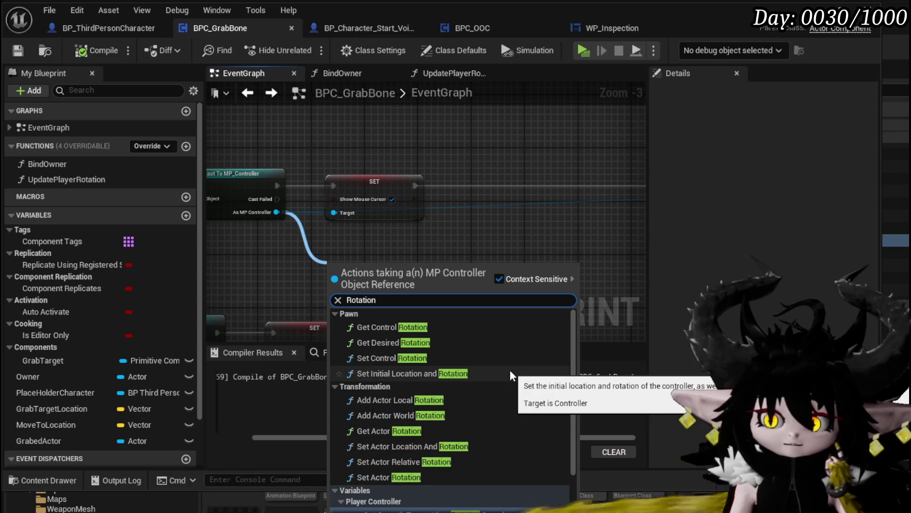
pyautogui.scroll(-2, 477, 365)
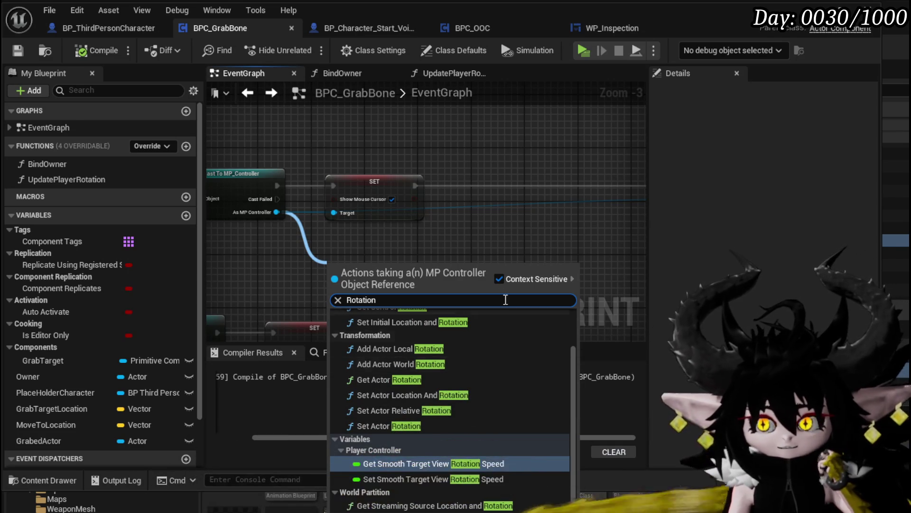
pyautogui.click(497, 209)
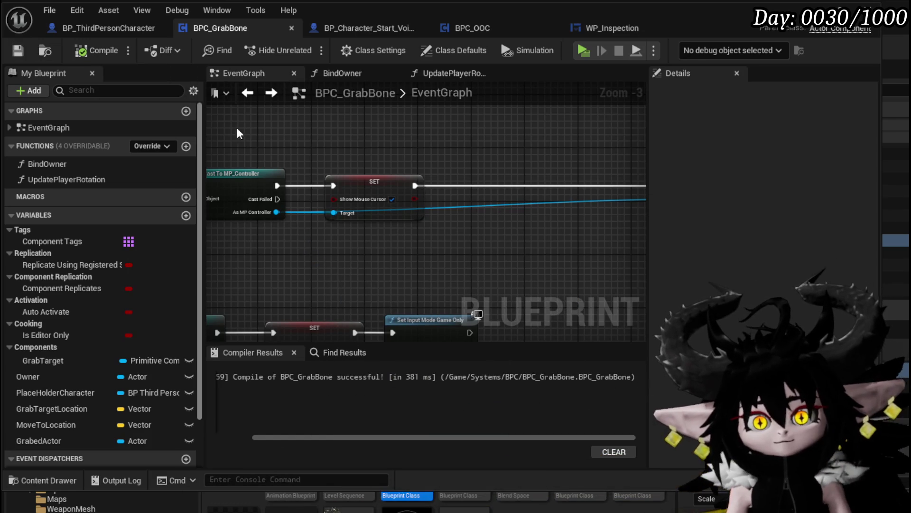
pyautogui.click(86, 30)
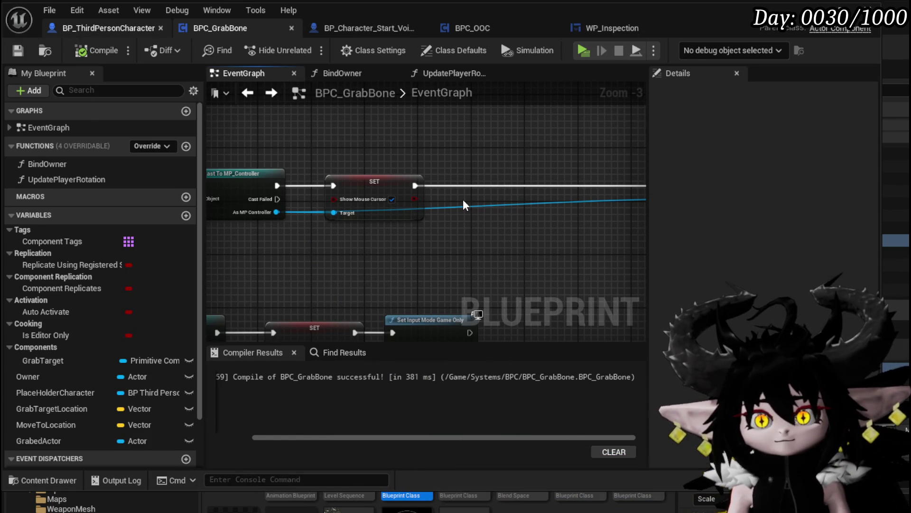
# - Select CameraBoom in the Components panel and widen Details to read Use Pawn Control Rotation
pyautogui.scroll(10, 101, 164)
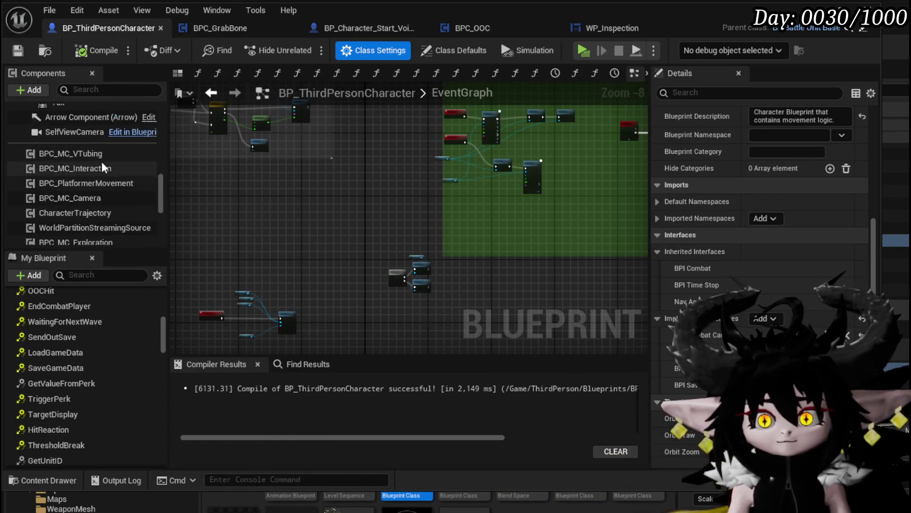
pyautogui.scroll(10, 106, 199)
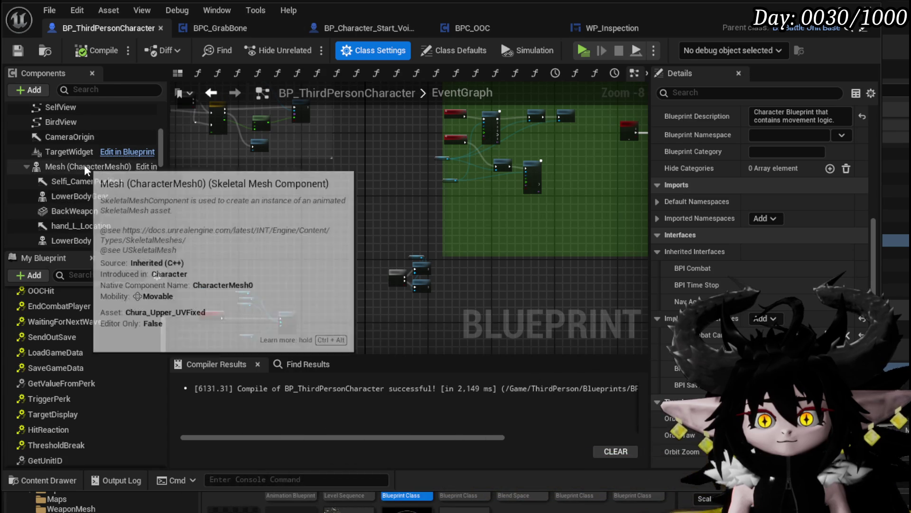
pyautogui.scroll(-3, 86, 166)
pyautogui.scroll(-3, 89, 171)
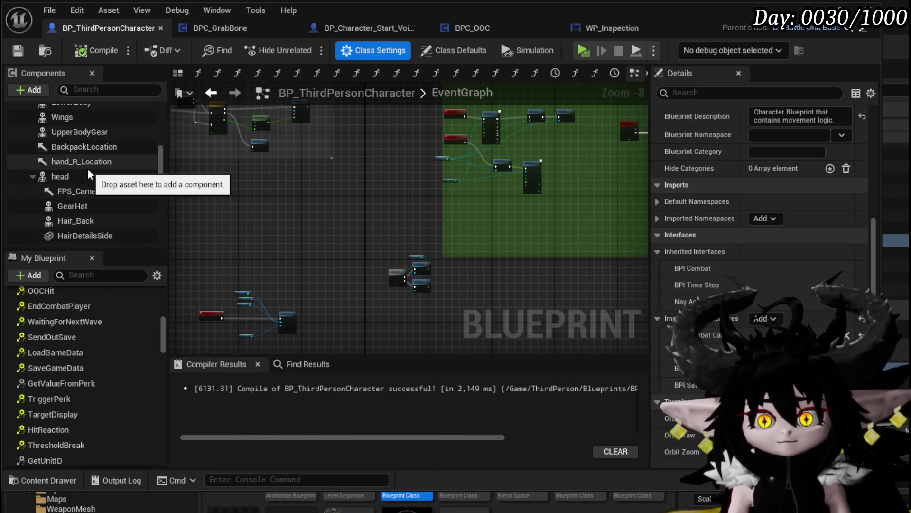
pyautogui.scroll(-2, 91, 178)
pyautogui.scroll(5, 91, 178)
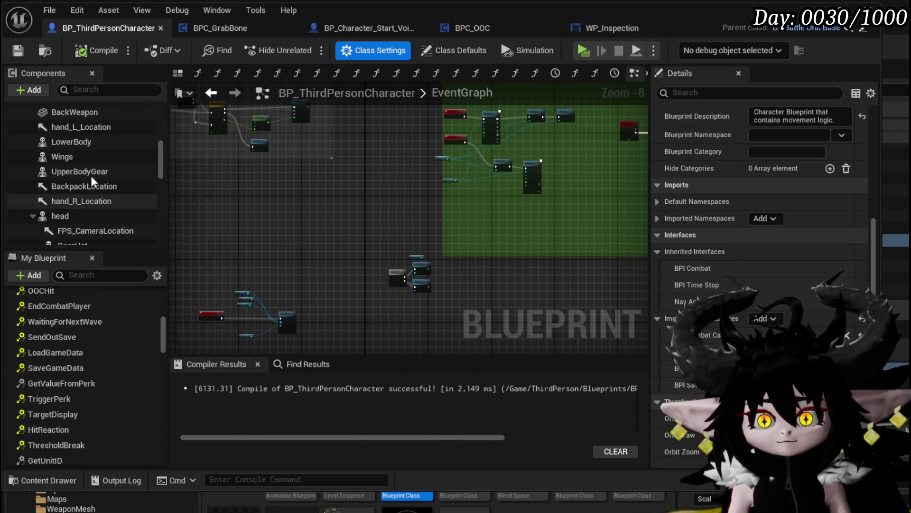
pyautogui.scroll(-2, 91, 176)
pyautogui.scroll(4, 100, 185)
pyautogui.scroll(3, 105, 192)
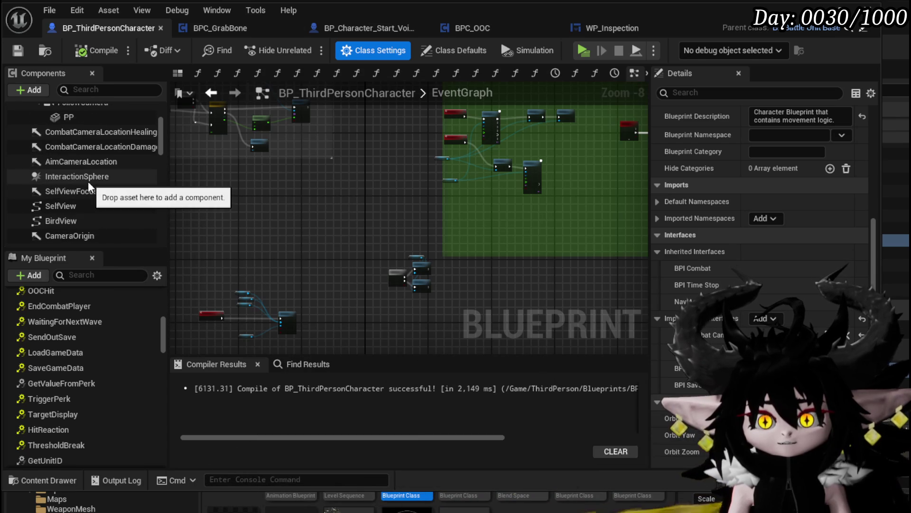
pyautogui.scroll(4, 88, 181)
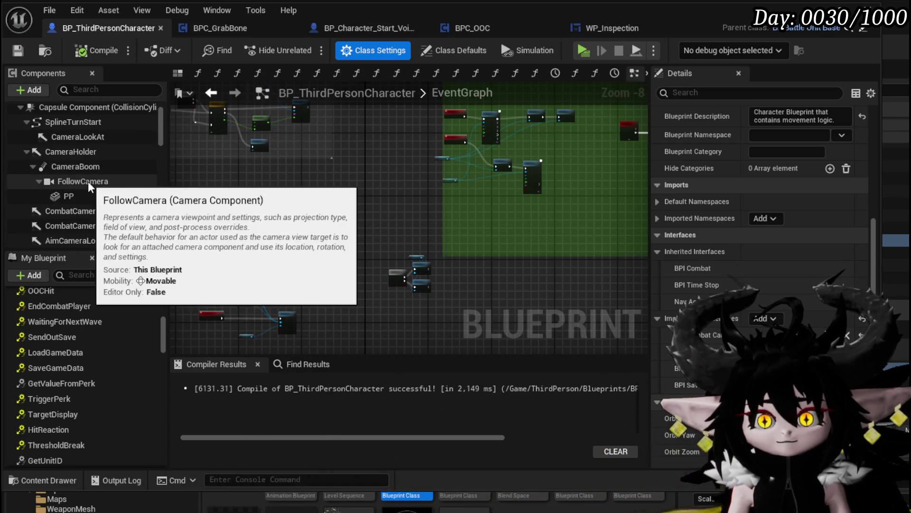
pyautogui.click(87, 167)
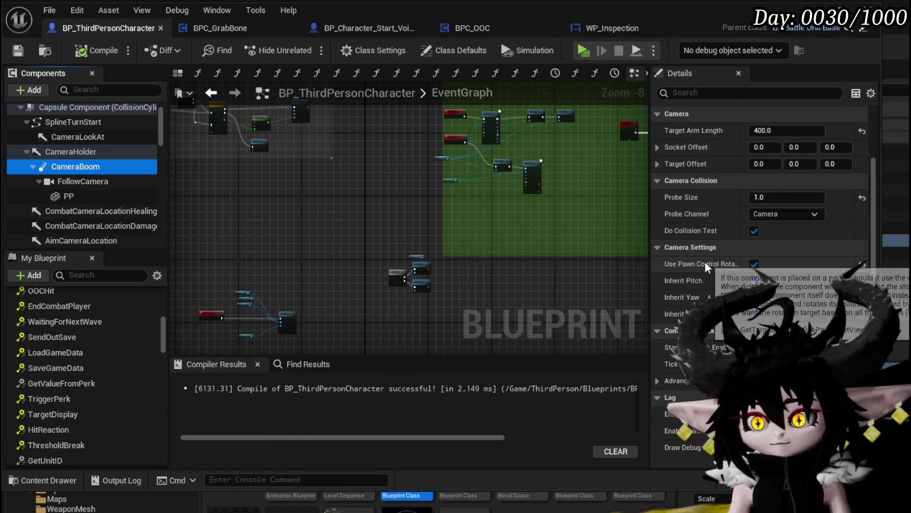
pyautogui.moveTo(649, 252); pyautogui.dragTo(552, 249)
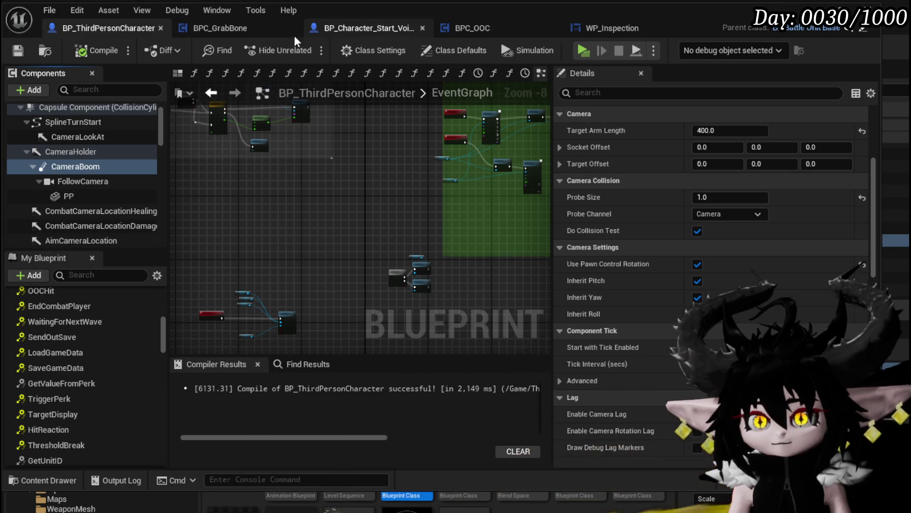
# - In BPC_GrabBone, add a CameraBoom getter from the Place Holder Character reference
pyautogui.click(247, 33)
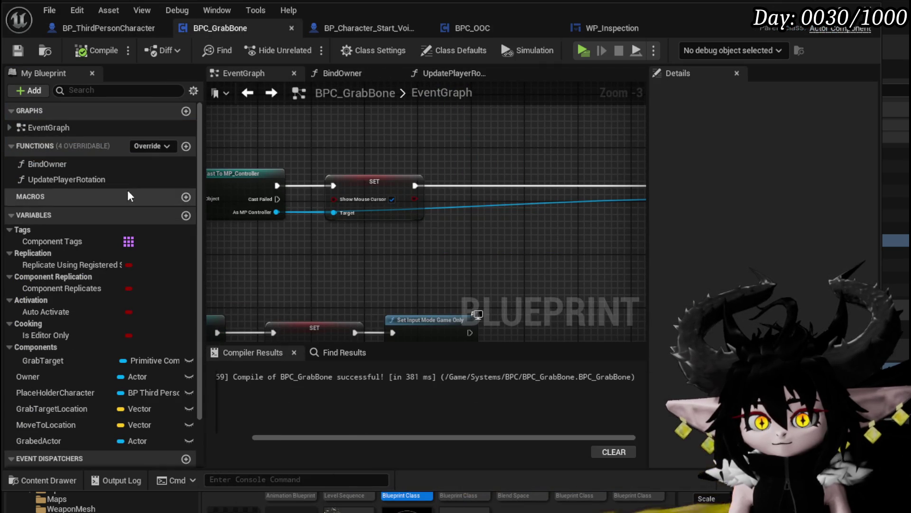
pyautogui.moveTo(295, 230); pyautogui.dragTo(532, 283)
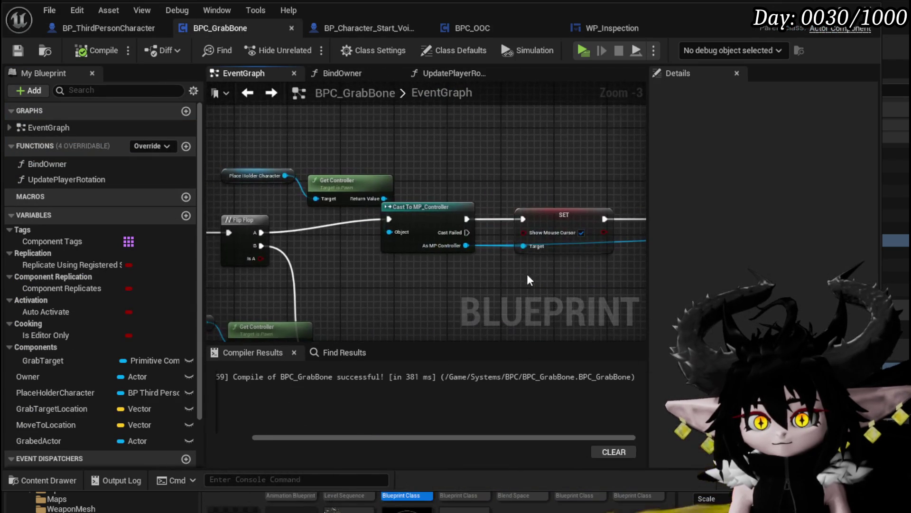
pyautogui.moveTo(407, 161); pyautogui.dragTo(446, 154)
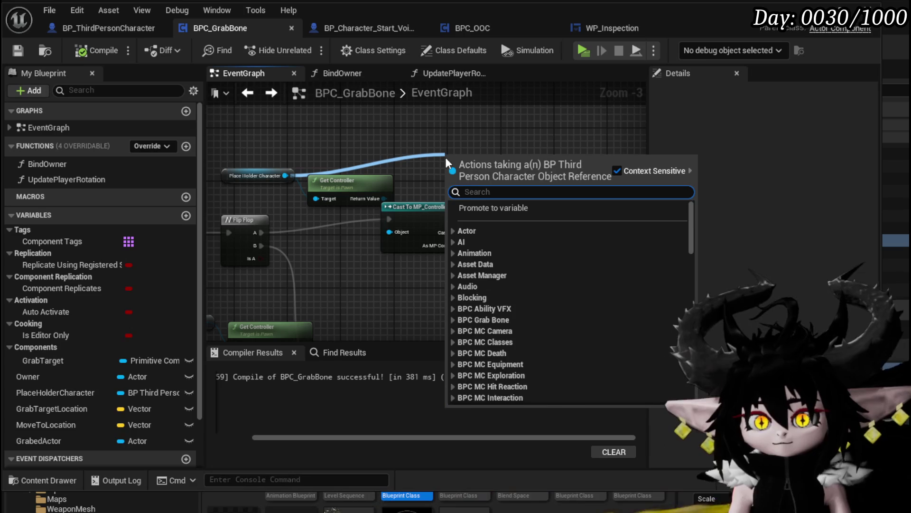
pyautogui.write('camerabo')
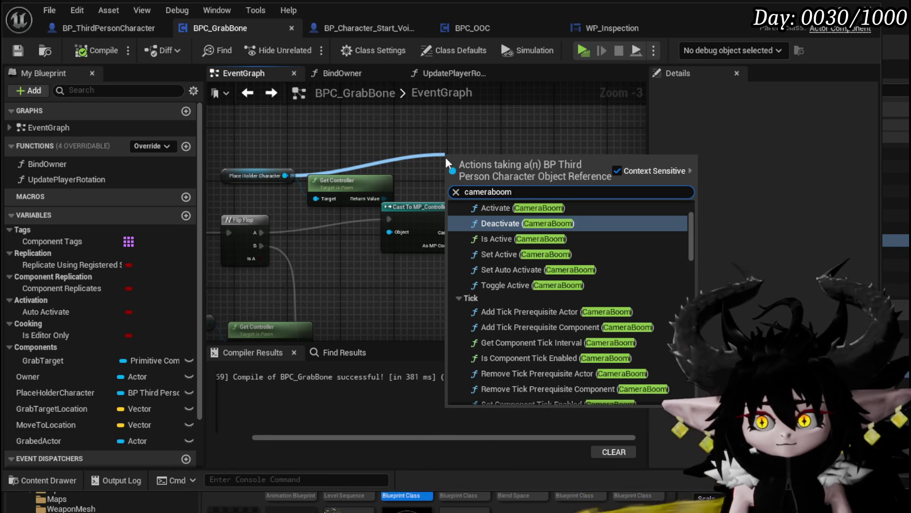
pyautogui.write('om')
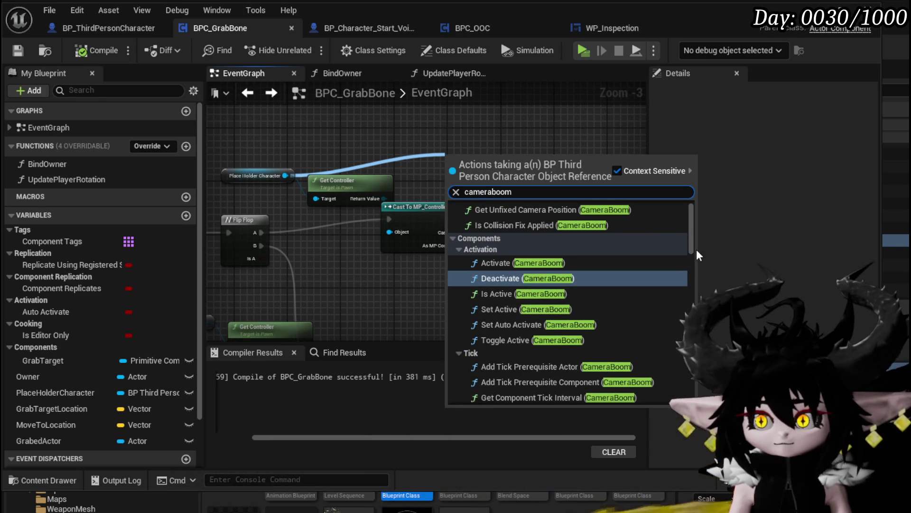
pyautogui.scroll(-20, 662, 247)
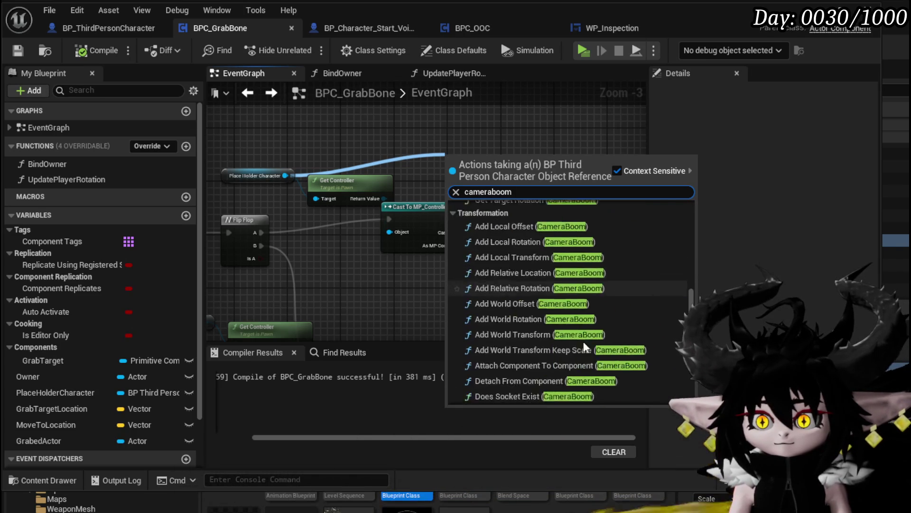
pyautogui.scroll(-5, 537, 369)
pyautogui.click(533, 360)
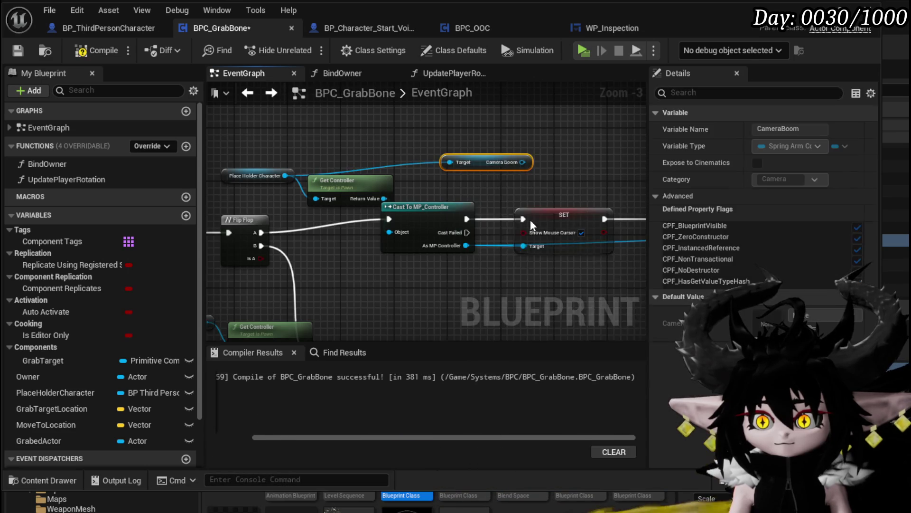
# - Add Set Use Pawn Control Rotation between the mouse cursor SET and Set Input Mode Game And UI, then compile
pyautogui.moveTo(262, 192); pyautogui.dragTo(396, 194)
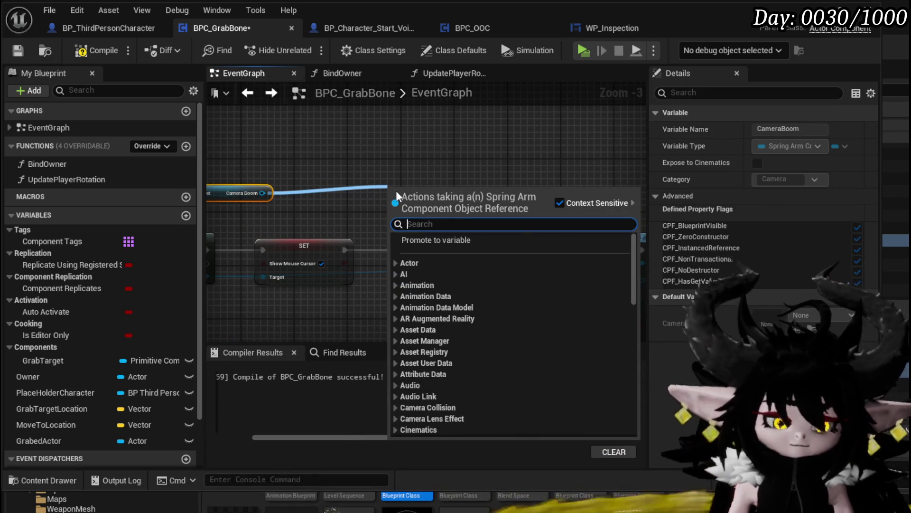
pyautogui.write('Use pawn')
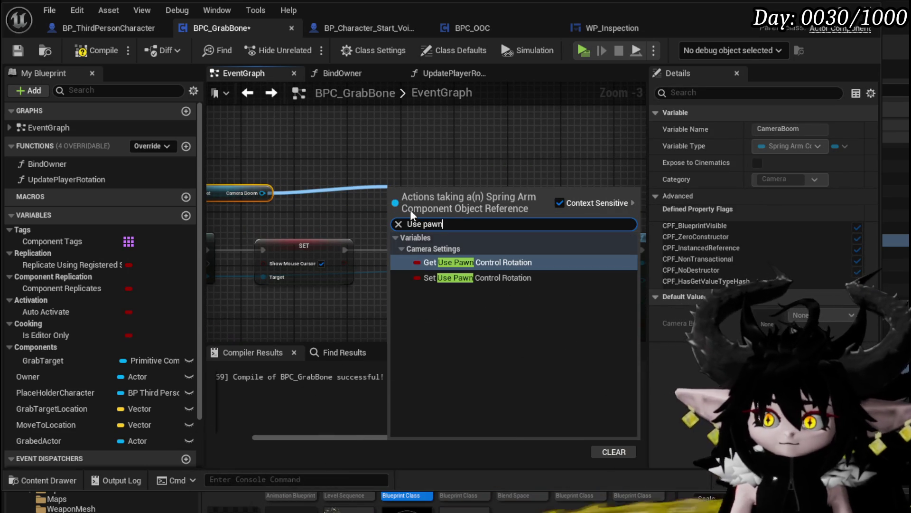
pyautogui.click(477, 278)
pyautogui.moveTo(344, 250); pyautogui.dragTo(423, 249)
pyautogui.moveTo(478, 228)
pyautogui.mouseDown()
pyautogui.moveTo(514, 217)
pyautogui.moveTo(450, 215)
pyautogui.moveTo(511, 246)
pyautogui.mouseUp()
pyautogui.click(457, 195)
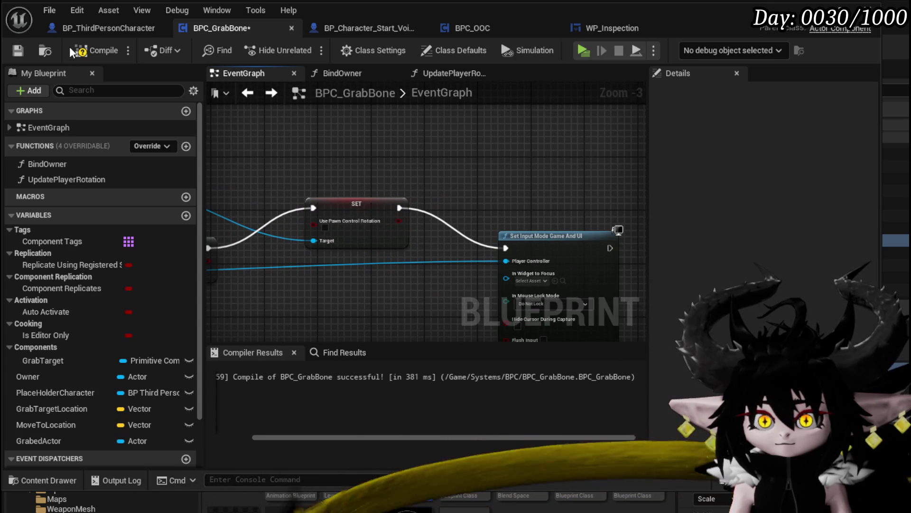
pyautogui.click(18, 47)
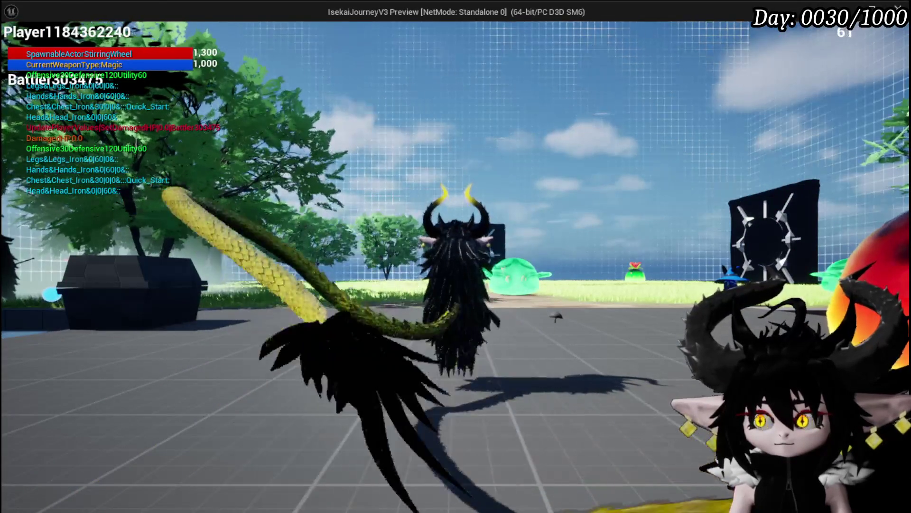
# - Stop the play session and return to the BPC_GrabBone graph around the SET node
pyautogui.hotkey('alt', 'Tab')
pyautogui.click(348, 47)
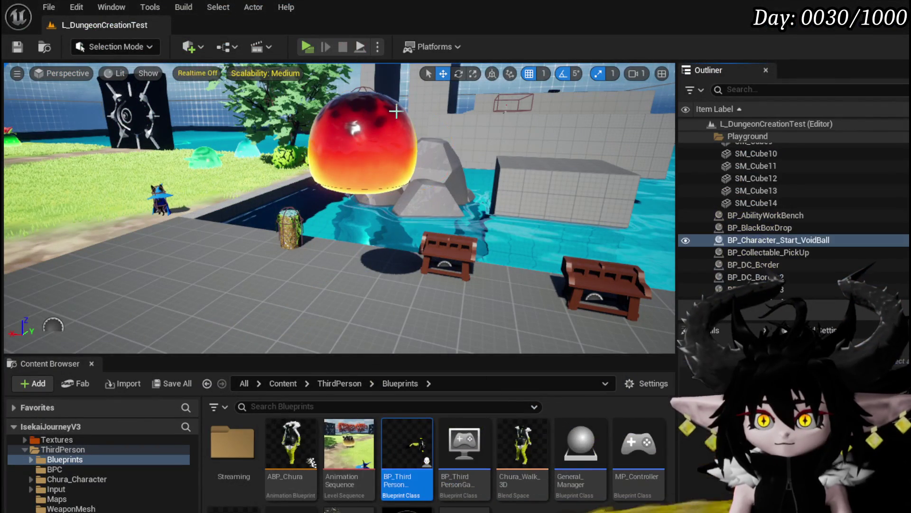
pyautogui.hotkey('alt', 'Tab')
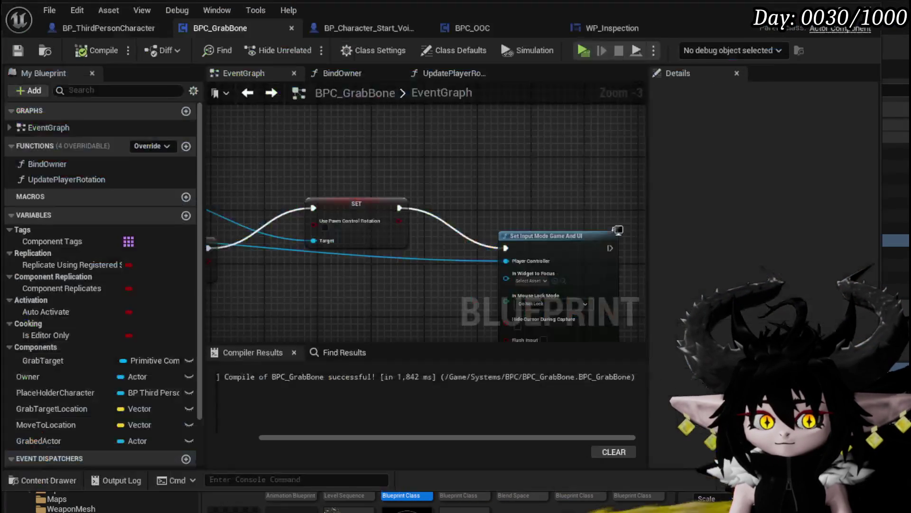
pyautogui.scroll(3, 348, 228)
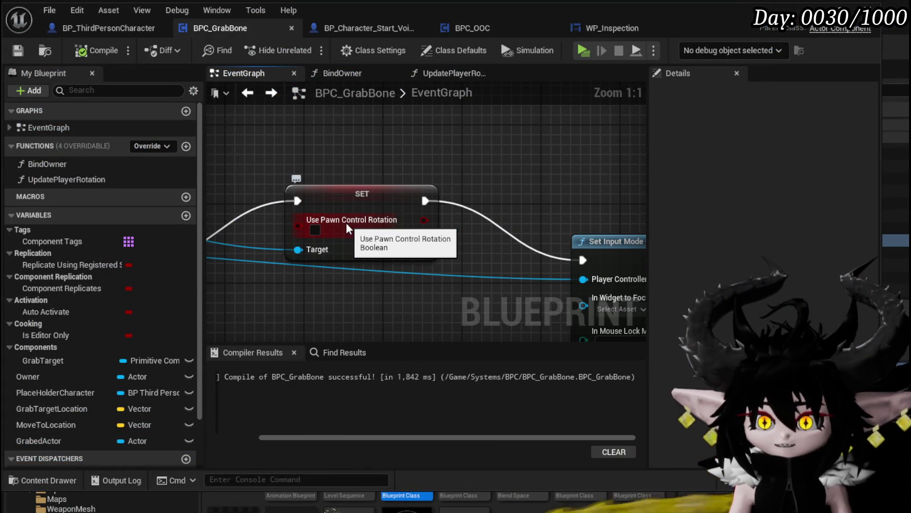
pyautogui.moveTo(304, 172)
pyautogui.mouseDown()
pyautogui.moveTo(413, 185)
pyautogui.moveTo(408, 154)
pyautogui.mouseUp()
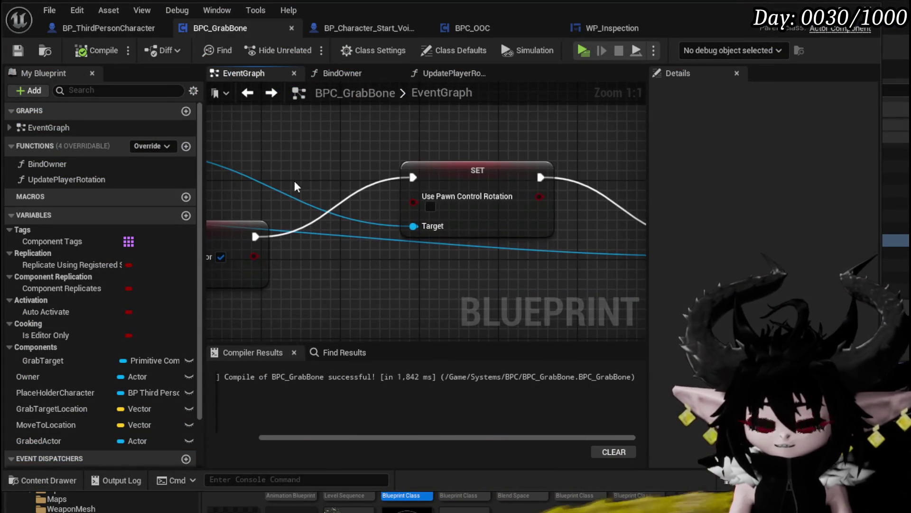
pyautogui.scroll(-3, 284, 209)
pyautogui.moveTo(419, 211); pyautogui.dragTo(406, 239)
pyautogui.scroll(3, 318, 197)
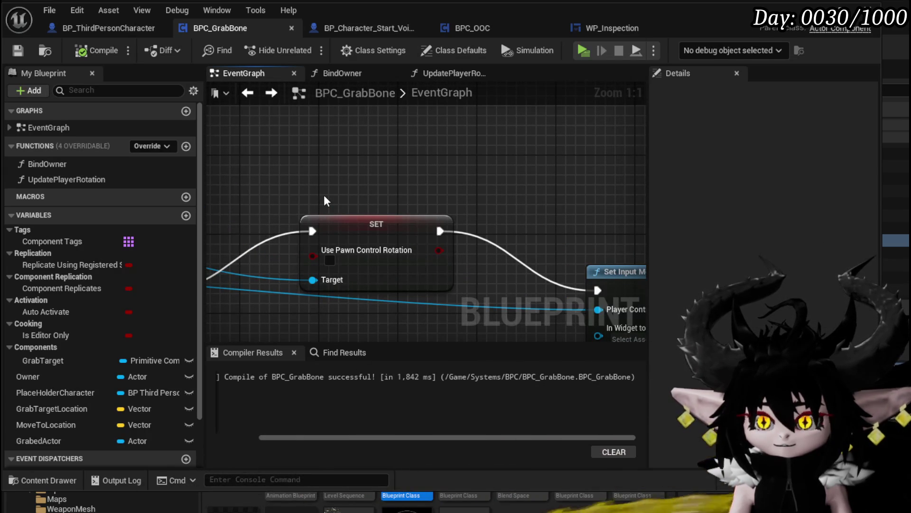
# - Wire the Show Mouse Cursor SET directly to Set Input Mode, delete the Use Pawn Control Rotation node, and recompile
pyautogui.moveTo(383, 232); pyautogui.dragTo(383, 203)
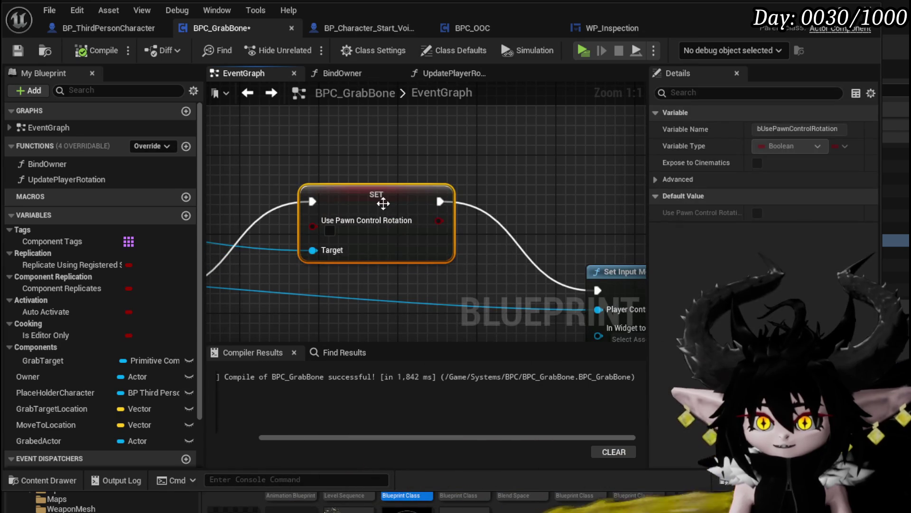
pyautogui.click(445, 179)
pyautogui.scroll(-2, 427, 185)
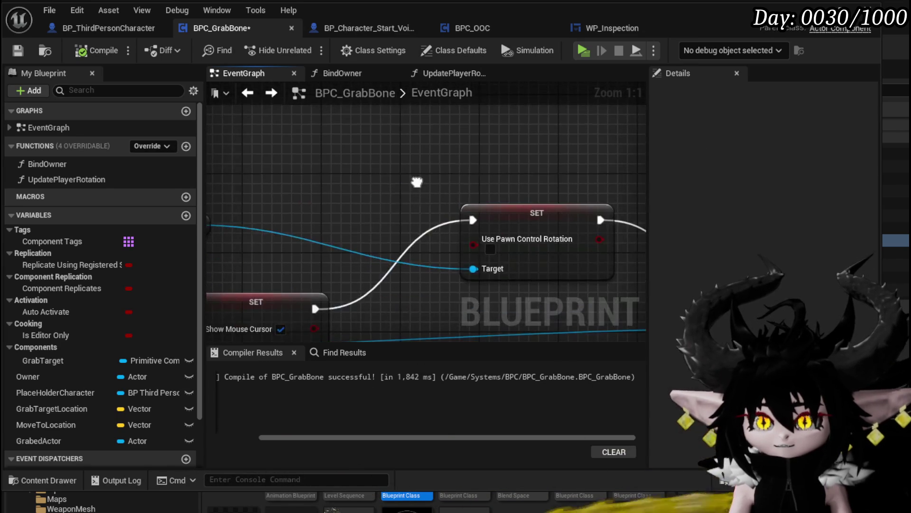
pyautogui.moveTo(231, 220)
pyautogui.mouseDown()
pyautogui.moveTo(391, 183)
pyautogui.moveTo(437, 183)
pyautogui.moveTo(382, 184)
pyautogui.moveTo(340, 199)
pyautogui.mouseUp()
pyautogui.click(498, 251)
pyautogui.moveTo(498, 256)
pyautogui.mouseDown()
pyautogui.moveTo(332, 230)
pyautogui.moveTo(366, 228)
pyautogui.mouseUp()
pyautogui.moveTo(240, 247); pyautogui.dragTo(572, 247)
pyautogui.press('Delete')
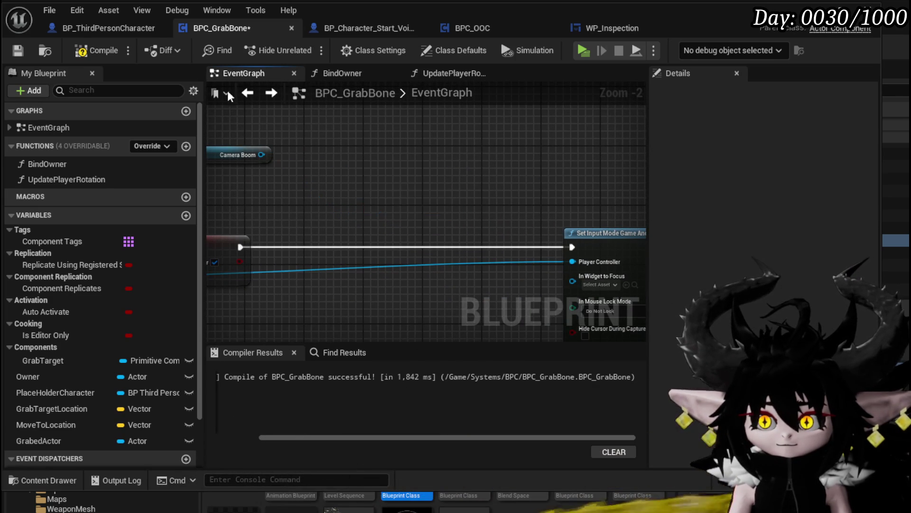
pyautogui.click(98, 51)
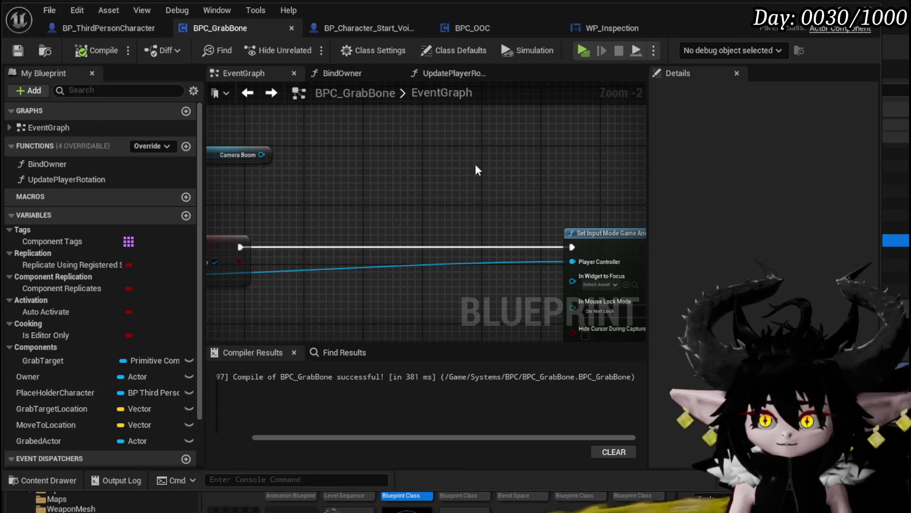